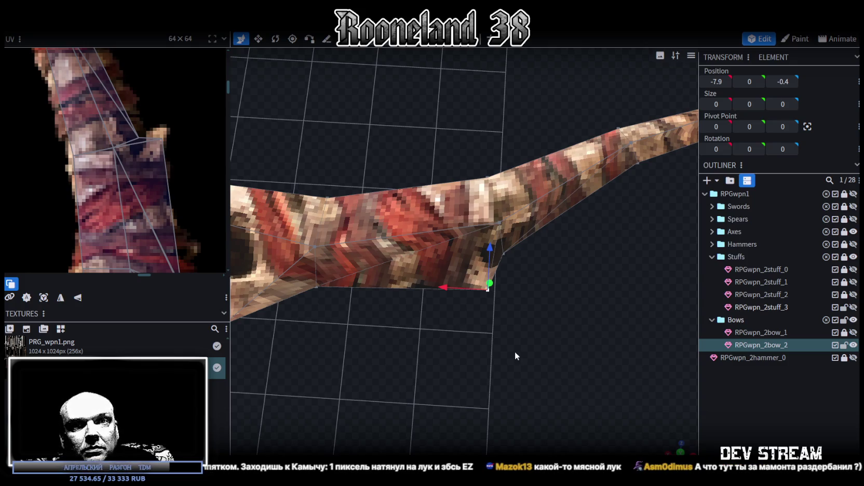
# Step: Bring the grip region of the bow texture into view and select a grip face's UV
pyautogui.moveTo(515, 351)
pyautogui.mouseDown()
pyautogui.moveTo(608, 279)
pyautogui.moveTo(525, 319)
pyautogui.moveTo(555, 275)
pyautogui.moveTo(429, 286)
pyautogui.moveTo(492, 336)
pyautogui.moveTo(484, 340)
pyautogui.moveTo(444, 320)
pyautogui.mouseUp()
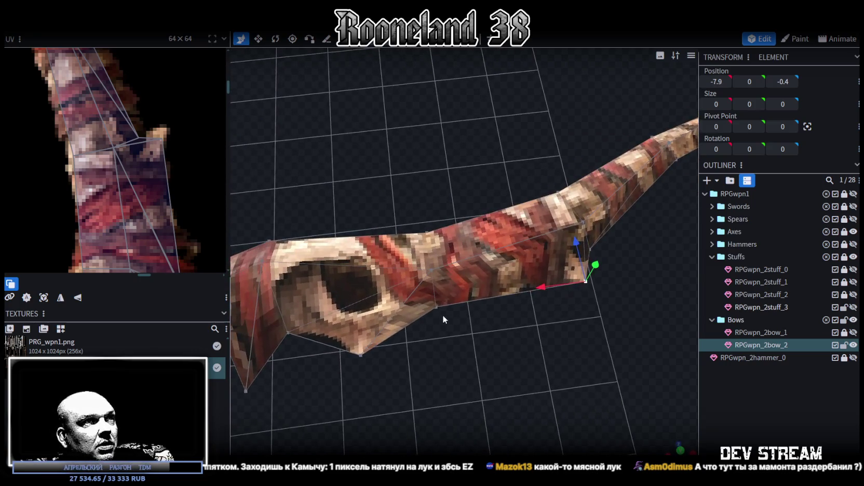
pyautogui.moveTo(438, 290)
pyautogui.mouseDown()
pyautogui.moveTo(486, 357)
pyautogui.moveTo(442, 266)
pyautogui.mouseUp()
pyautogui.click(443, 265)
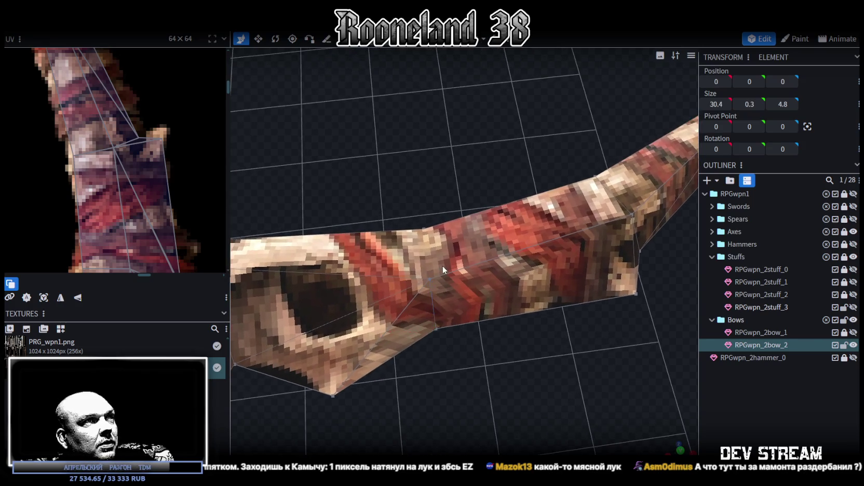
pyautogui.scroll(-2, 119, 235)
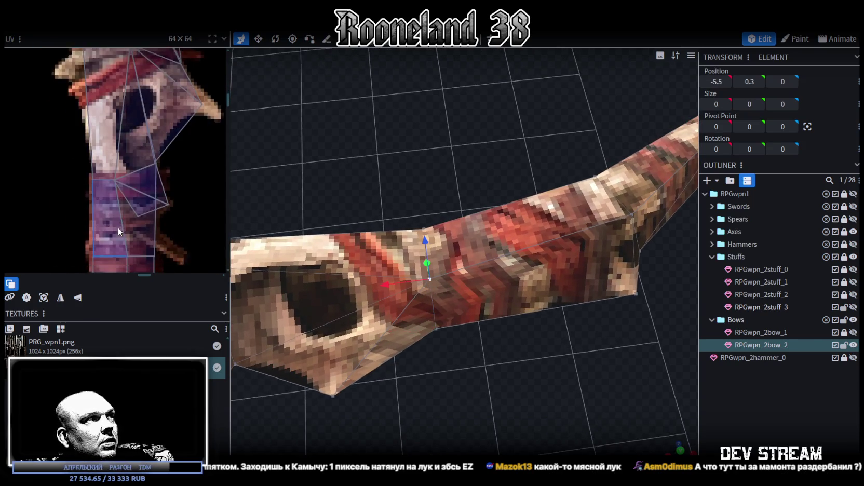
pyautogui.scroll(-3, 131, 177)
pyautogui.scroll(-2, 142, 197)
pyautogui.keyDown('ctrl'); pyautogui.scroll(-2, 151, 187); pyautogui.keyUp('ctrl')
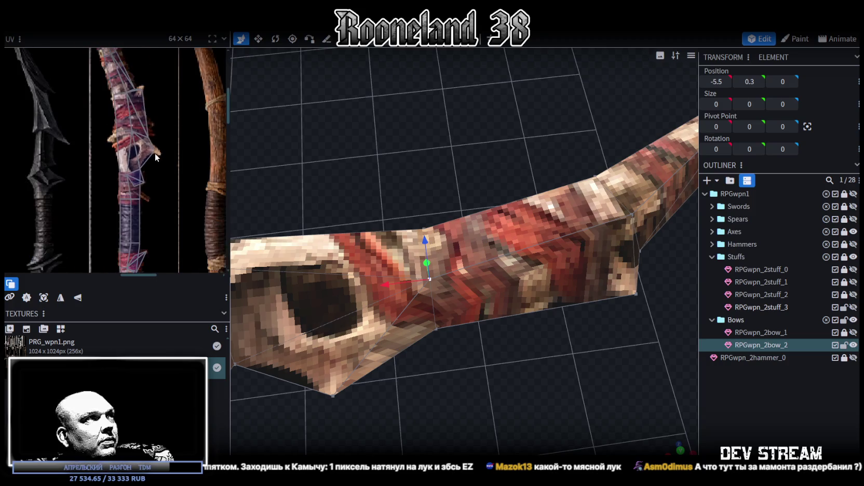
pyautogui.scroll(-1, 159, 186)
pyautogui.keyDown('ctrl'); pyautogui.scroll(2, 136, 151); pyautogui.keyUp('ctrl')
pyautogui.keyDown('ctrl'); pyautogui.scroll(1, 137, 151); pyautogui.keyUp('ctrl')
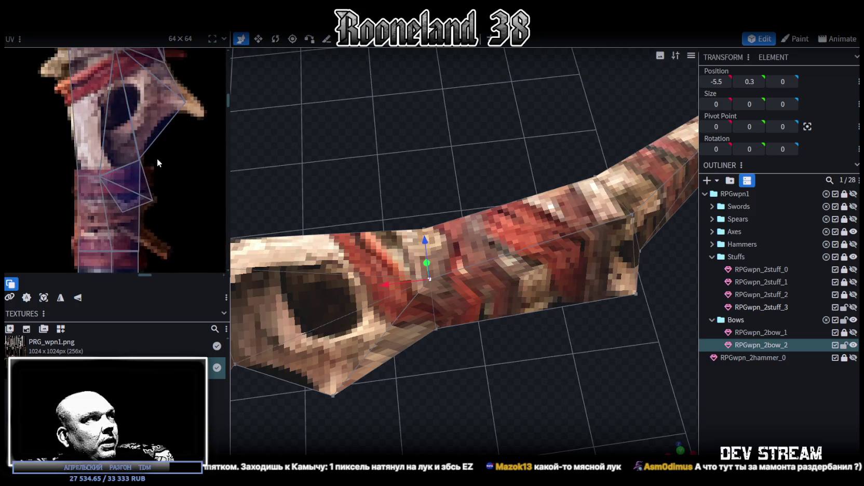
pyautogui.moveTo(156, 159); pyautogui.dragTo(179, 187, button='middle')
pyautogui.click(146, 180)
# Step: Lower another grip face's bottom UV edge on the texture and nudge a grip vertex along X
pyautogui.keyDown('ctrl'); pyautogui.scroll(-1, 156, 183); pyautogui.keyUp('ctrl')
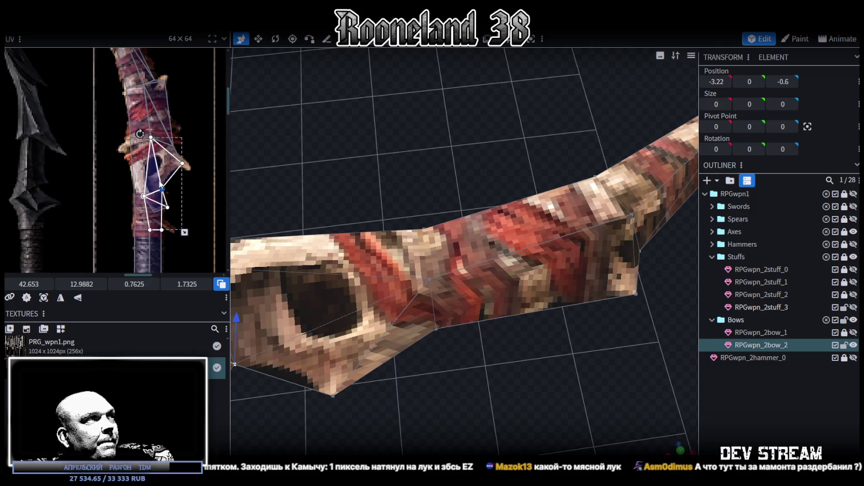
pyautogui.scroll(1, 180, 185)
pyautogui.keyDown('ctrl'); pyautogui.scroll(1, 115, 142); pyautogui.keyUp('ctrl')
pyautogui.keyDown('ctrl'); pyautogui.scroll(1, 130, 151); pyautogui.keyUp('ctrl')
pyautogui.click(141, 155)
pyautogui.click(141, 156)
pyautogui.moveTo(152, 157); pyautogui.dragTo(150, 174)
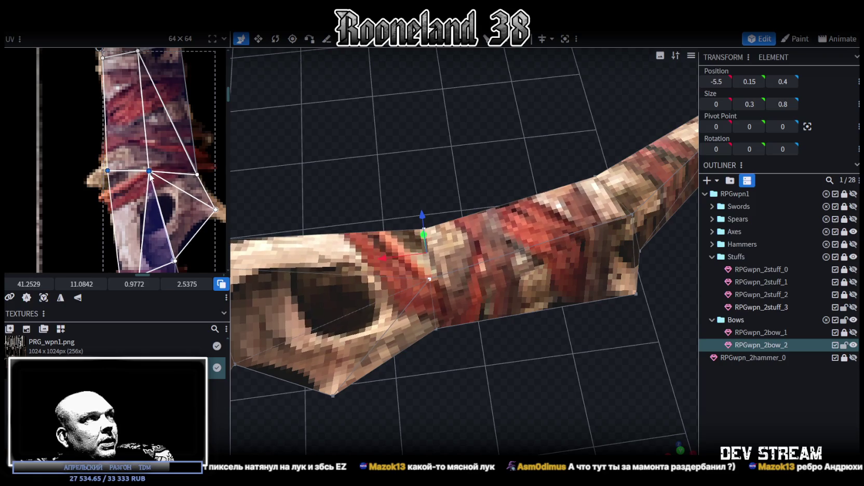
pyautogui.keyDown('ctrl'); pyautogui.scroll(-2, 151, 176); pyautogui.keyUp('ctrl')
pyautogui.click(448, 284)
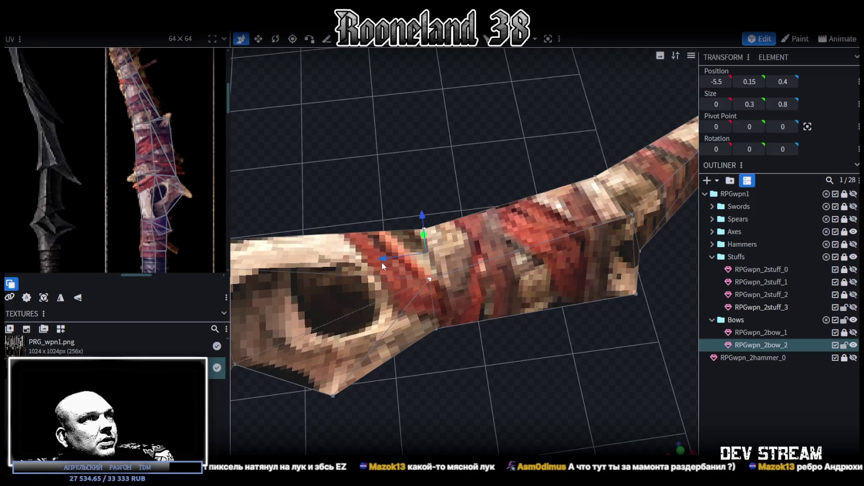
pyautogui.moveTo(380, 260); pyautogui.dragTo(373, 260)
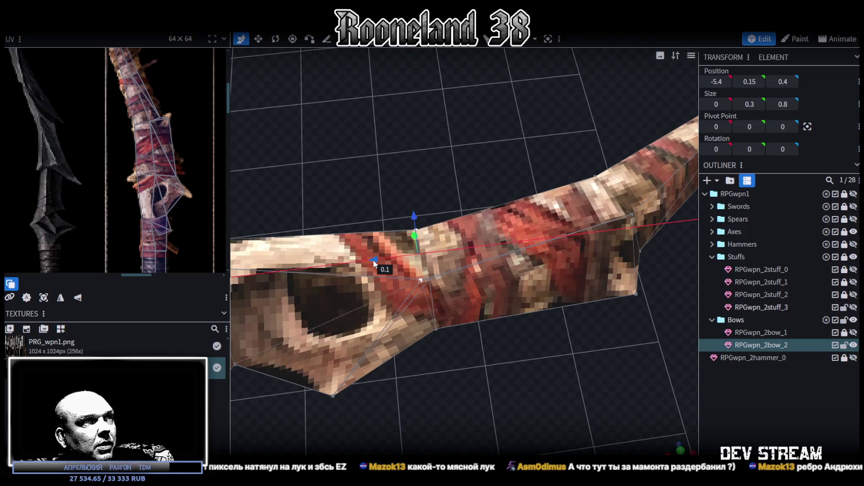
# Step: Refit a grip face's UV corner and nudge the grip vertex to -5.3, 0, 0.7
pyautogui.click(121, 172)
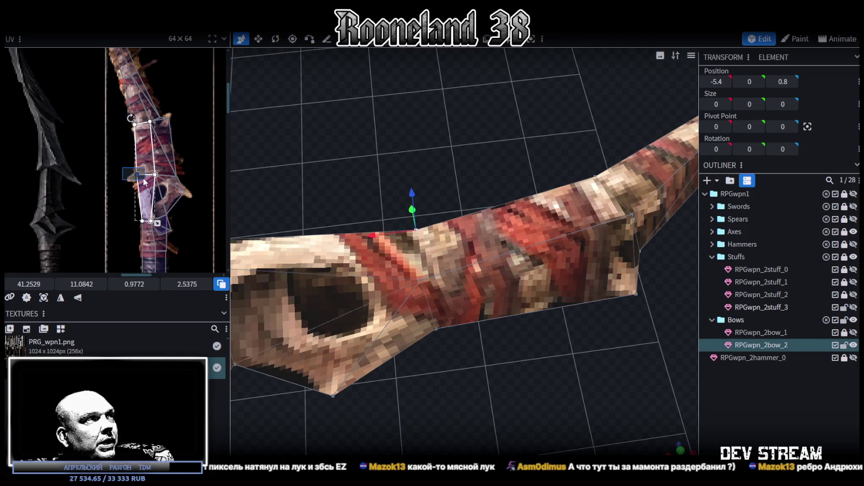
pyautogui.keyDown('ctrl'); pyautogui.scroll(2, 129, 176); pyautogui.keyUp('ctrl')
pyautogui.moveTo(130, 176); pyautogui.dragTo(136, 180)
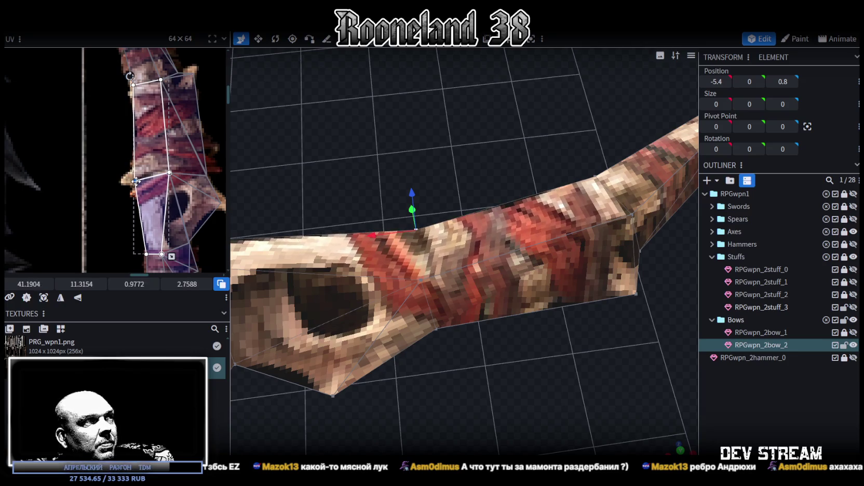
pyautogui.moveTo(460, 250); pyautogui.dragTo(443, 183)
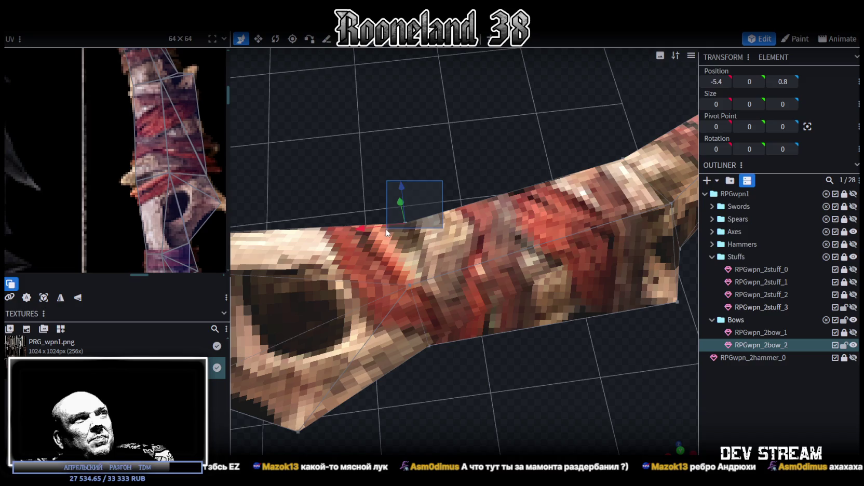
pyautogui.moveTo(361, 228); pyautogui.dragTo(356, 227)
pyautogui.moveTo(338, 185); pyautogui.dragTo(713, 397)
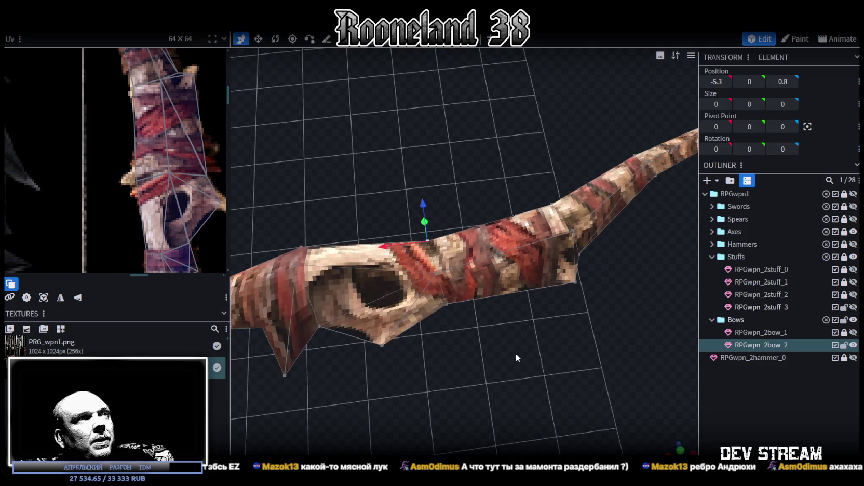
pyautogui.moveTo(438, 397)
pyautogui.mouseDown()
pyautogui.moveTo(514, 376)
pyautogui.moveTo(518, 391)
pyautogui.mouseUp()
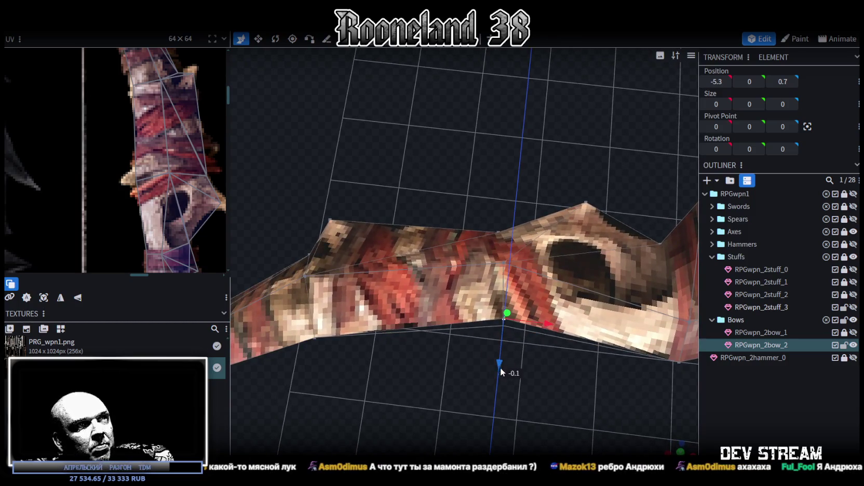
# Step: Move a limb face's UV corner up and right on the bow texture
pyautogui.moveTo(510, 368); pyautogui.dragTo(540, 372)
pyautogui.scroll(-2, 130, 169)
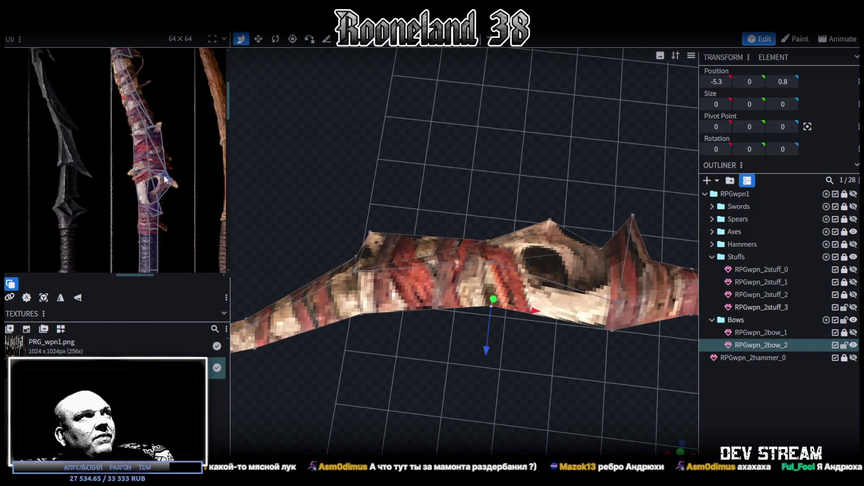
pyautogui.scroll(-1, 164, 175)
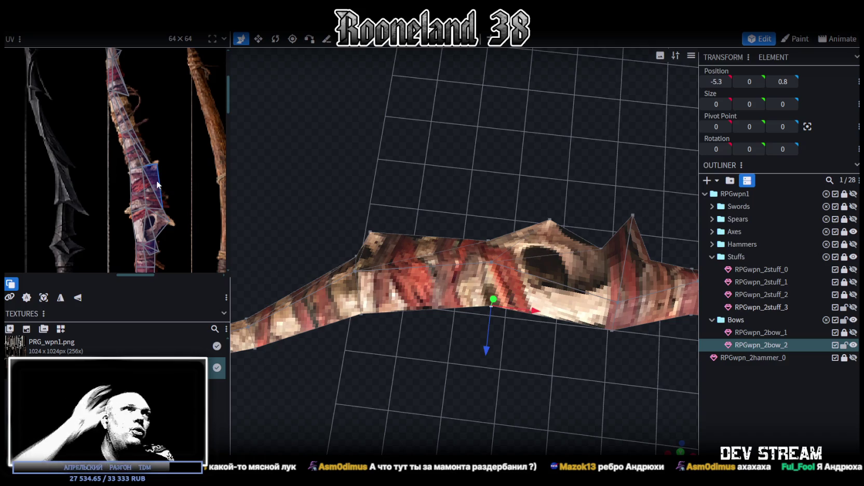
pyautogui.scroll(3, 145, 119)
pyautogui.scroll(2, 124, 126)
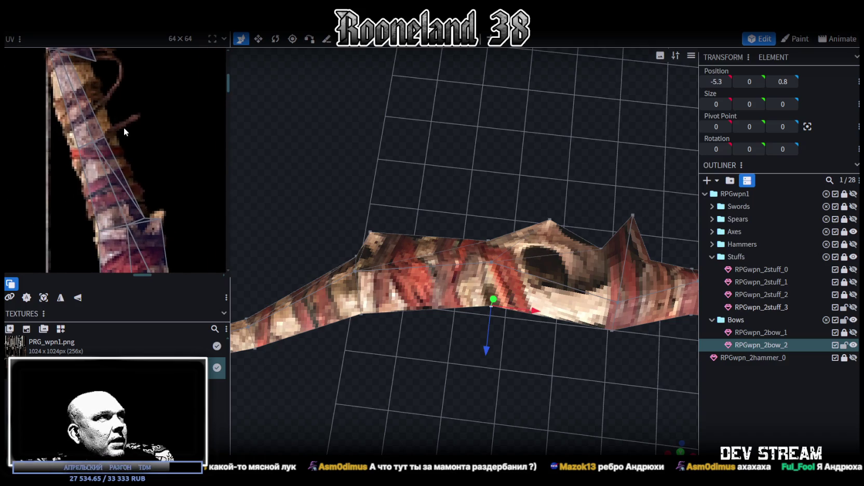
pyautogui.moveTo(124, 127); pyautogui.dragTo(152, 126, button='middle')
pyautogui.click(139, 136)
pyautogui.click(139, 135)
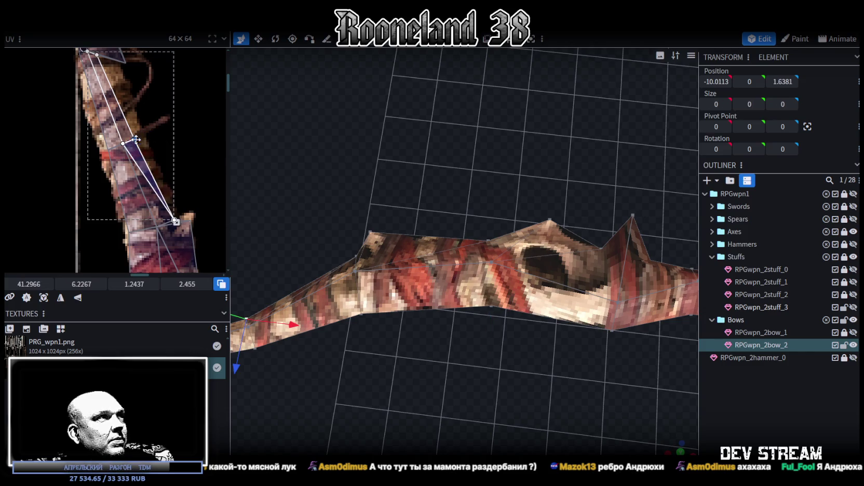
pyautogui.moveTo(136, 139); pyautogui.dragTo(143, 134)
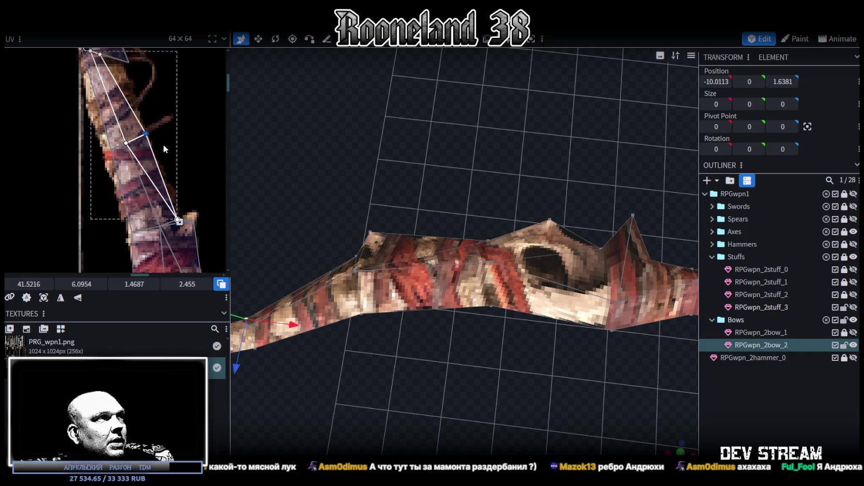
# Step: Move another limb UV corner down-left to fit the limb texture
pyautogui.moveTo(94, 153); pyautogui.dragTo(135, 148, button='middle')
pyautogui.click(139, 145)
pyautogui.moveTo(140, 145); pyautogui.dragTo(143, 147)
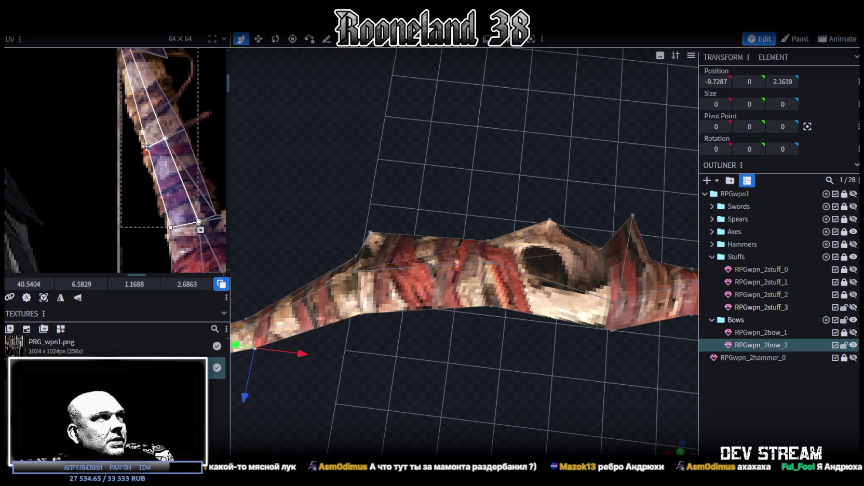
pyautogui.scroll(-2, 143, 147)
pyautogui.moveTo(143, 147); pyautogui.dragTo(139, 187, button='middle')
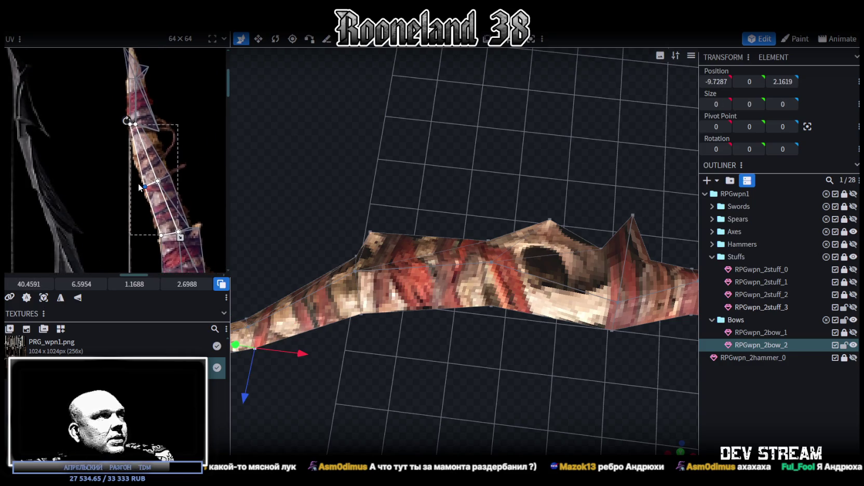
# Step: Select a lower-limb vertex and lower it to -10.0113, 0, 1.4381
pyautogui.moveTo(466, 182)
pyautogui.mouseDown()
pyautogui.moveTo(535, 331)
pyautogui.moveTo(572, 339)
pyautogui.moveTo(536, 270)
pyautogui.mouseUp()
pyautogui.scroll(3, 537, 274)
pyautogui.scroll(2, 539, 283)
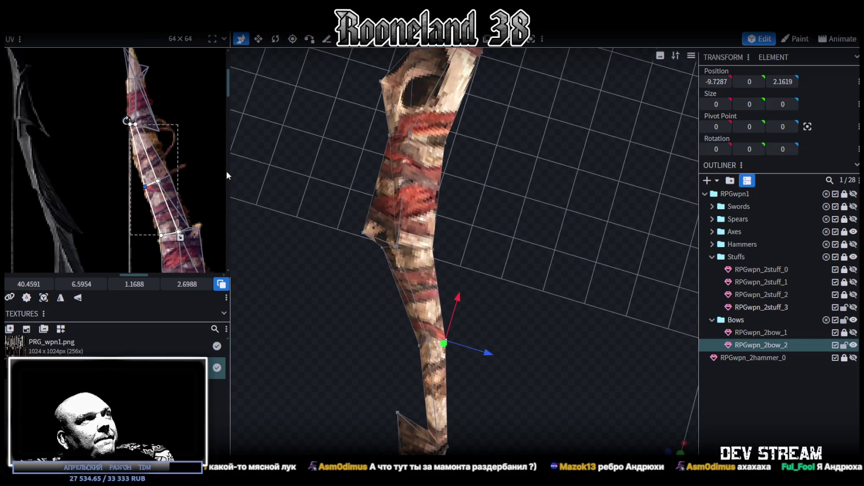
pyautogui.click(433, 245)
pyautogui.keyDown('shift'); pyautogui.click(446, 342); pyautogui.keyUp('shift')
pyautogui.moveTo(489, 304)
pyautogui.mouseDown()
pyautogui.moveTo(520, 298)
pyautogui.moveTo(453, 331)
pyautogui.moveTo(475, 352)
pyautogui.mouseUp()
pyautogui.click(441, 350)
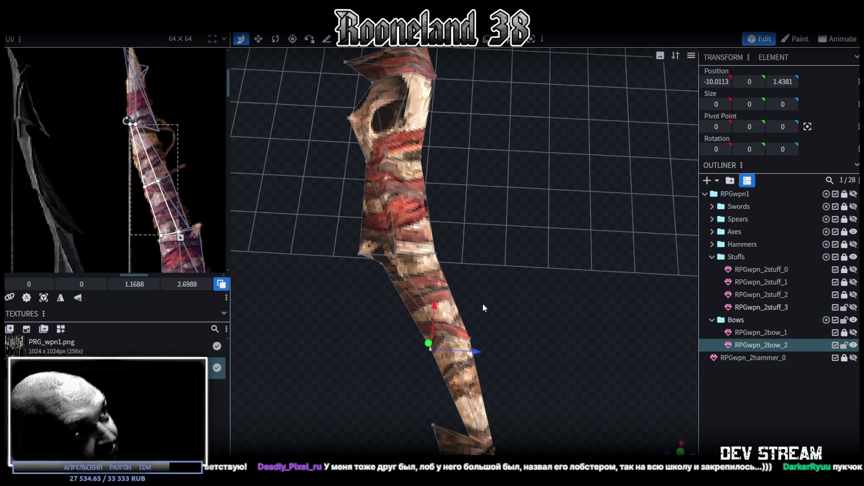
# Step: Select two limb vertices and lower them 0.2, centring them at -6.5543, 0, 0.881
pyautogui.scroll(2, 483, 304)
pyautogui.moveTo(510, 274); pyautogui.dragTo(456, 348)
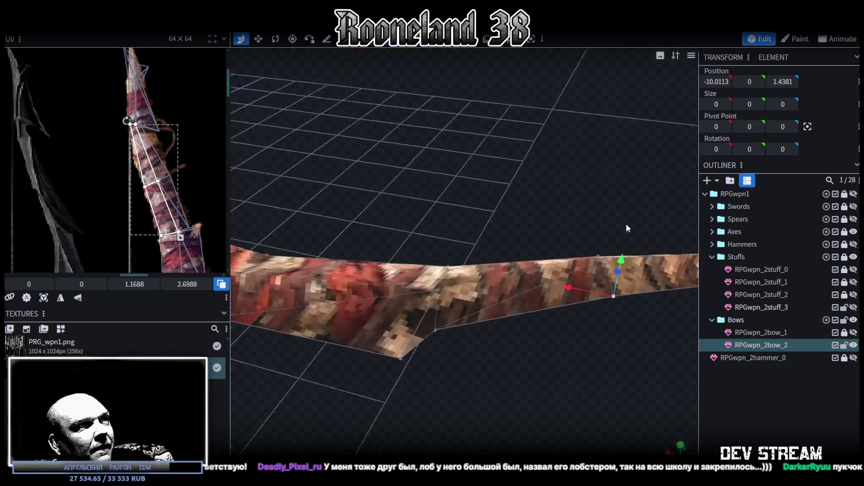
pyautogui.moveTo(430, 373)
pyautogui.mouseDown()
pyautogui.moveTo(441, 352)
pyautogui.moveTo(513, 353)
pyautogui.moveTo(481, 339)
pyautogui.moveTo(591, 319)
pyautogui.moveTo(501, 333)
pyautogui.moveTo(530, 300)
pyautogui.moveTo(562, 292)
pyautogui.moveTo(356, 290)
pyautogui.moveTo(375, 311)
pyautogui.moveTo(464, 340)
pyautogui.moveTo(542, 280)
pyautogui.moveTo(580, 288)
pyautogui.moveTo(593, 329)
pyautogui.mouseUp()
pyautogui.click(445, 345)
pyautogui.moveTo(416, 294)
pyautogui.mouseDown()
pyautogui.moveTo(390, 275)
pyautogui.moveTo(394, 284)
pyautogui.mouseUp()
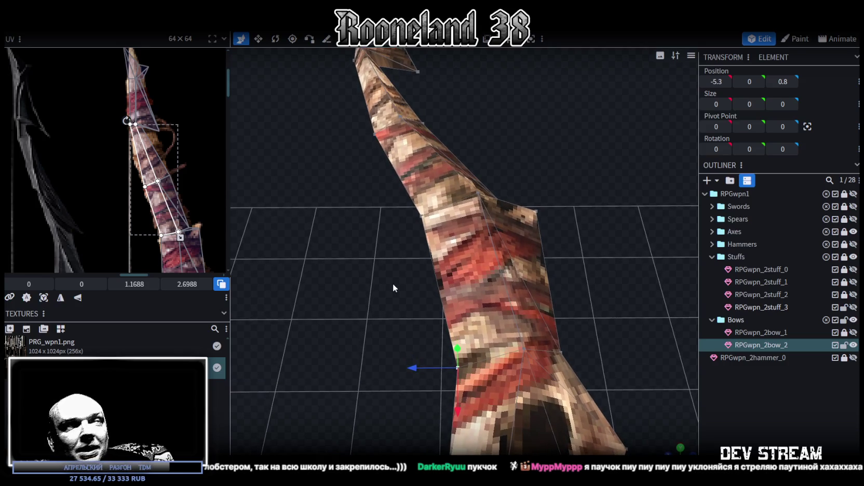
pyautogui.keyDown('shift'); pyautogui.click(420, 216); pyautogui.keyUp('shift')
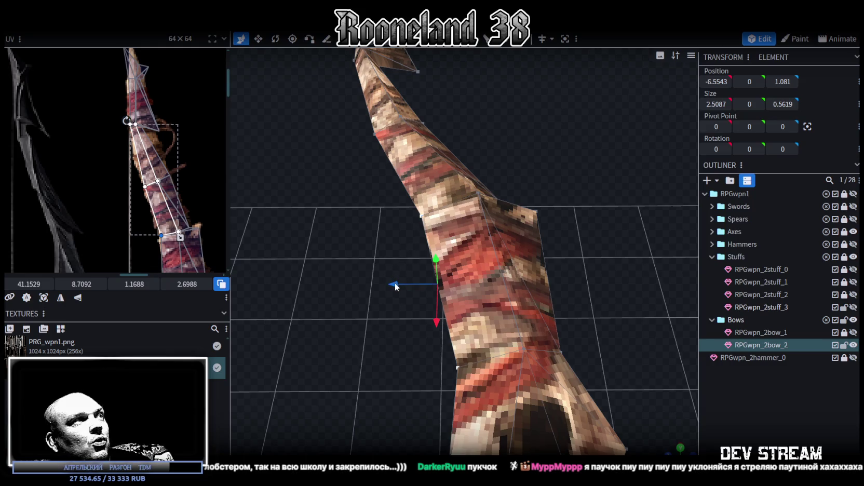
pyautogui.moveTo(401, 287); pyautogui.dragTo(408, 283)
pyautogui.scroll(-3, 395, 260)
pyautogui.moveTo(377, 240)
pyautogui.mouseDown()
pyautogui.moveTo(483, 319)
pyautogui.moveTo(461, 296)
pyautogui.moveTo(450, 246)
pyautogui.moveTo(351, 206)
pyautogui.moveTo(322, 173)
pyautogui.moveTo(439, 216)
pyautogui.moveTo(465, 257)
pyautogui.moveTo(450, 218)
pyautogui.mouseUp()
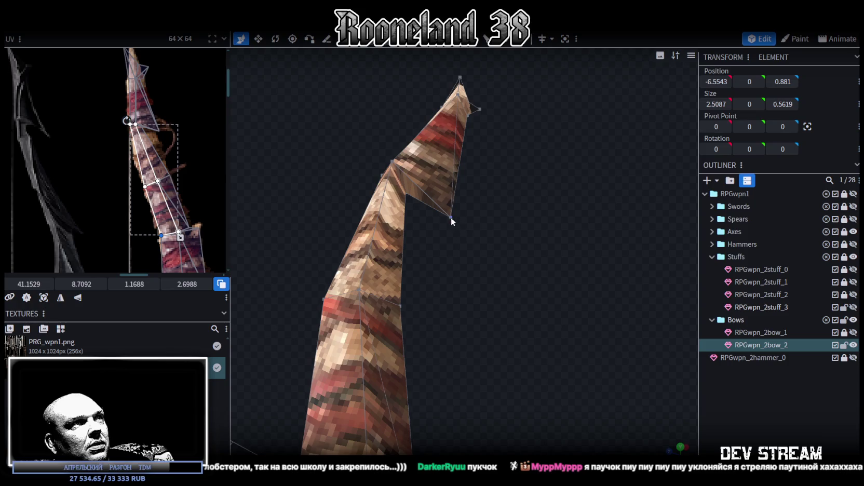
# Step: Select the doubled vertices near the limb tip and merge them into one point
pyautogui.click(450, 217)
pyautogui.keyDown('shift'); pyautogui.click(406, 195); pyautogui.keyUp('shift')
pyautogui.rightClick(406, 194)
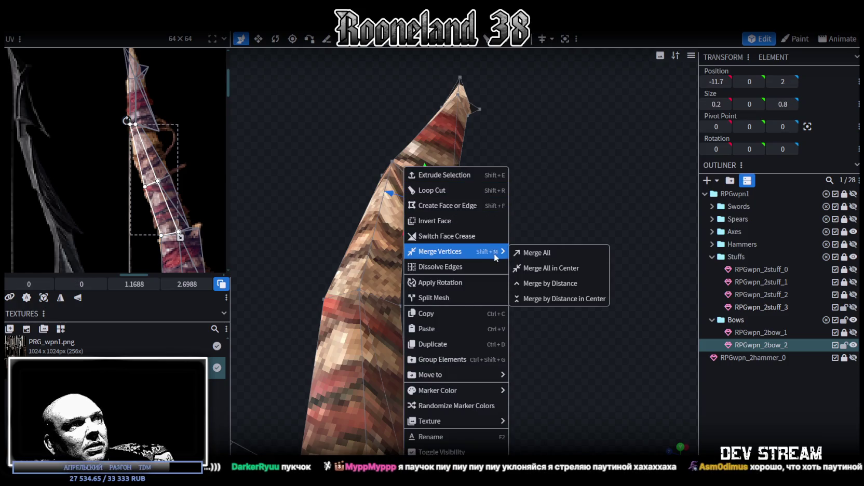
pyautogui.moveTo(523, 197); pyautogui.dragTo(494, 167)
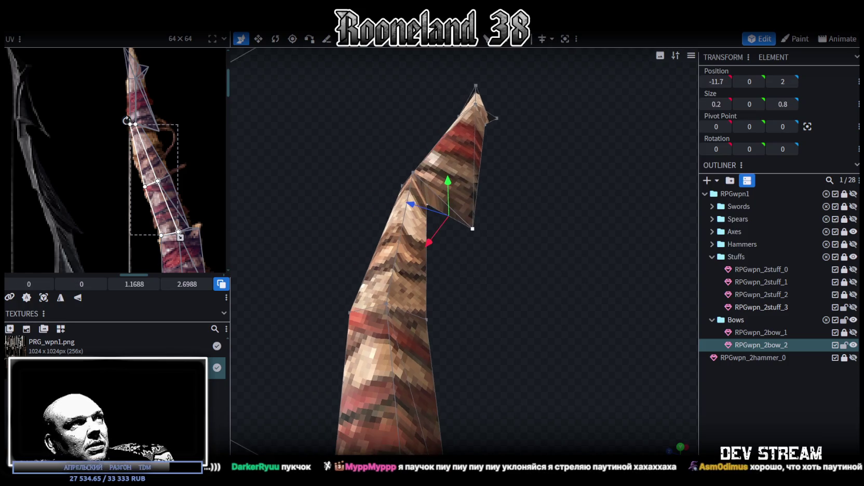
pyautogui.keyDown('shift'); pyautogui.click(429, 198); pyautogui.keyUp('shift')
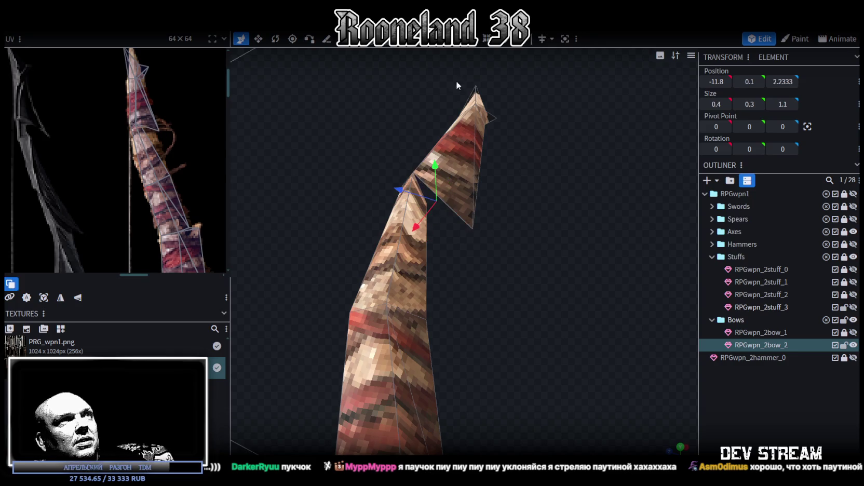
pyautogui.keyDown('shift'); pyautogui.click(472, 229); pyautogui.keyUp('shift')
pyautogui.rightClick(429, 204)
pyautogui.moveTo(466, 251)
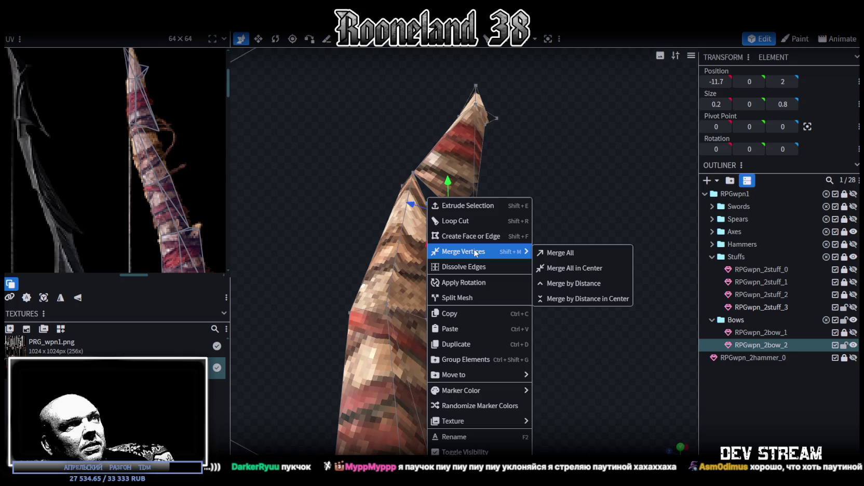
pyautogui.click(564, 267)
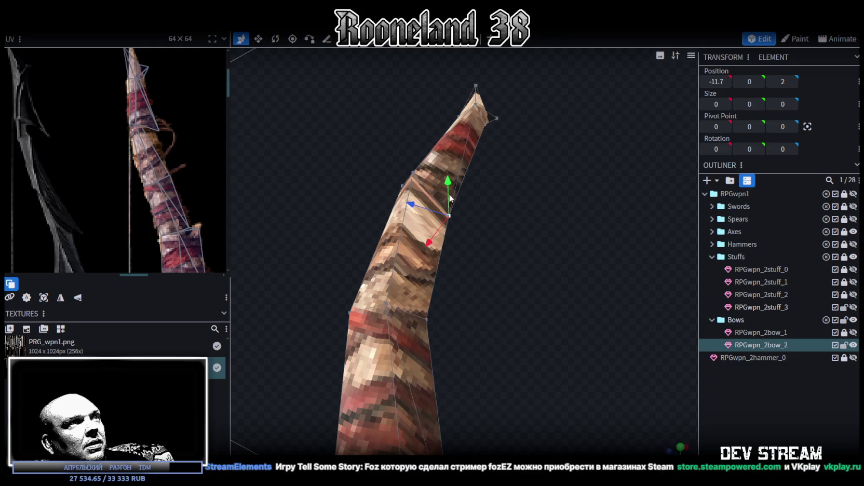
# Step: Snap the selected tip UV points to pixels and move one onto the texture's edge
pyautogui.scroll(4, 123, 105)
pyautogui.moveTo(186, 188); pyautogui.dragTo(98, 148)
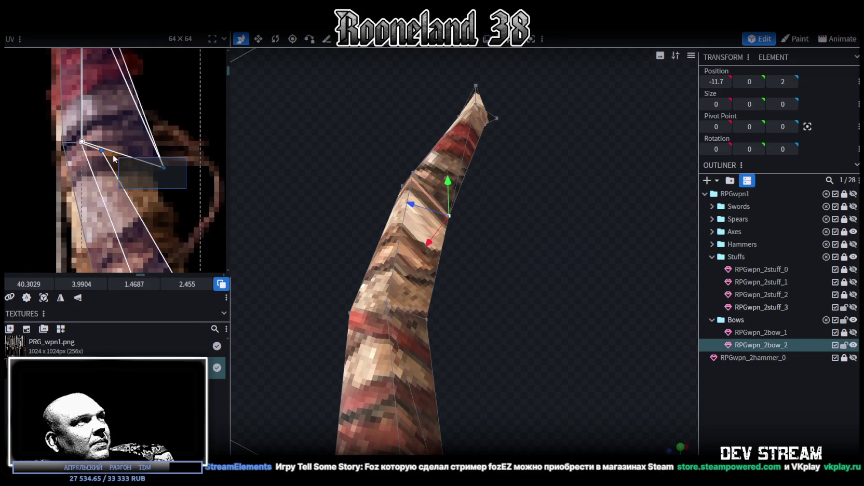
pyautogui.rightClick(100, 149)
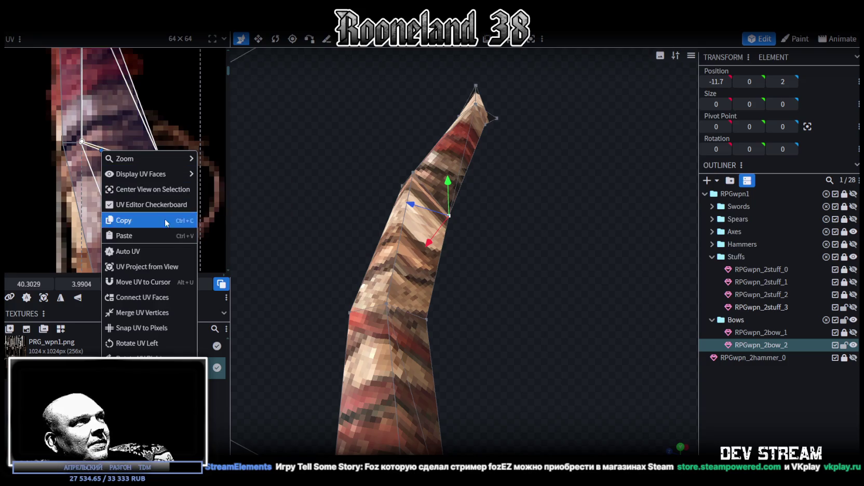
pyautogui.click(138, 326)
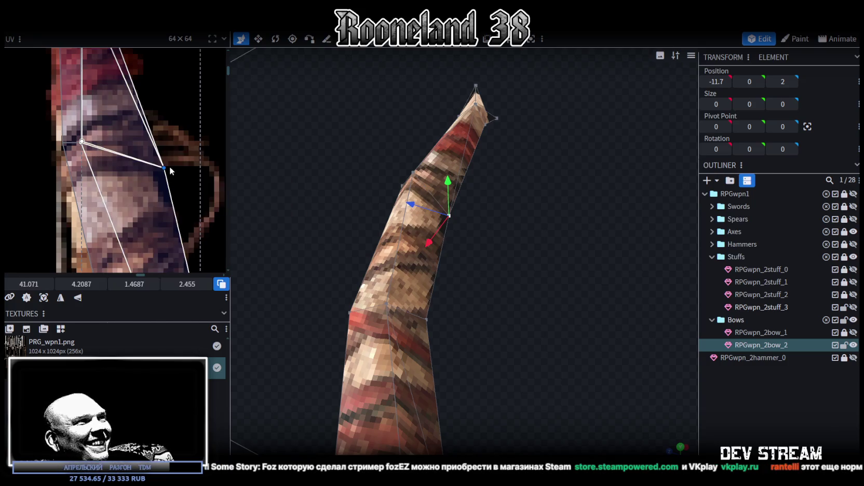
pyautogui.moveTo(165, 168); pyautogui.dragTo(140, 149)
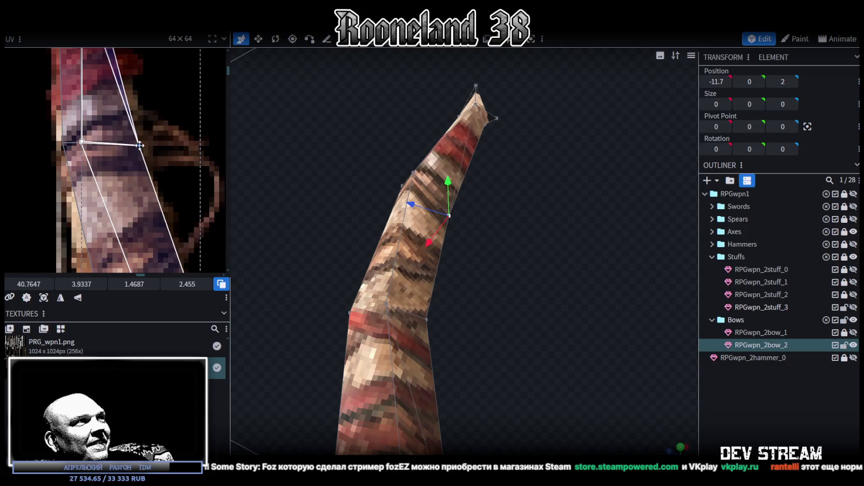
pyautogui.moveTo(505, 287); pyautogui.dragTo(516, 334)
pyautogui.scroll(-2, 108, 201)
pyautogui.scroll(-1, 108, 201)
pyautogui.scroll(2, 108, 201)
pyautogui.scroll(1, 164, 185)
pyautogui.scroll(-1, 162, 180)
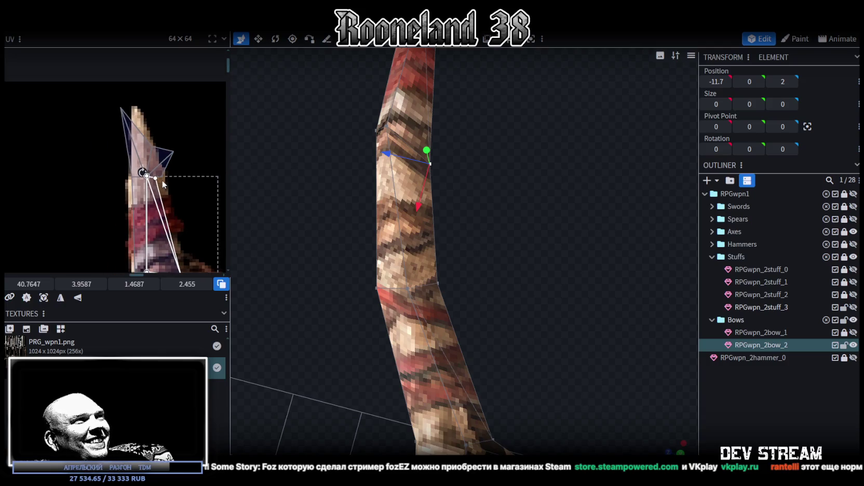
pyautogui.scroll(-1, 483, 285)
pyautogui.moveTo(483, 285)
pyautogui.mouseDown()
pyautogui.moveTo(516, 239)
pyautogui.moveTo(559, 268)
pyautogui.moveTo(477, 297)
pyautogui.moveTo(488, 303)
pyautogui.moveTo(532, 278)
pyautogui.moveTo(496, 297)
pyautogui.moveTo(486, 278)
pyautogui.mouseUp()
# Step: Merge the two remaining vertices at the bow tip into a single point
pyautogui.scroll(3, 485, 279)
pyautogui.moveTo(469, 316); pyautogui.dragTo(509, 311)
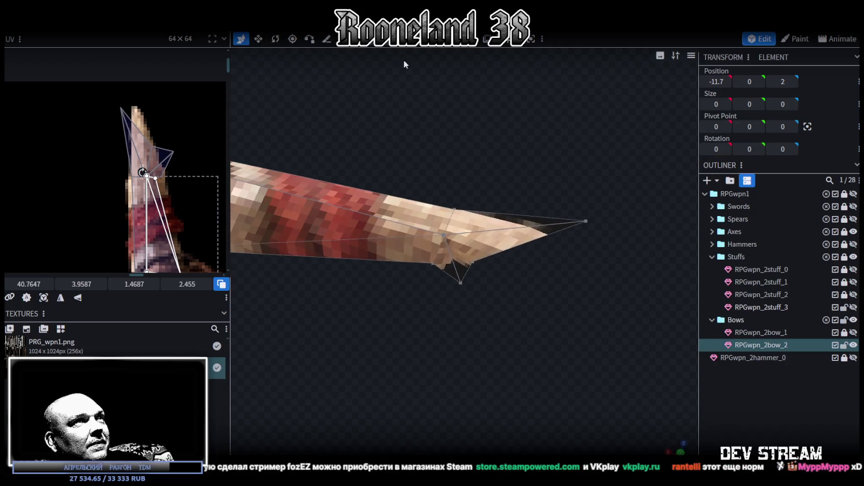
pyautogui.click(457, 136)
pyautogui.click(469, 271)
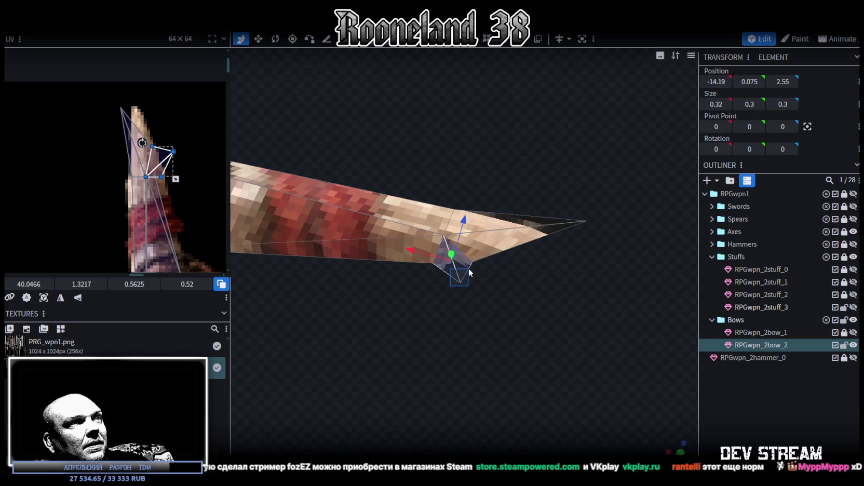
pyautogui.press('4')
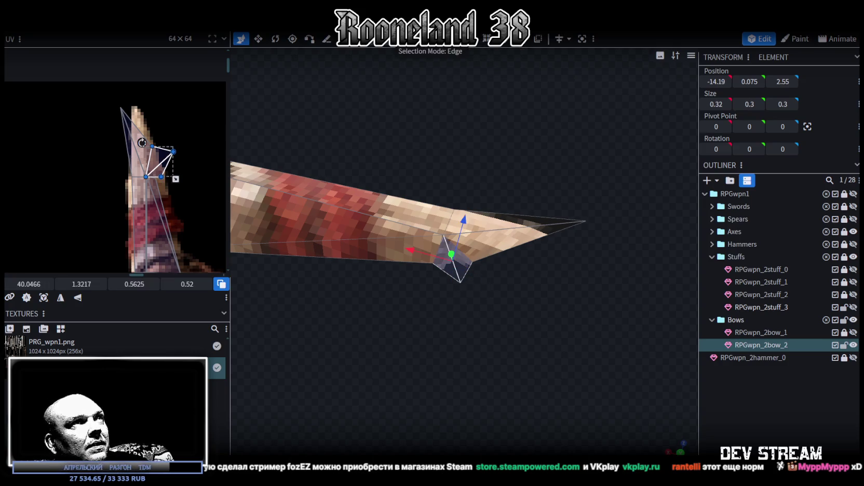
pyautogui.scroll(2, 428, 260)
pyautogui.click(422, 264)
pyautogui.keyDown('shift'); pyautogui.click(459, 288); pyautogui.keyUp('shift')
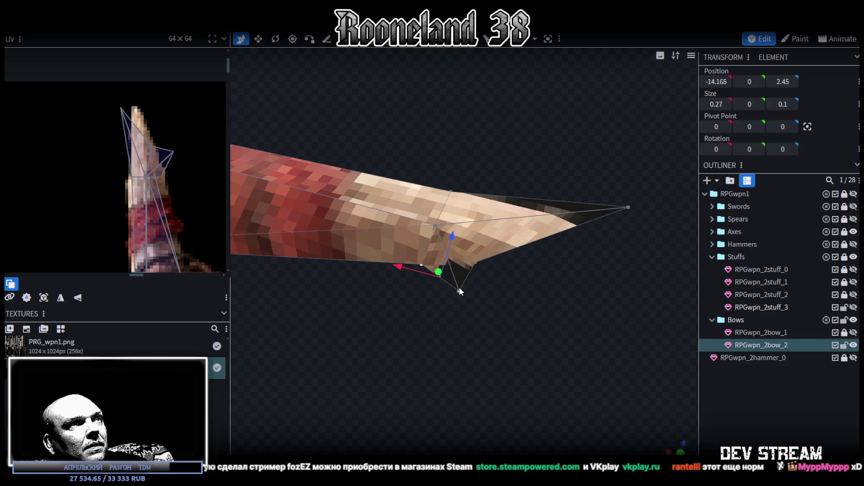
pyautogui.rightClick(478, 262)
pyautogui.click(596, 254)
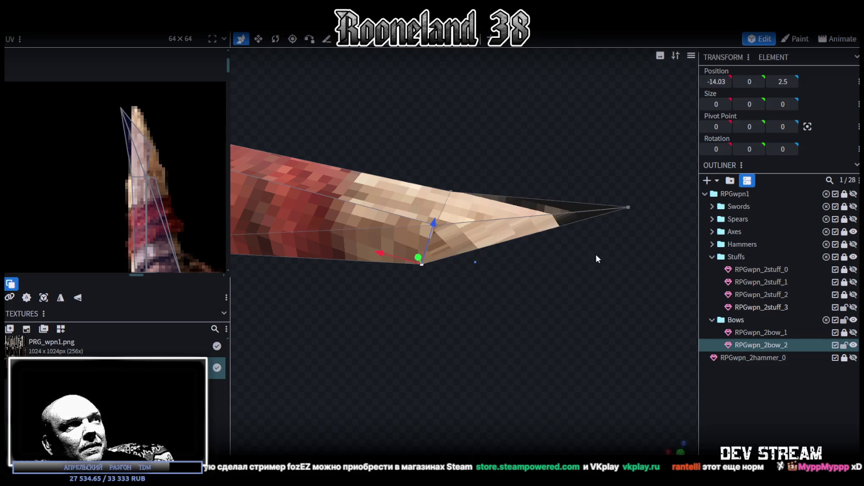
# Step: Reshape the tip face's UV triangle over the pointed end of the bow texture
pyautogui.scroll(2, 143, 171)
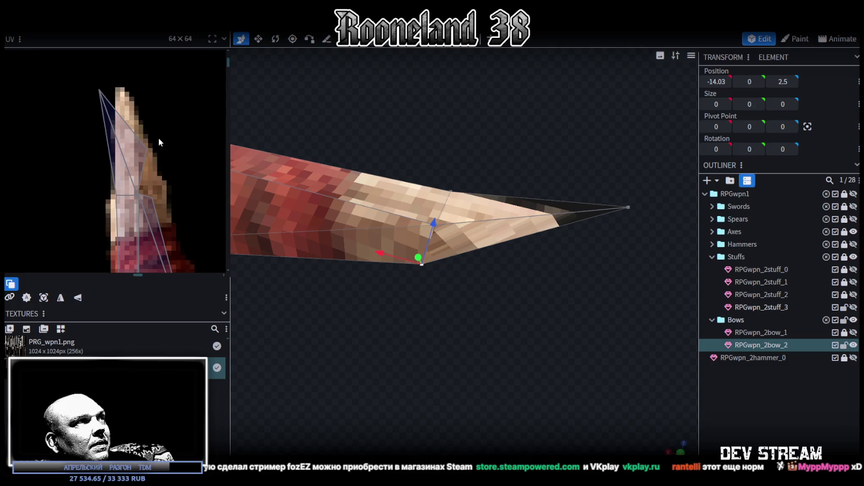
pyautogui.click(148, 185)
pyautogui.moveTo(147, 149); pyautogui.dragTo(153, 198)
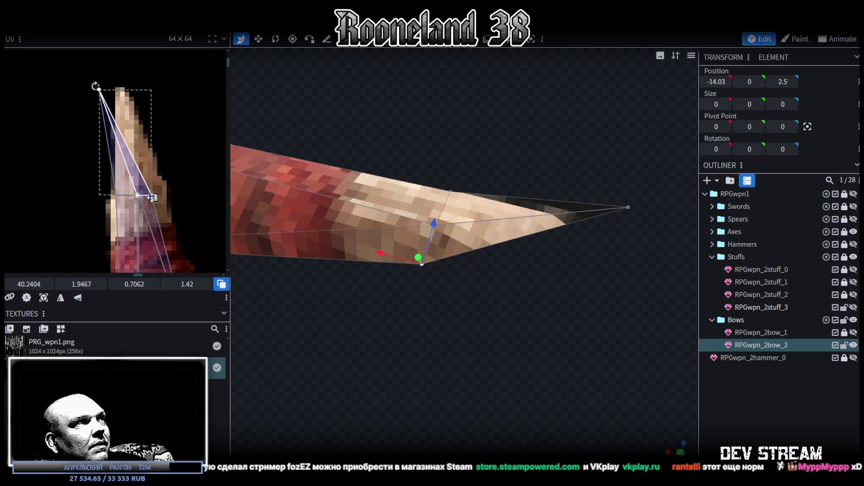
pyautogui.moveTo(98, 89); pyautogui.dragTo(120, 89)
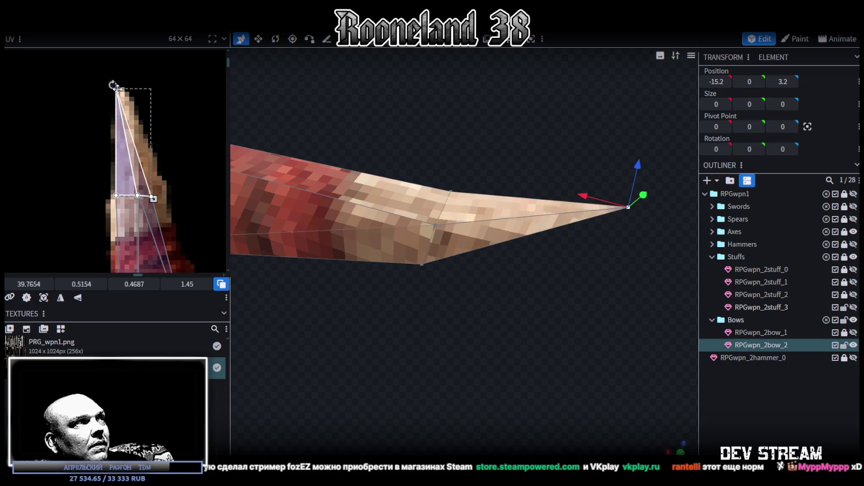
pyautogui.click(153, 197)
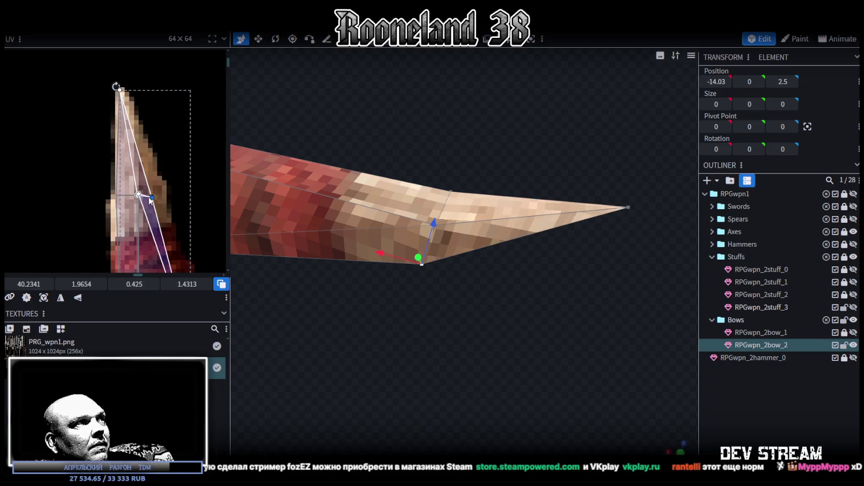
pyautogui.moveTo(154, 196); pyautogui.dragTo(152, 182)
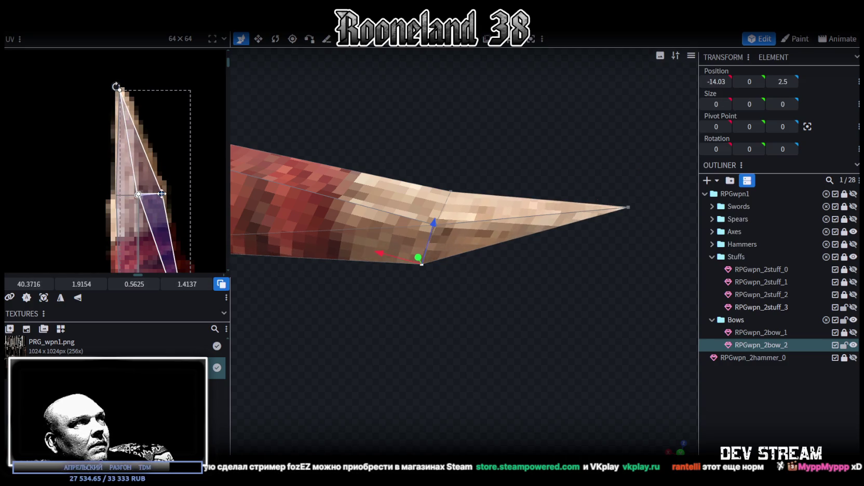
# Step: Lower the tip vertex 0.2 to -15.2, 0, 2.9 and raise a neighbouring limb vertex 0.2
pyautogui.scroll(2, 152, 182)
pyautogui.click(628, 206)
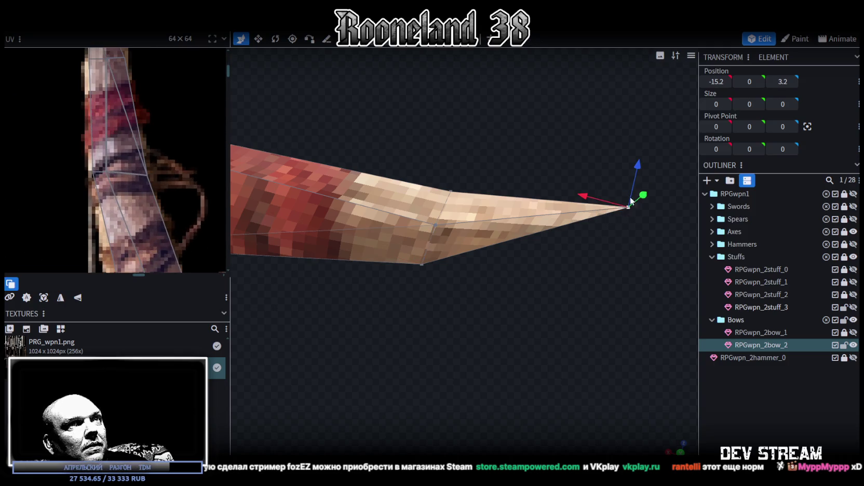
pyautogui.moveTo(584, 309)
pyautogui.mouseDown()
pyautogui.moveTo(640, 300)
pyautogui.moveTo(604, 319)
pyautogui.moveTo(495, 270)
pyautogui.moveTo(517, 309)
pyautogui.moveTo(518, 263)
pyautogui.moveTo(516, 282)
pyautogui.mouseUp()
pyautogui.moveTo(464, 384)
pyautogui.keyDown('ctrl'); pyautogui.mouseDown()
pyautogui.moveTo(524, 356)
pyautogui.moveTo(544, 373)
pyautogui.mouseUp(); pyautogui.keyUp('ctrl')
pyautogui.click(457, 286)
pyautogui.moveTo(500, 295); pyautogui.dragTo(510, 304)
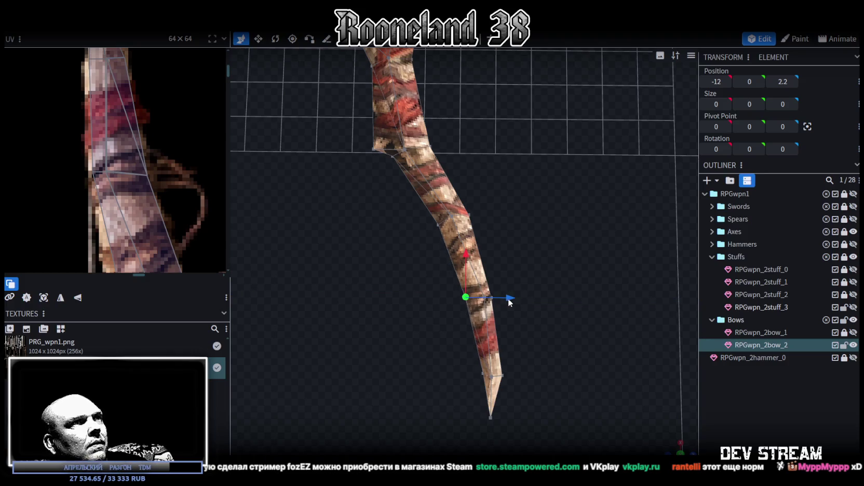
# Step: Orbit around the bow and select a vertex near the grip
pyautogui.moveTo(510, 299); pyautogui.dragTo(535, 372, button='right')
pyautogui.moveTo(535, 372)
pyautogui.mouseDown()
pyautogui.moveTo(514, 340)
pyautogui.moveTo(463, 342)
pyautogui.moveTo(553, 341)
pyautogui.moveTo(546, 335)
pyautogui.moveTo(448, 366)
pyautogui.mouseUp()
pyautogui.scroll(3, 545, 340)
pyautogui.click(448, 367)
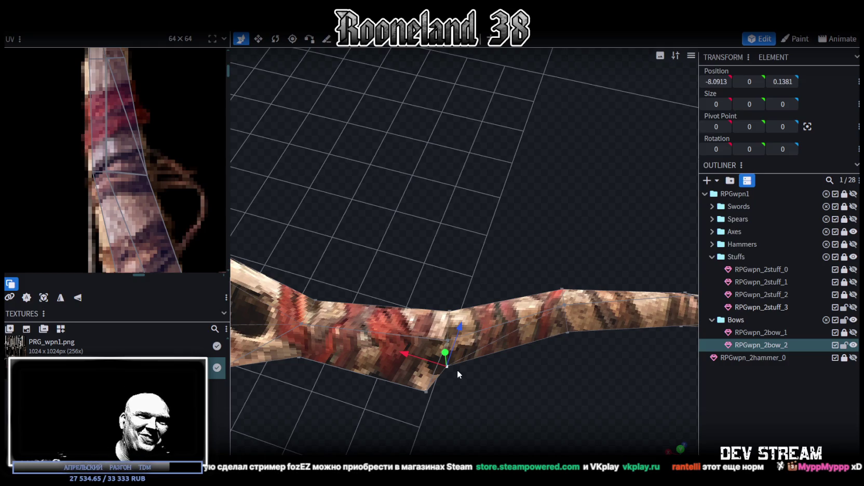
pyautogui.moveTo(417, 441)
pyautogui.mouseDown()
pyautogui.moveTo(403, 439)
pyautogui.moveTo(395, 402)
pyautogui.mouseUp()
pyautogui.scroll(2, 117, 159)
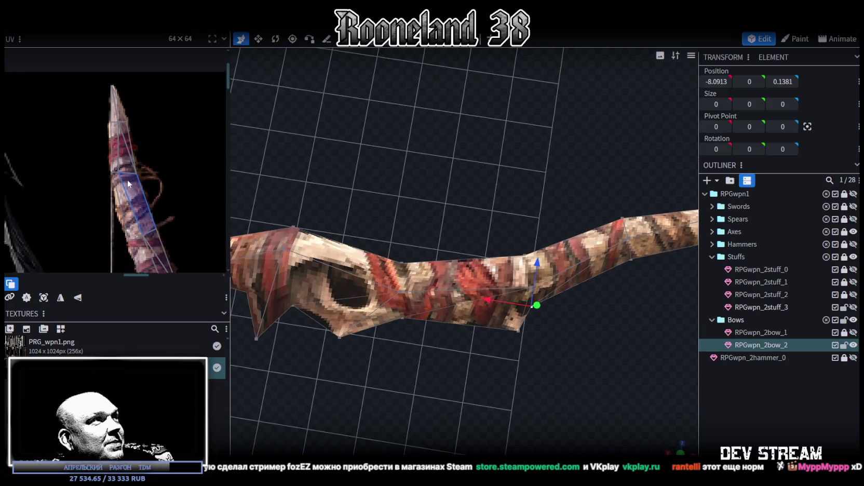
pyautogui.moveTo(425, 297)
pyautogui.mouseDown()
pyautogui.moveTo(416, 355)
pyautogui.moveTo(483, 334)
pyautogui.moveTo(506, 347)
pyautogui.moveTo(435, 348)
pyautogui.mouseUp()
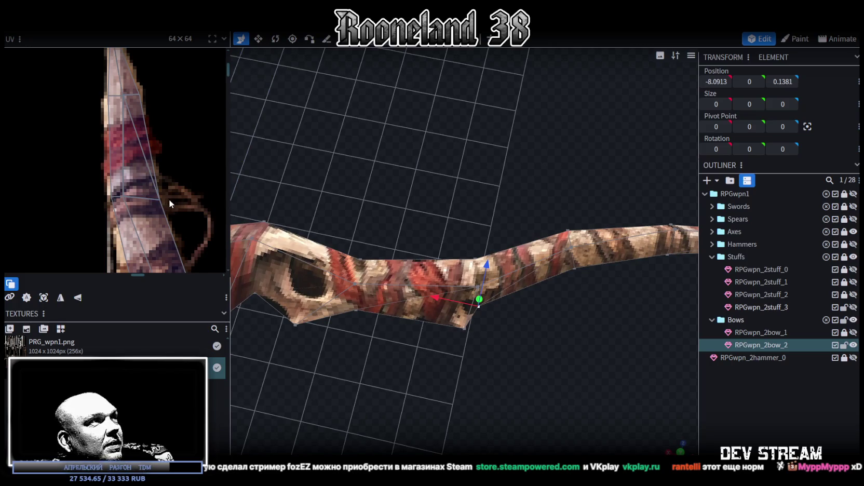
pyautogui.scroll(2, 115, 113)
pyautogui.scroll(-2, 144, 174)
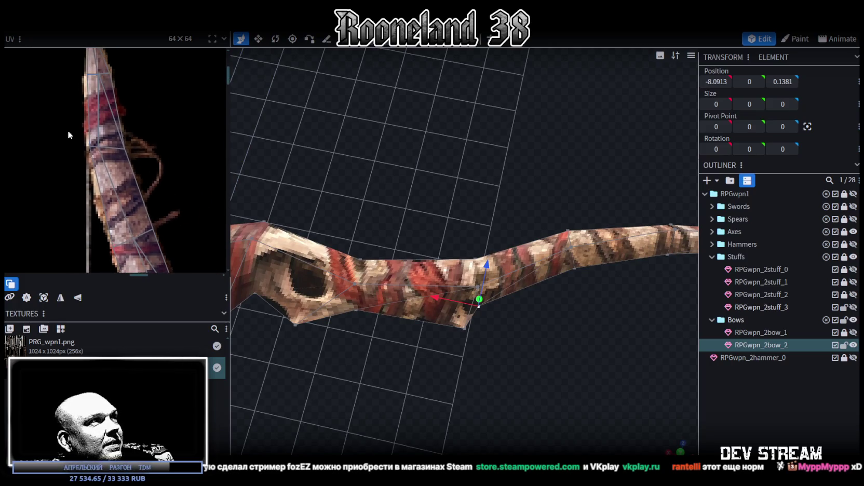
# Step: Box-select groups of limb UV faces on the texture to check their mapping
pyautogui.moveTo(68, 131); pyautogui.dragTo(164, 172)
pyautogui.moveTo(443, 322); pyautogui.dragTo(415, 303)
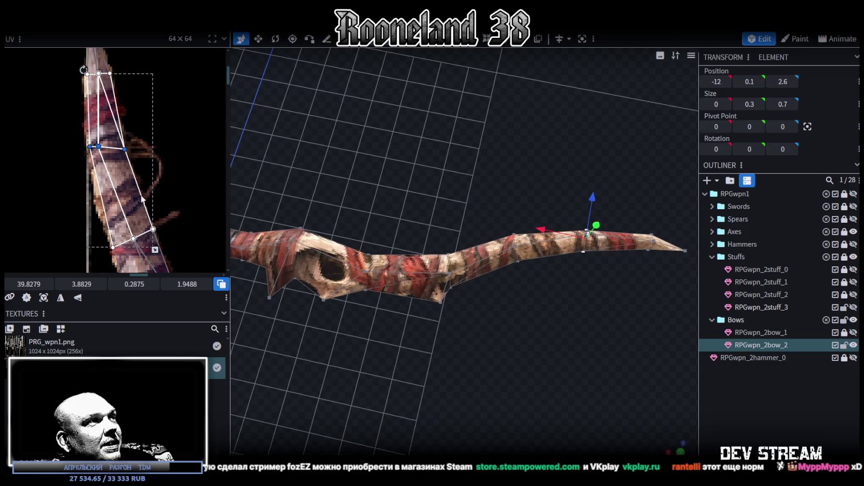
pyautogui.moveTo(143, 199); pyautogui.dragTo(91, 102, button='middle')
pyautogui.scroll(-1, 107, 149)
pyautogui.moveTo(47, 177); pyautogui.dragTo(163, 214)
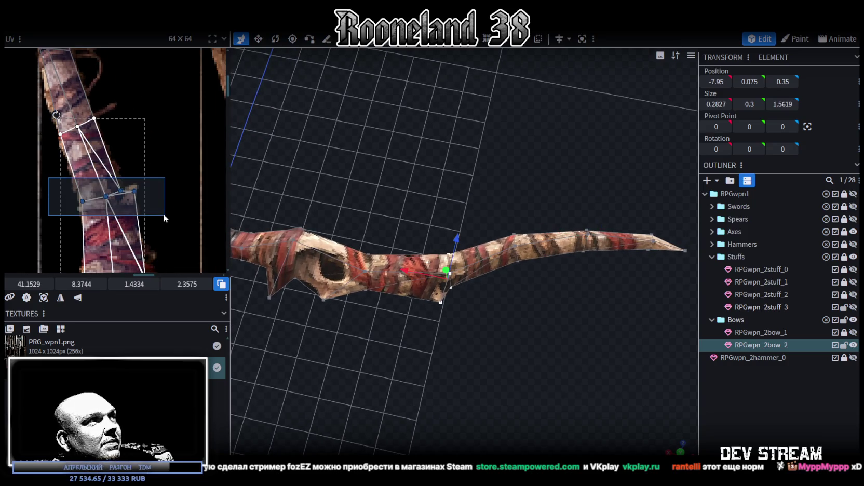
pyautogui.moveTo(192, 218); pyautogui.dragTo(163, 150, button='middle')
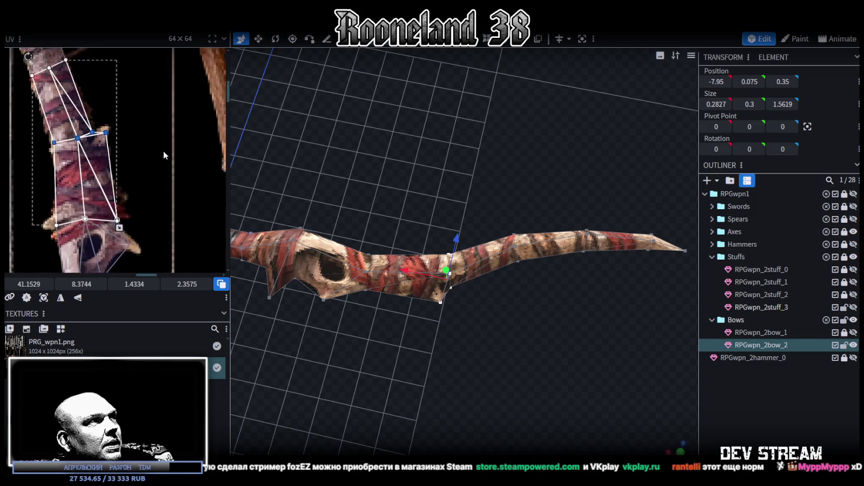
pyautogui.scroll(2, 456, 316)
# Step: Select vertices along the limb's lower edge, settling on a single vertex
pyautogui.click(432, 307)
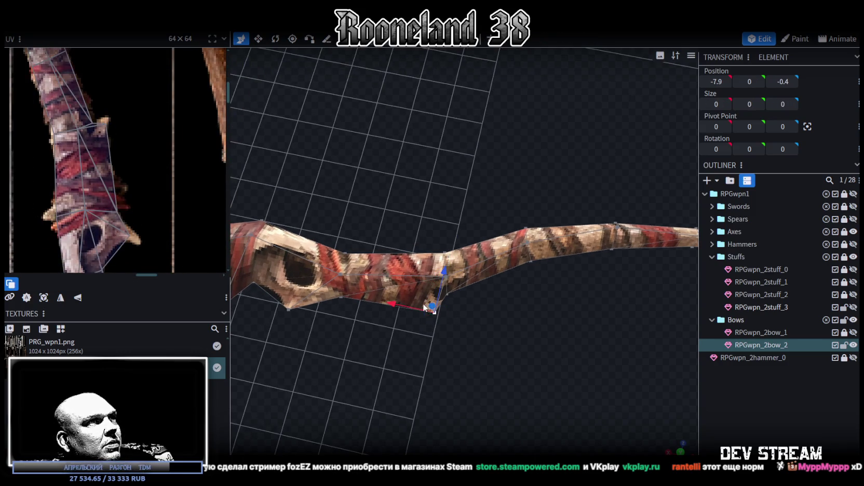
pyautogui.scroll(2, 373, 292)
pyautogui.moveTo(371, 294); pyautogui.dragTo(349, 272)
pyautogui.keyDown('shift'); pyautogui.click(348, 272); pyautogui.keyUp('shift')
pyautogui.moveTo(366, 335)
pyautogui.mouseDown()
pyautogui.moveTo(375, 301)
pyautogui.moveTo(452, 230)
pyautogui.mouseUp()
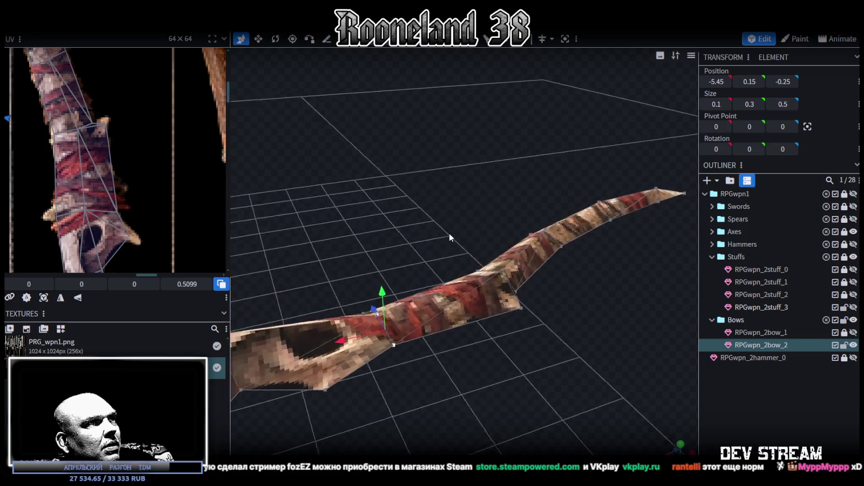
pyautogui.scroll(4, 469, 368)
pyautogui.click(505, 345)
pyautogui.moveTo(506, 349); pyautogui.dragTo(523, 403)
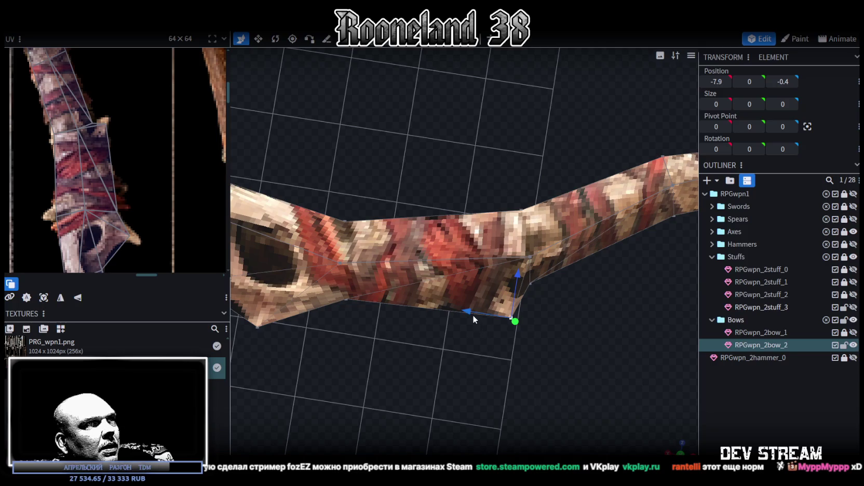
# Step: Move the limb vertex up, then along X and Z to -8.1913, 0, 0.2381
pyautogui.moveTo(474, 319); pyautogui.dragTo(482, 315)
pyautogui.moveTo(536, 278)
pyautogui.mouseDown()
pyautogui.moveTo(534, 264)
pyautogui.moveTo(498, 253)
pyautogui.moveTo(518, 246)
pyautogui.mouseUp()
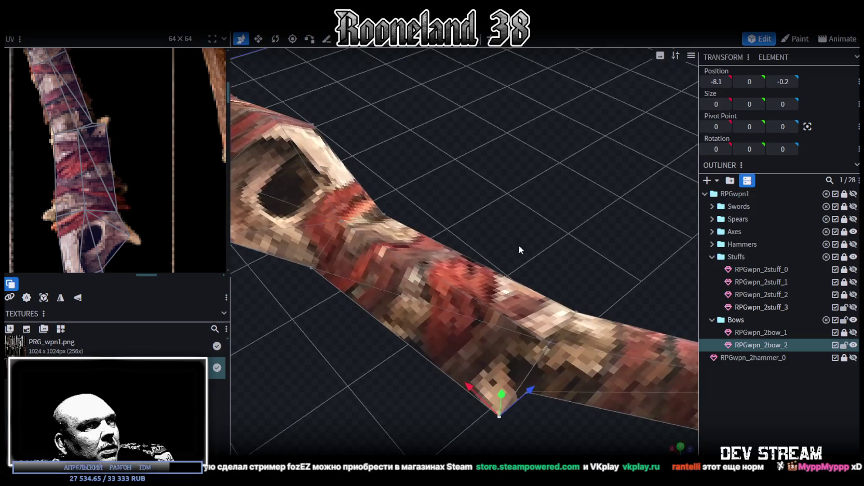
pyautogui.moveTo(523, 399)
pyautogui.mouseDown()
pyautogui.moveTo(543, 427)
pyautogui.moveTo(518, 310)
pyautogui.moveTo(534, 313)
pyautogui.mouseUp()
pyautogui.moveTo(587, 282); pyautogui.dragTo(583, 273)
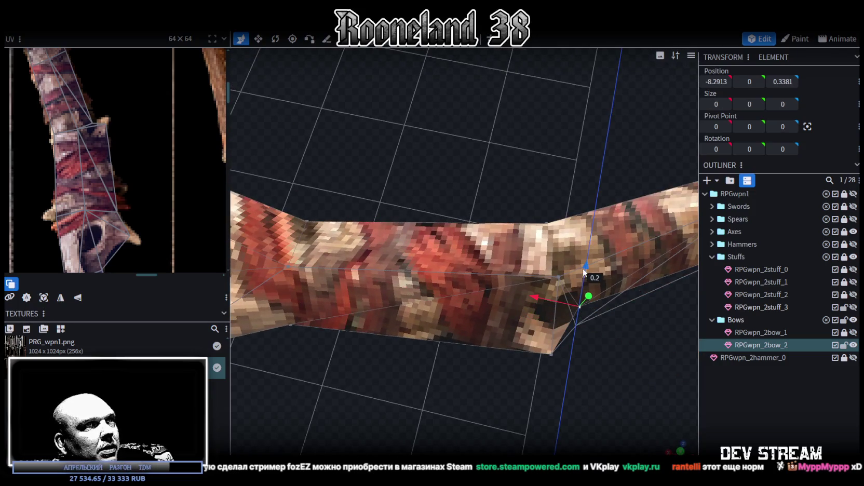
pyautogui.moveTo(535, 300); pyautogui.dragTo(530, 299)
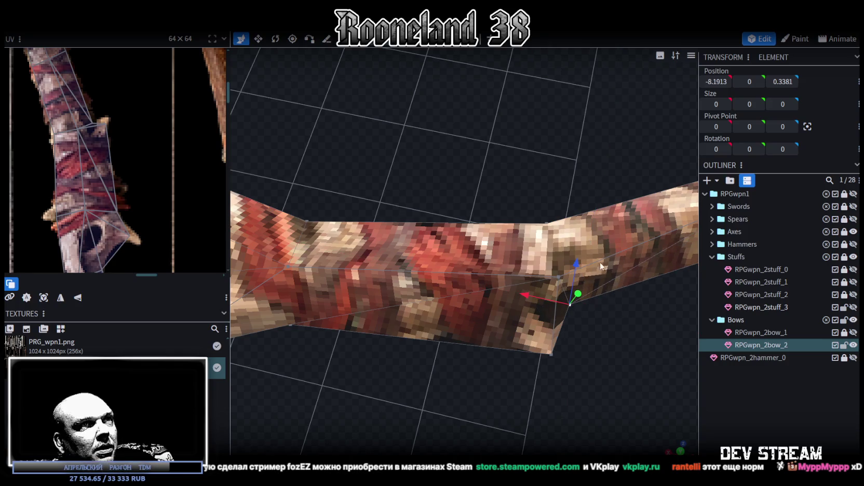
pyautogui.moveTo(578, 266)
pyautogui.mouseDown()
pyautogui.moveTo(513, 340)
pyautogui.moveTo(420, 367)
pyautogui.moveTo(478, 345)
pyautogui.moveTo(437, 344)
pyautogui.moveTo(475, 337)
pyautogui.moveTo(479, 361)
pyautogui.moveTo(352, 286)
pyautogui.moveTo(432, 281)
pyautogui.mouseUp()
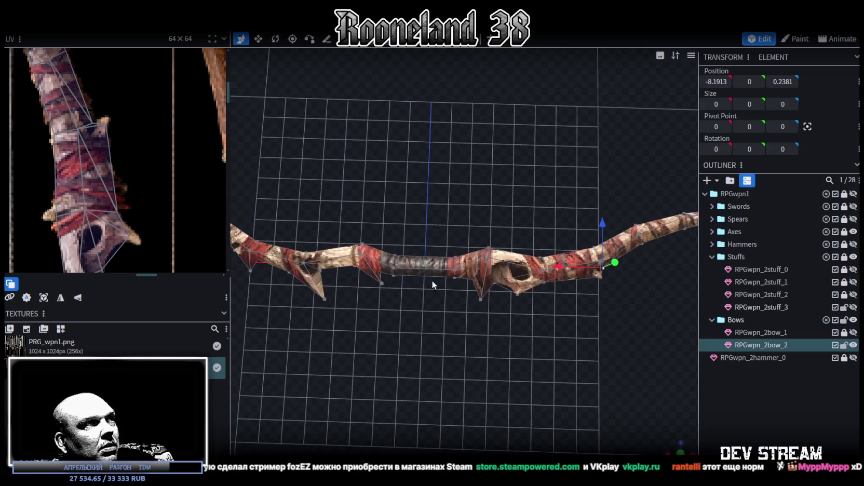
# Step: Select the vertex beside the grip and lower it along Z to -2.02, 0, -0.4
pyautogui.scroll(-2, 114, 198)
pyautogui.hscroll(-2, 176, 119)
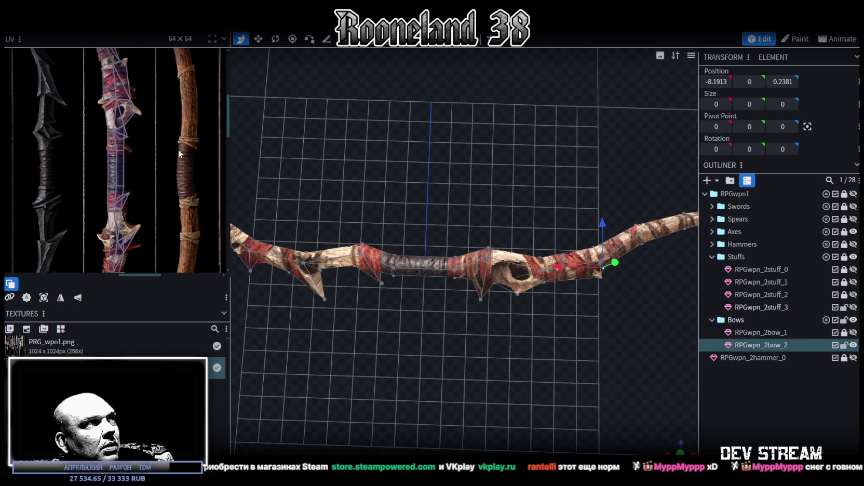
pyautogui.scroll(3, 174, 182)
pyautogui.moveTo(405, 309)
pyautogui.mouseDown()
pyautogui.moveTo(502, 304)
pyautogui.moveTo(417, 342)
pyautogui.moveTo(423, 321)
pyautogui.moveTo(542, 286)
pyautogui.moveTo(543, 95)
pyautogui.moveTo(448, 277)
pyautogui.mouseUp()
pyautogui.click(496, 306)
pyautogui.click(451, 276)
pyautogui.moveTo(495, 293)
pyautogui.mouseDown()
pyautogui.moveTo(468, 282)
pyautogui.moveTo(474, 289)
pyautogui.moveTo(406, 294)
pyautogui.moveTo(460, 359)
pyautogui.moveTo(481, 302)
pyautogui.moveTo(456, 350)
pyautogui.mouseUp()
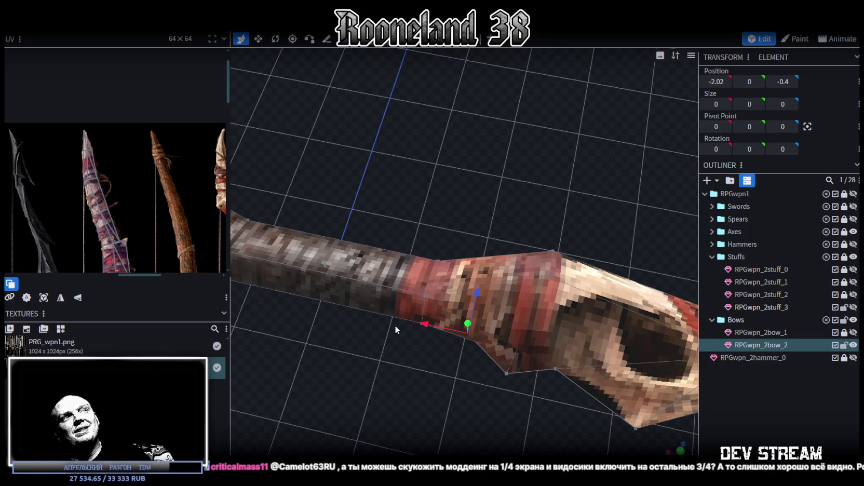
pyautogui.scroll(-5, 396, 194)
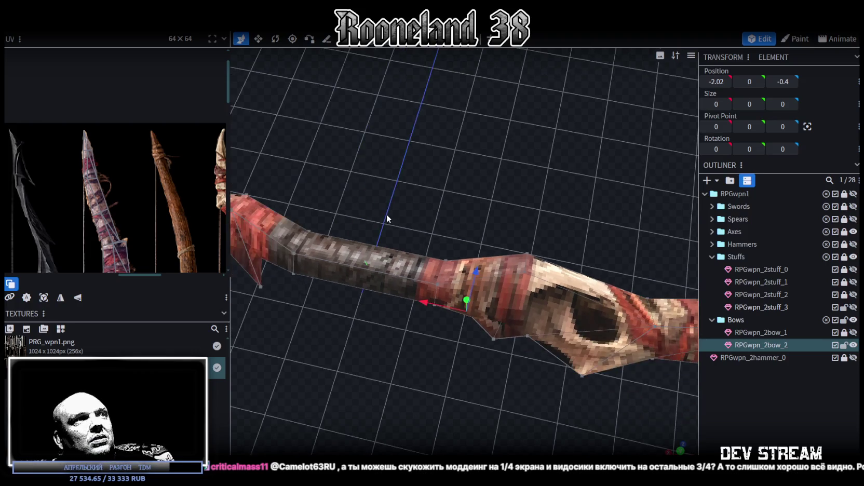
# Step: Select the grip faces and shift one of their UV points slightly on the bow texture
pyautogui.moveTo(396, 198)
pyautogui.mouseDown()
pyautogui.moveTo(429, 346)
pyautogui.moveTo(478, 329)
pyautogui.moveTo(458, 348)
pyautogui.moveTo(155, 181)
pyautogui.mouseUp()
pyautogui.scroll(-3, 154, 182)
pyautogui.scroll(-2, 164, 207)
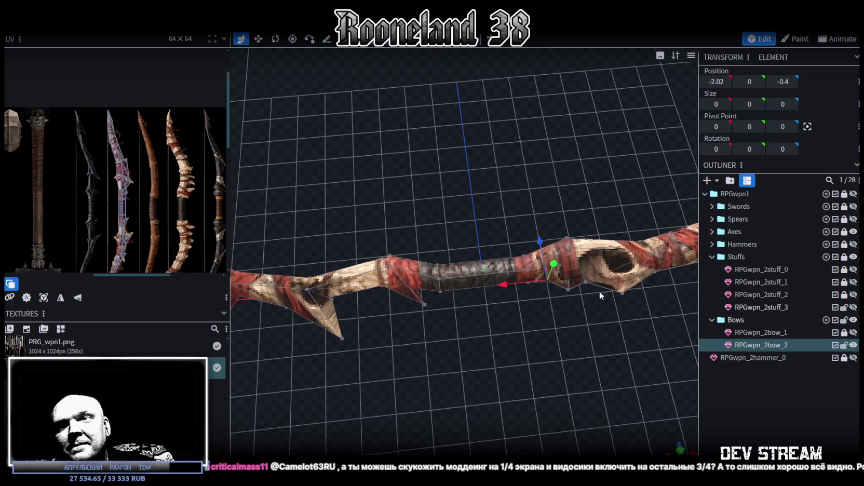
pyautogui.moveTo(571, 273)
pyautogui.mouseDown()
pyautogui.moveTo(583, 339)
pyautogui.moveTo(511, 343)
pyautogui.mouseUp()
pyautogui.scroll(-1, 178, 202)
pyautogui.scroll(2, 167, 226)
pyautogui.scroll(1, 118, 165)
pyautogui.scroll(1, 123, 146)
pyautogui.scroll(2, 144, 109)
pyautogui.scroll(1, 127, 182)
pyautogui.scroll(1, 129, 174)
pyautogui.scroll(1, 130, 150)
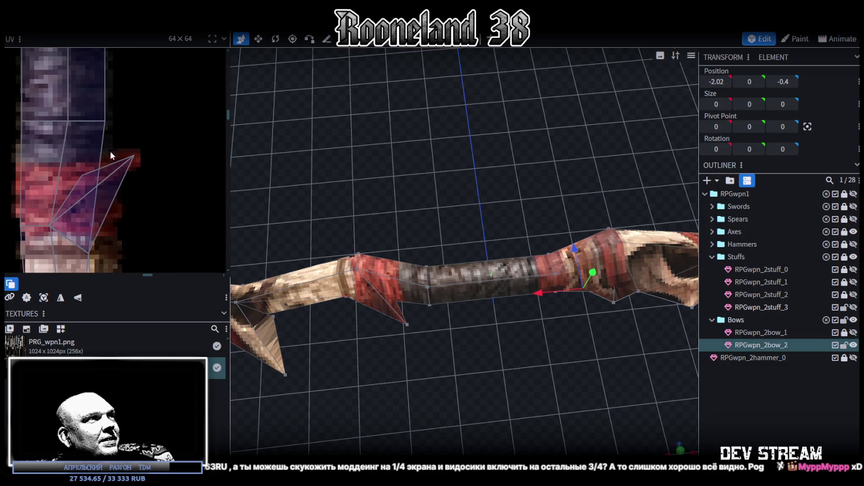
pyautogui.click(71, 182)
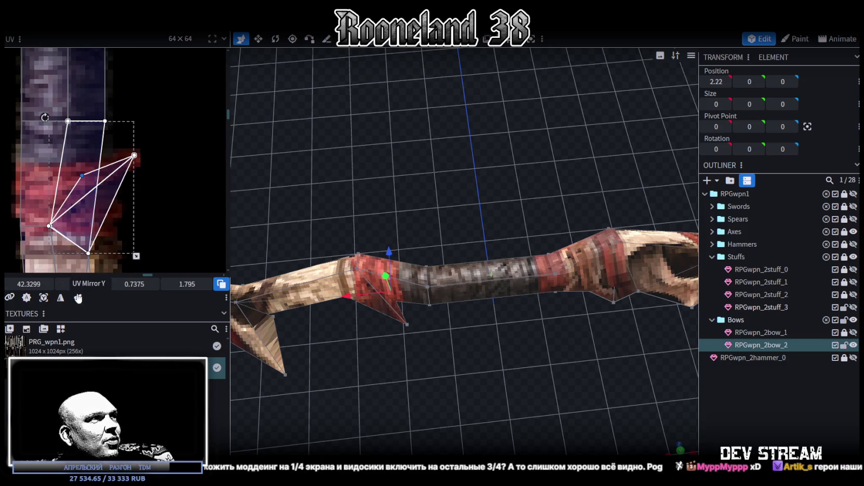
pyautogui.moveTo(81, 284)
pyautogui.mouseDown()
pyautogui.moveTo(31, 284)
pyautogui.moveTo(78, 284)
pyautogui.mouseUp()
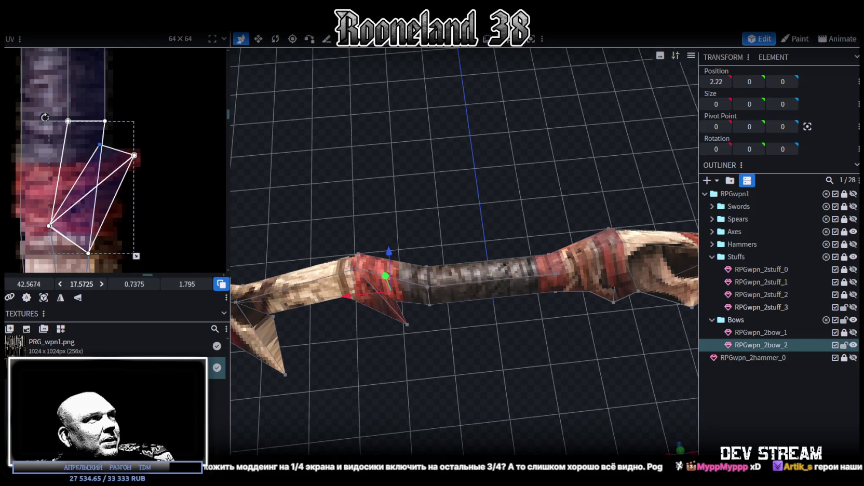
# Step: Lower a nearby grip vertex along Z so it sits at 1.92, 0, -0.2
pyautogui.moveTo(475, 310)
pyautogui.mouseDown()
pyautogui.moveTo(455, 334)
pyautogui.moveTo(474, 359)
pyautogui.moveTo(473, 189)
pyautogui.mouseUp()
pyautogui.scroll(3, 421, 264)
pyautogui.click(404, 297)
pyautogui.moveTo(404, 297)
pyautogui.mouseDown()
pyautogui.moveTo(480, 394)
pyautogui.moveTo(408, 269)
pyautogui.moveTo(386, 284)
pyautogui.mouseUp()
pyautogui.moveTo(433, 229); pyautogui.dragTo(433, 244)
pyautogui.moveTo(491, 372)
pyautogui.mouseDown()
pyautogui.moveTo(444, 227)
pyautogui.moveTo(429, 241)
pyautogui.moveTo(432, 337)
pyautogui.moveTo(447, 272)
pyautogui.mouseUp()
pyautogui.moveTo(343, 383); pyautogui.dragTo(444, 323)
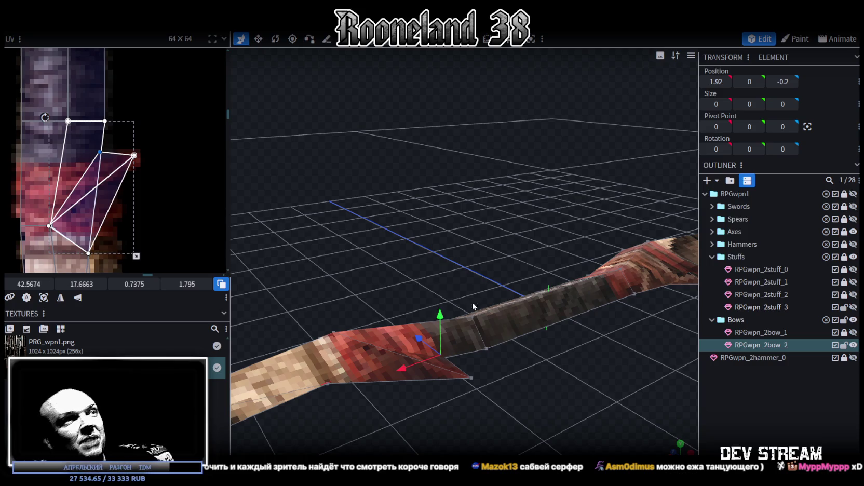
pyautogui.moveTo(445, 224)
pyautogui.mouseDown()
pyautogui.moveTo(467, 215)
pyautogui.moveTo(470, 234)
pyautogui.moveTo(384, 248)
pyautogui.moveTo(394, 234)
pyautogui.moveTo(388, 224)
pyautogui.mouseUp()
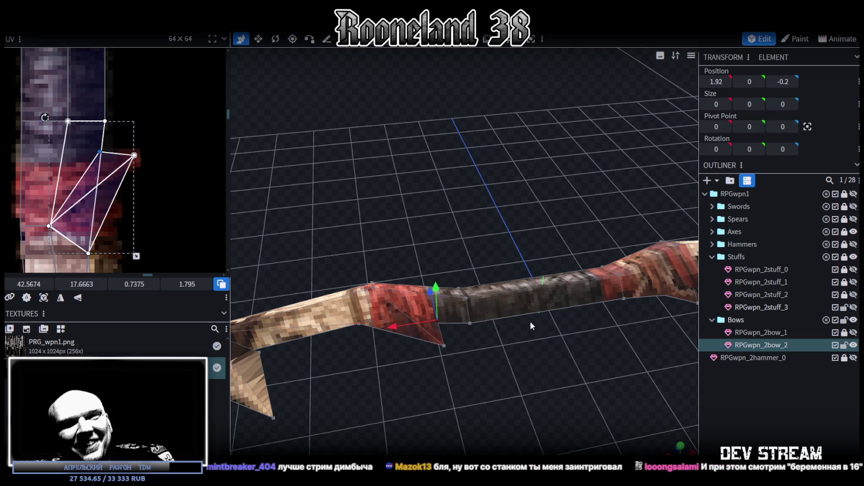
pyautogui.moveTo(486, 325)
pyautogui.mouseDown()
pyautogui.moveTo(530, 349)
pyautogui.moveTo(482, 353)
pyautogui.moveTo(508, 359)
pyautogui.mouseUp()
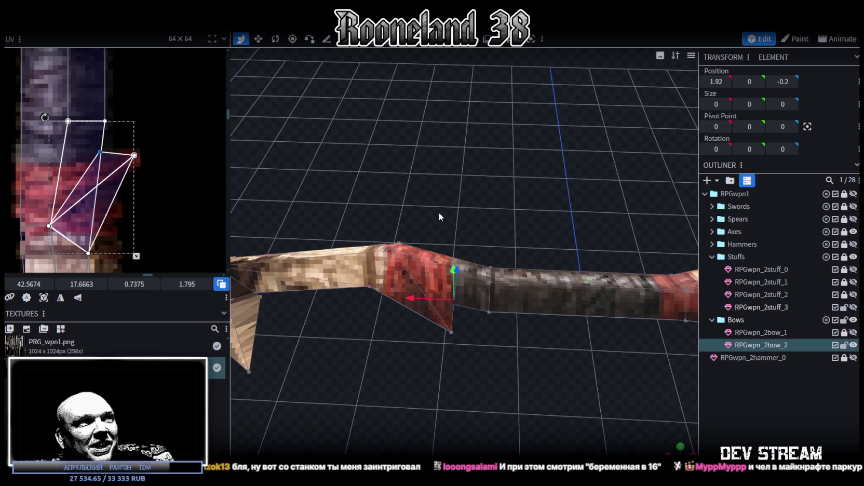
pyautogui.moveTo(437, 210); pyautogui.dragTo(484, 348)
pyautogui.moveTo(534, 419)
pyautogui.mouseDown()
pyautogui.moveTo(498, 287)
pyautogui.moveTo(510, 342)
pyautogui.moveTo(520, 284)
pyautogui.moveTo(458, 306)
pyautogui.mouseUp()
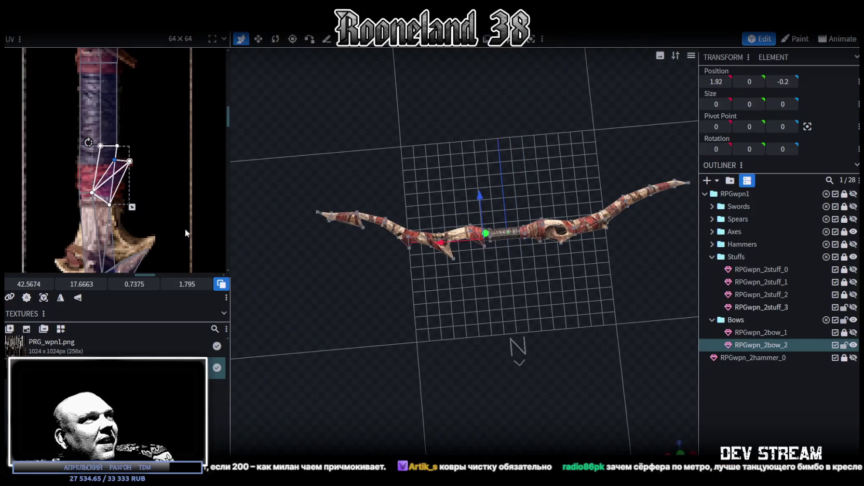
# Step: Shrink the central grip face's UV rectangle from the top onto the grip wrap
pyautogui.scroll(-3, 186, 229)
pyautogui.scroll(-2, 149, 138)
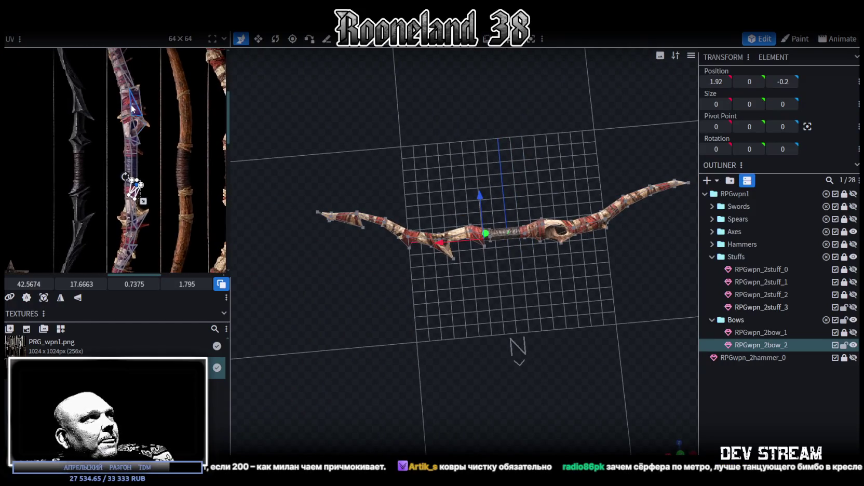
pyautogui.scroll(5, 132, 108)
pyautogui.moveTo(378, 218)
pyautogui.mouseDown()
pyautogui.moveTo(560, 275)
pyautogui.moveTo(377, 297)
pyautogui.moveTo(409, 274)
pyautogui.mouseUp()
pyautogui.scroll(3, 409, 274)
pyautogui.scroll(1, 449, 280)
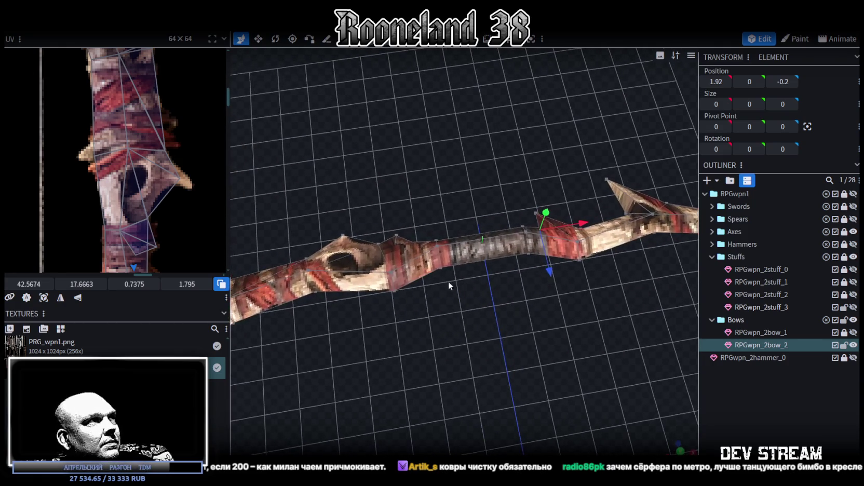
pyautogui.scroll(-3, 425, 272)
pyautogui.scroll(-2, 195, 226)
pyautogui.scroll(-1, 147, 155)
pyautogui.scroll(2, 146, 155)
pyautogui.scroll(1, 167, 207)
pyautogui.scroll(1, 173, 221)
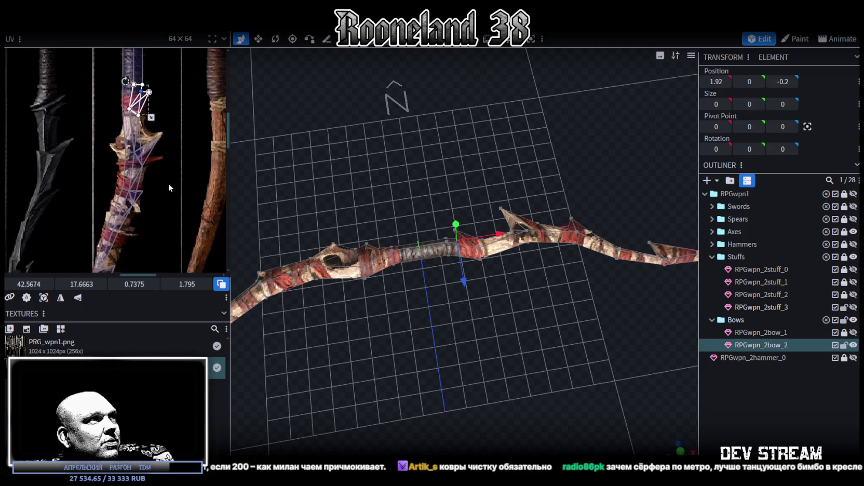
pyautogui.scroll(1, 168, 184)
pyautogui.scroll(-1, 155, 171)
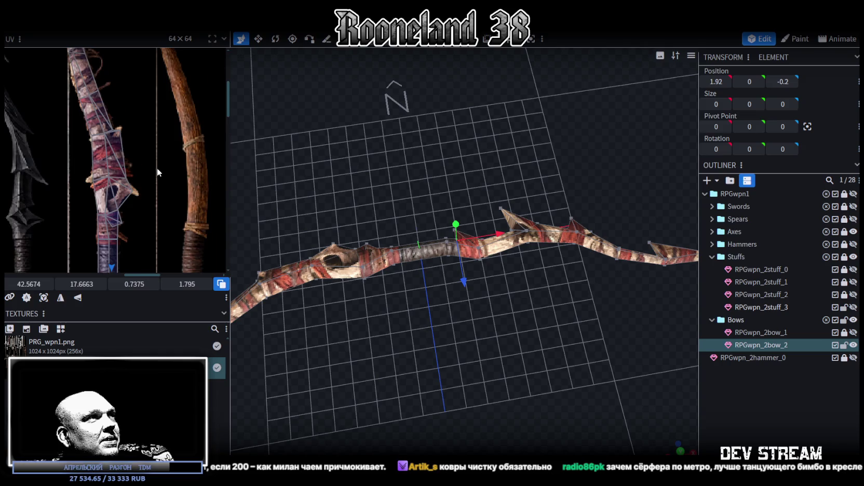
pyautogui.scroll(-1, 157, 167)
pyautogui.scroll(-1, 162, 184)
pyautogui.scroll(-1, 171, 139)
pyautogui.moveTo(509, 314)
pyautogui.mouseDown()
pyautogui.moveTo(447, 299)
pyautogui.moveTo(466, 313)
pyautogui.mouseUp()
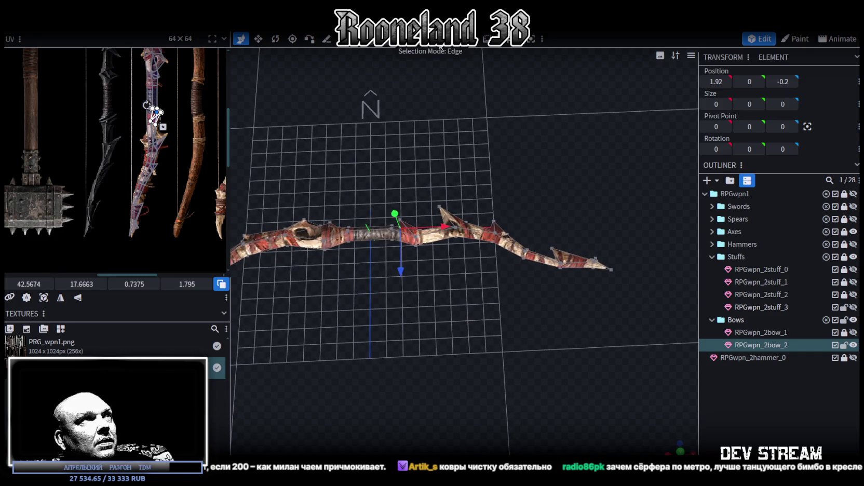
pyautogui.moveTo(647, 271); pyautogui.dragTo(409, 179)
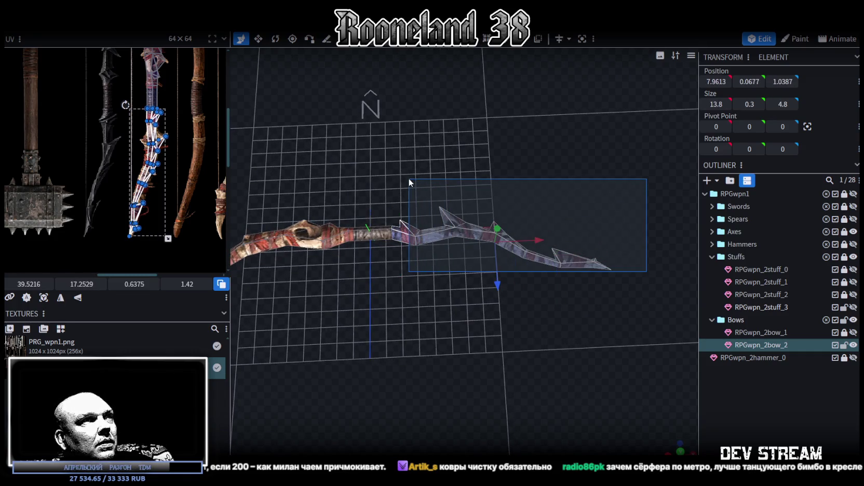
pyautogui.moveTo(409, 179); pyautogui.dragTo(410, 177)
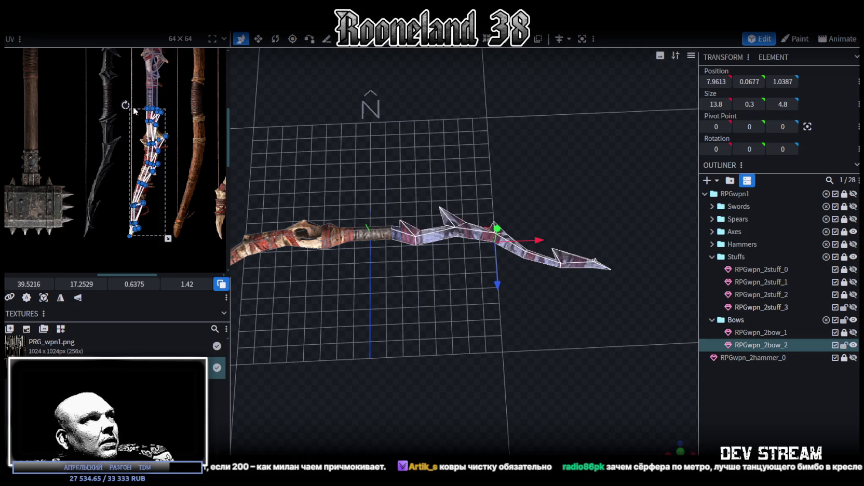
pyautogui.scroll(3, 133, 106)
pyautogui.scroll(3, 156, 110)
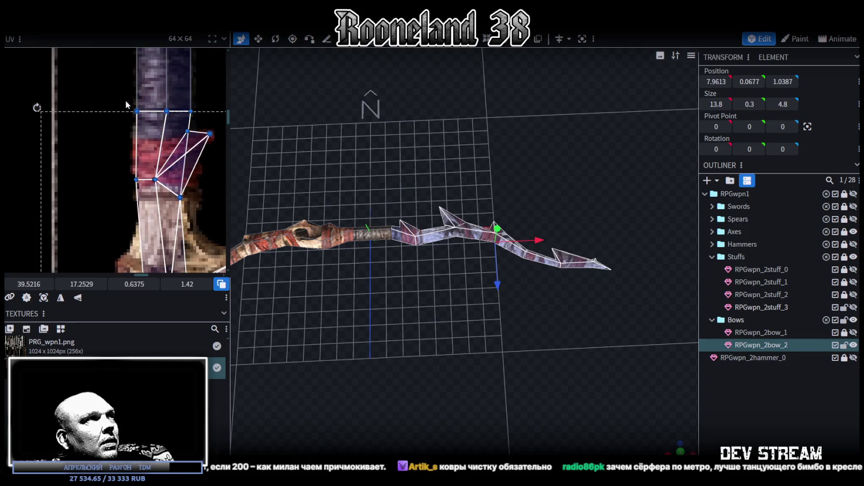
pyautogui.click(174, 104)
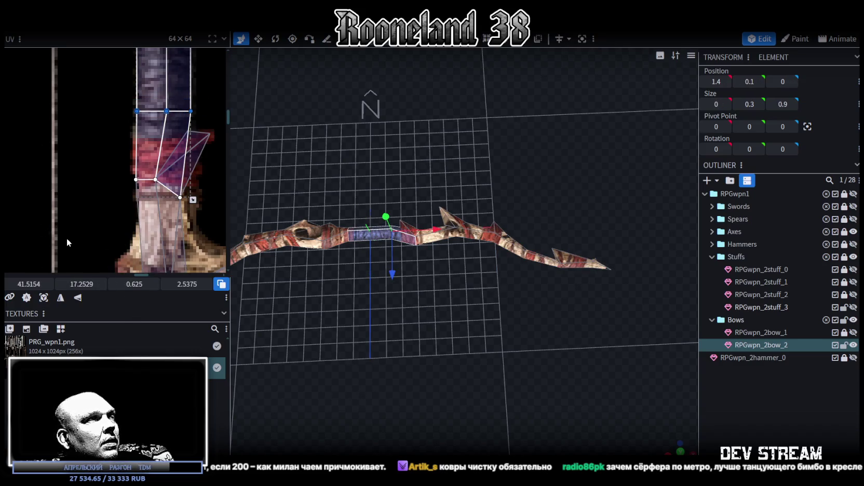
pyautogui.moveTo(82, 284)
pyautogui.mouseDown()
pyautogui.moveTo(97, 284)
pyautogui.moveTo(78, 284)
pyautogui.mouseUp()
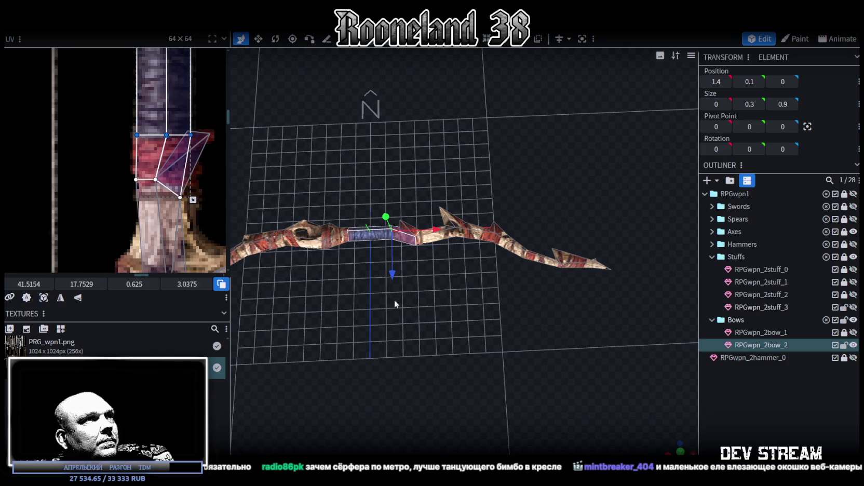
# Step: Move the lower UV edge of the grip face left of centre downward, then clear the selection
pyautogui.scroll(3, 394, 299)
pyautogui.scroll(2, 519, 319)
pyautogui.moveTo(518, 320); pyautogui.dragTo(494, 325)
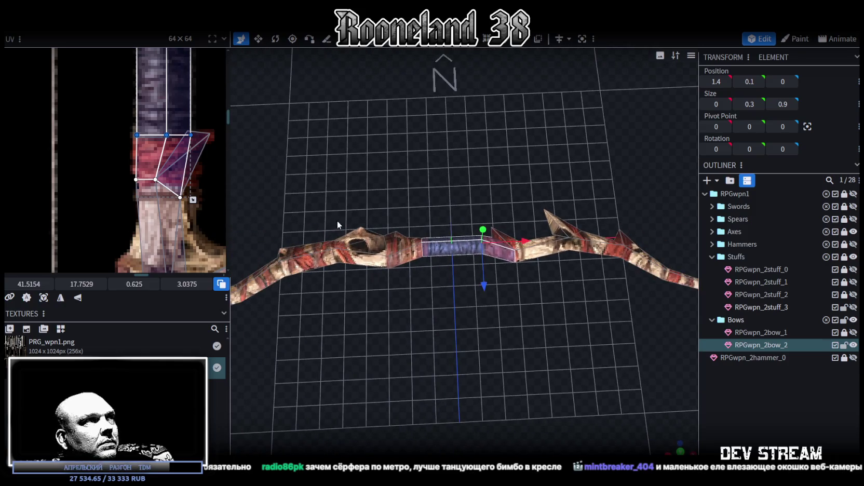
pyautogui.click(402, 248)
pyautogui.moveTo(103, 175); pyautogui.dragTo(197, 149)
pyautogui.moveTo(164, 288); pyautogui.dragTo(164, 290)
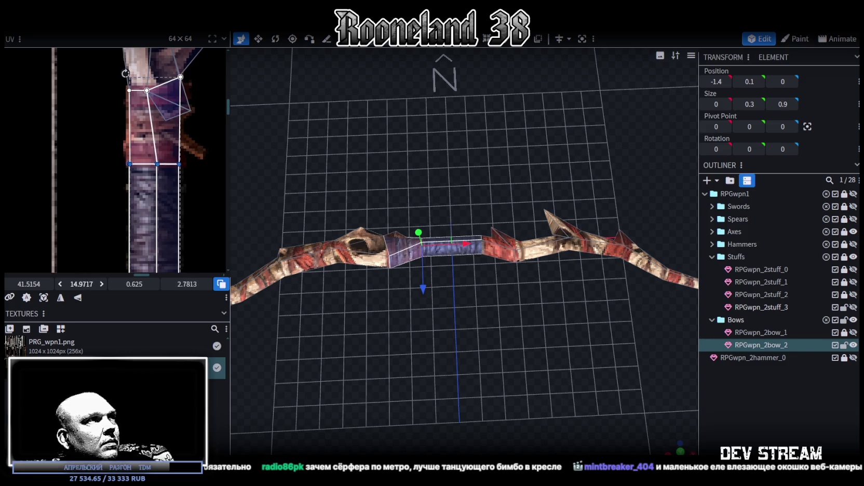
pyautogui.moveTo(540, 287); pyautogui.dragTo(485, 250)
pyautogui.moveTo(607, 254); pyautogui.dragTo(400, 160)
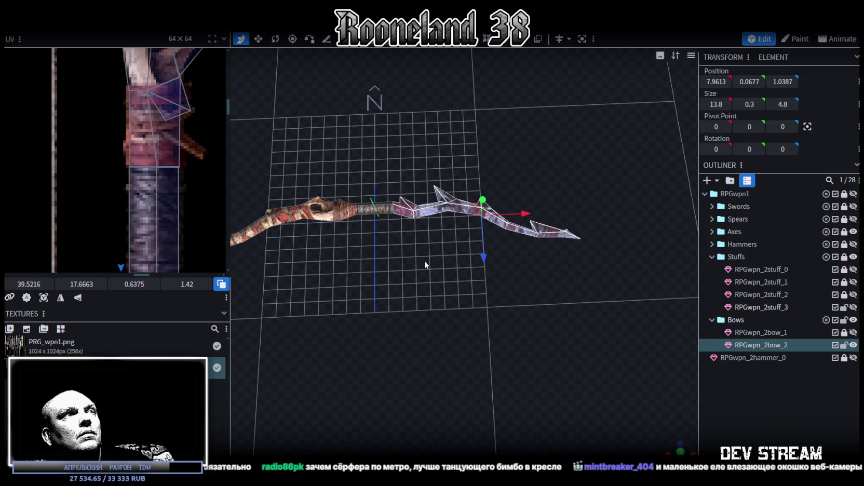
pyautogui.click(391, 267)
pyautogui.moveTo(391, 267)
pyautogui.mouseDown()
pyautogui.moveTo(526, 240)
pyautogui.moveTo(437, 217)
pyautogui.mouseUp()
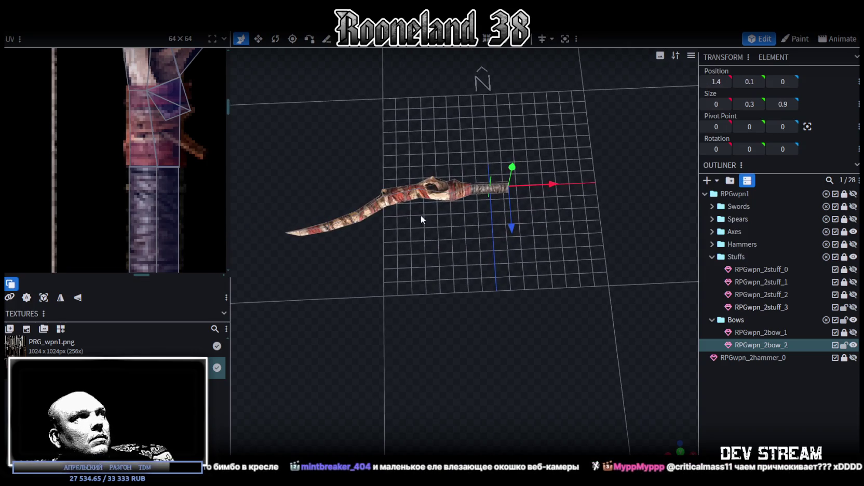
# Step: Copy the bow limb's selected faces and flip their UVs horizontally
pyautogui.scroll(-2, 156, 120)
pyautogui.scroll(-1, 159, 120)
pyautogui.scroll(-1, 146, 141)
pyautogui.scroll(-1, 130, 158)
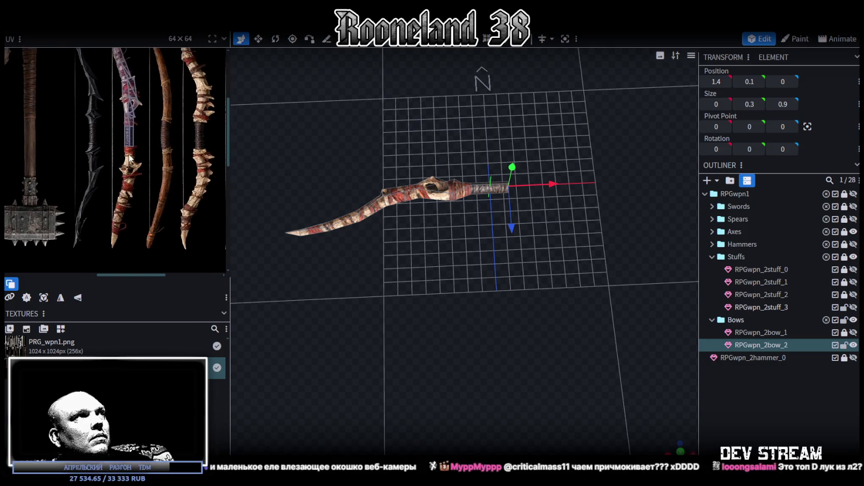
pyautogui.moveTo(280, 131); pyautogui.dragTo(466, 287)
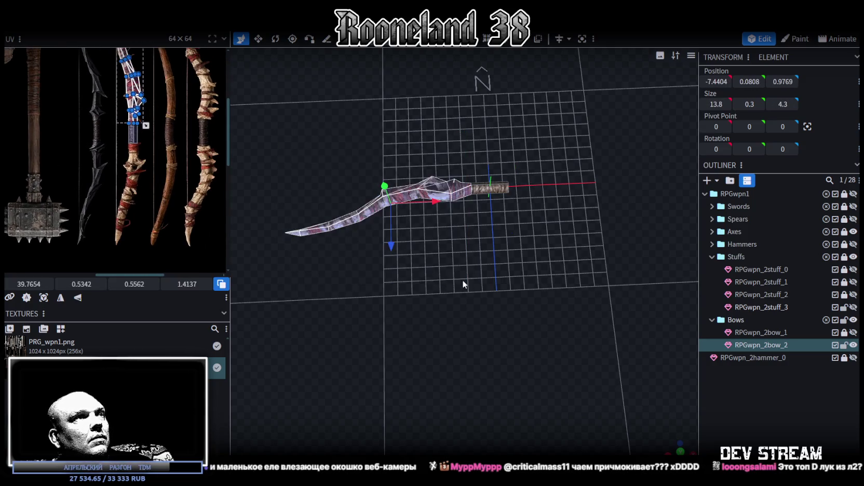
pyautogui.rightClick(439, 256)
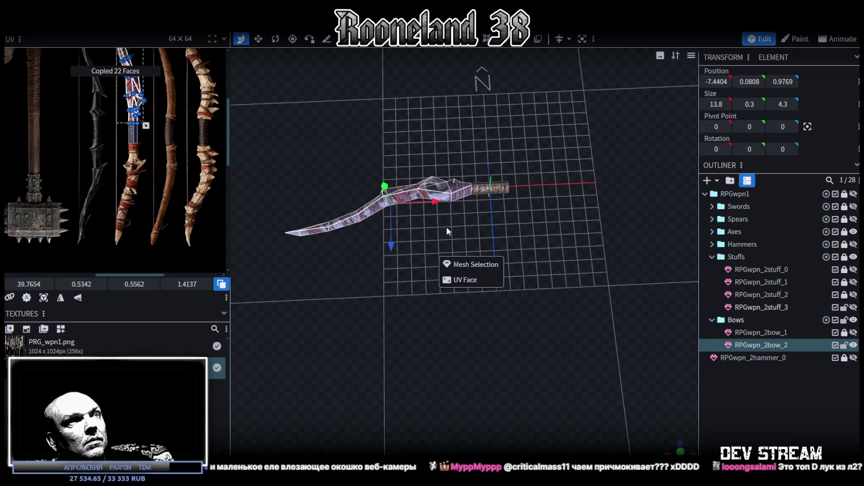
pyautogui.click(460, 263)
pyautogui.rightClick(107, 32)
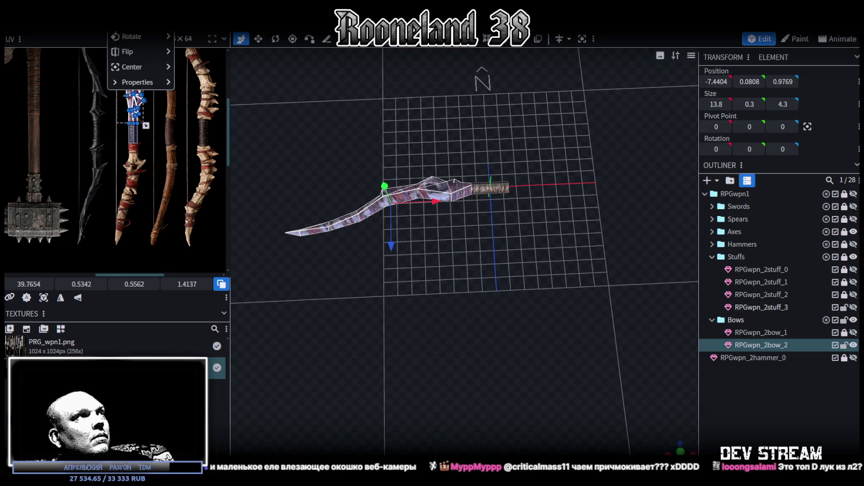
pyautogui.click(200, 53)
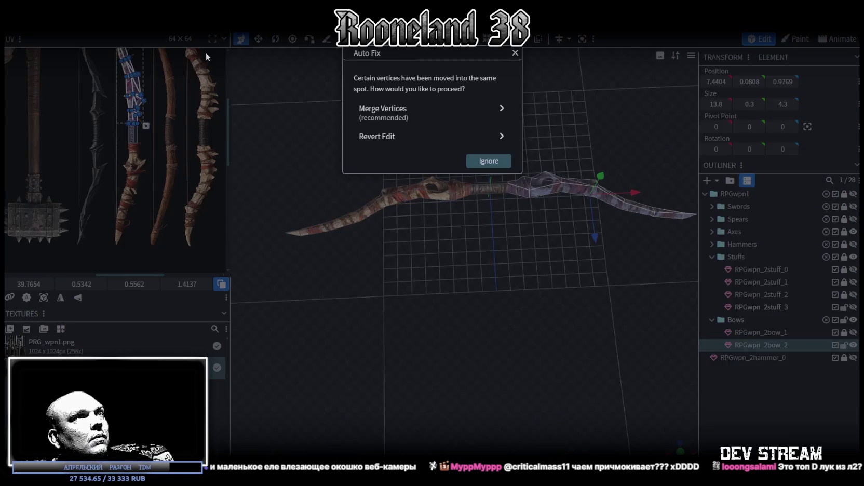
# Step: Merge the 3 overlapping vertices and mirror the selected part's UV island
pyautogui.click(419, 118)
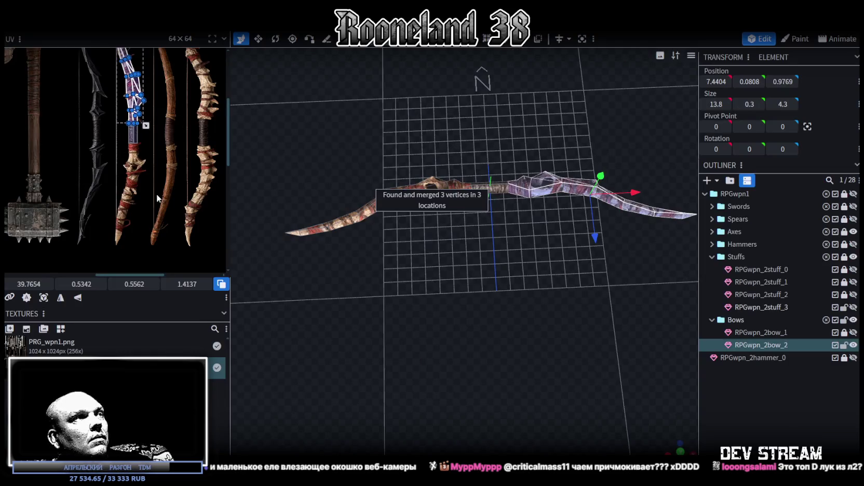
pyautogui.click(78, 299)
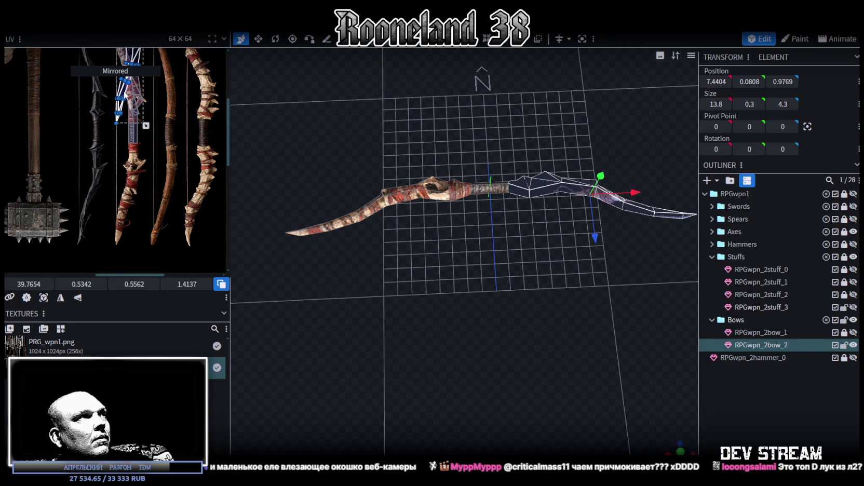
pyautogui.scroll(3, 127, 99)
pyautogui.scroll(3, 135, 114)
pyautogui.click(150, 130)
# Step: Nudge the whole bow's UV island slightly up and left on the texture
pyautogui.moveTo(151, 127); pyautogui.dragTo(146, 126)
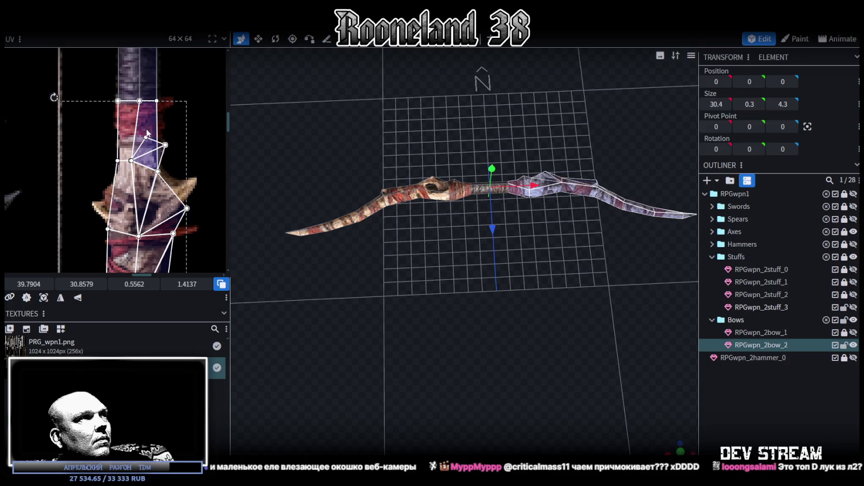
pyautogui.scroll(-2, 147, 133)
pyautogui.scroll(2, 505, 276)
pyautogui.scroll(3, 590, 290)
# Step: Inspect the grip from the other side and select the small triangle face under it
pyautogui.moveTo(590, 291); pyautogui.dragTo(493, 298)
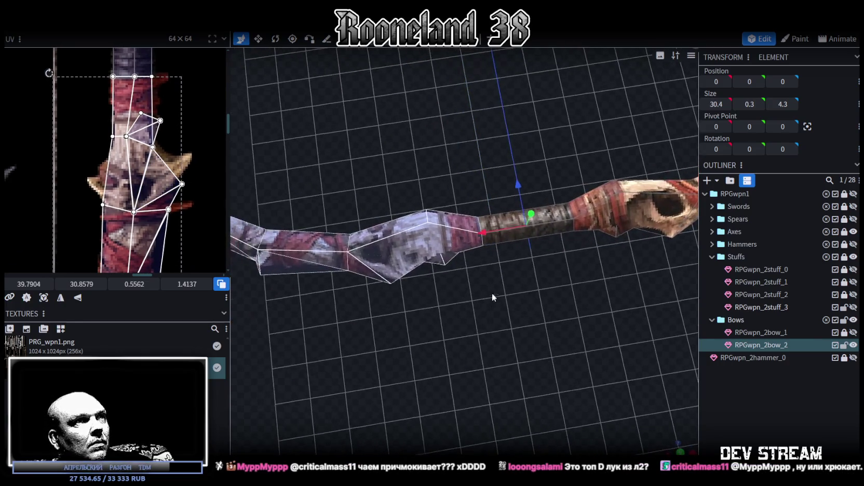
pyautogui.click(451, 261)
pyautogui.click(450, 262)
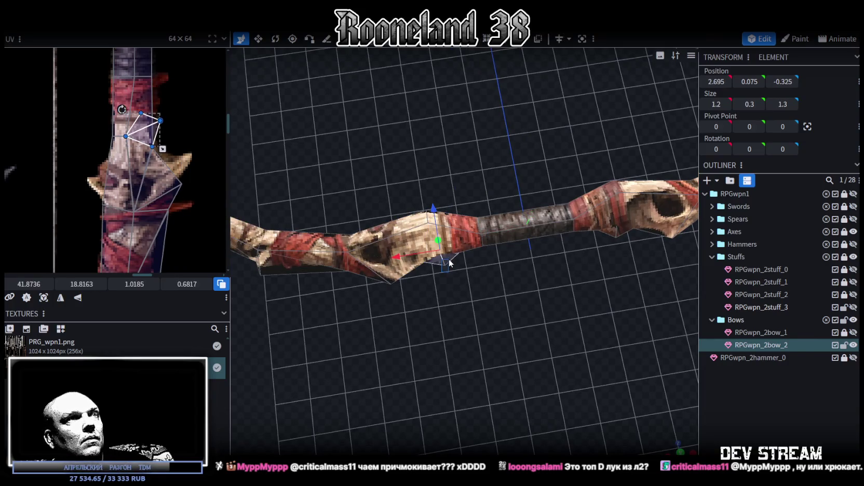
pyautogui.click(461, 264)
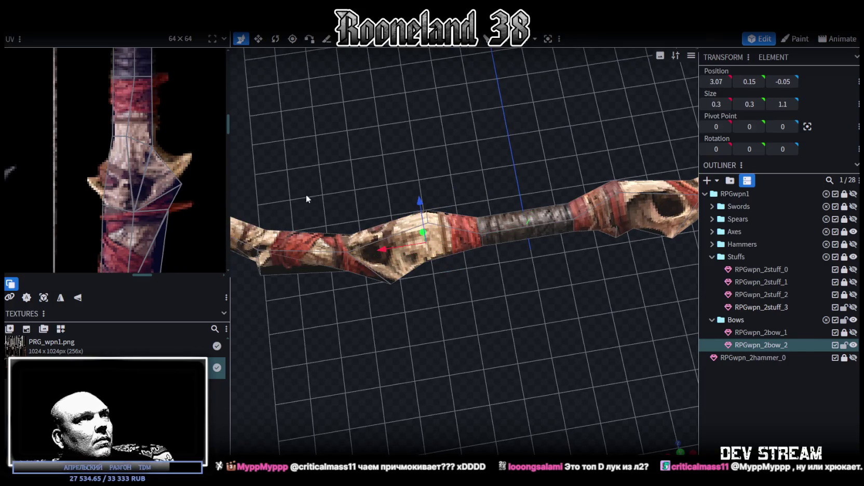
pyautogui.moveTo(306, 198); pyautogui.dragTo(487, 338)
pyautogui.click(155, 156)
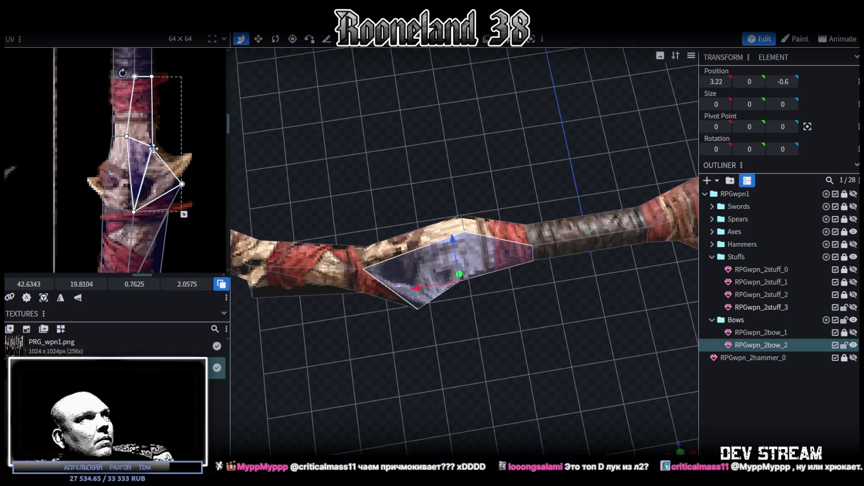
pyautogui.click(189, 178)
pyautogui.click(188, 181)
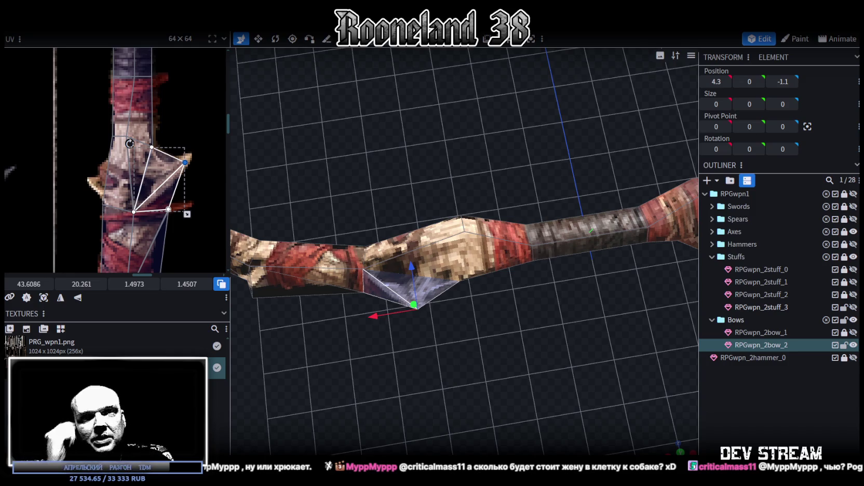
pyautogui.moveTo(454, 300)
pyautogui.mouseDown()
pyautogui.moveTo(484, 344)
pyautogui.moveTo(530, 321)
pyautogui.moveTo(544, 324)
pyautogui.mouseUp()
# Step: Move the large top grip face's UV edge down and nudge a neighbouring UV face and vertex
pyautogui.scroll(2, 151, 123)
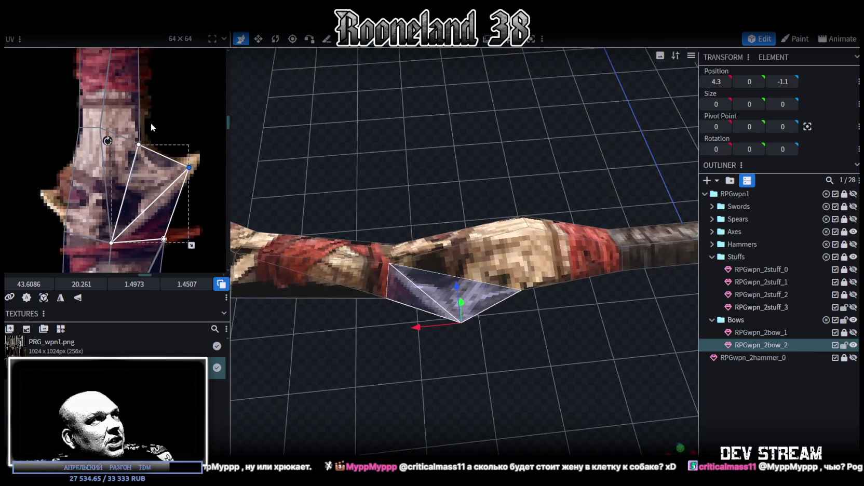
pyautogui.click(99, 128)
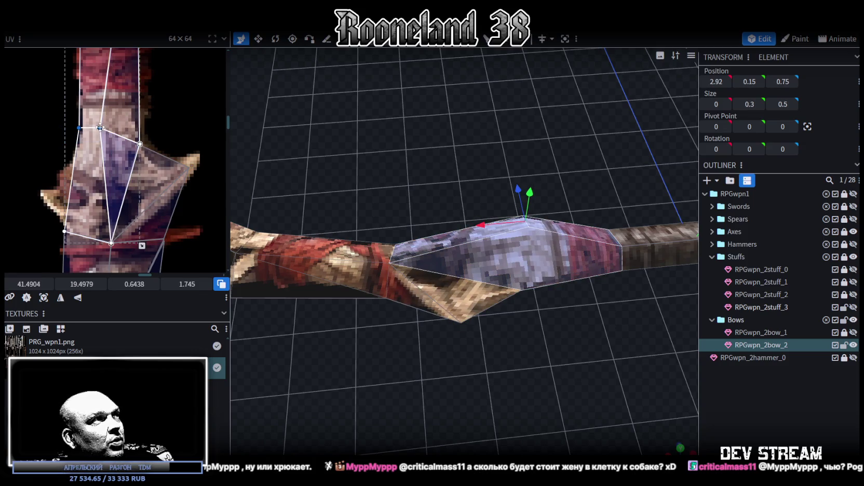
pyautogui.moveTo(107, 132); pyautogui.dragTo(109, 137)
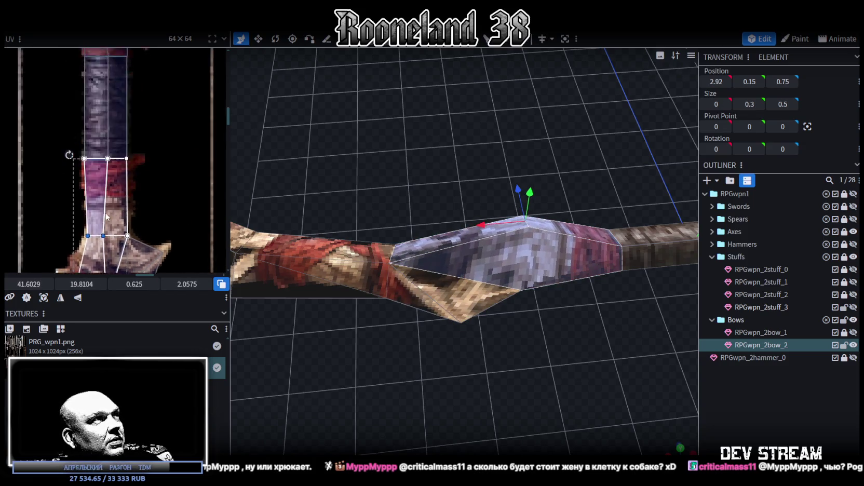
pyautogui.scroll(2, 72, 180)
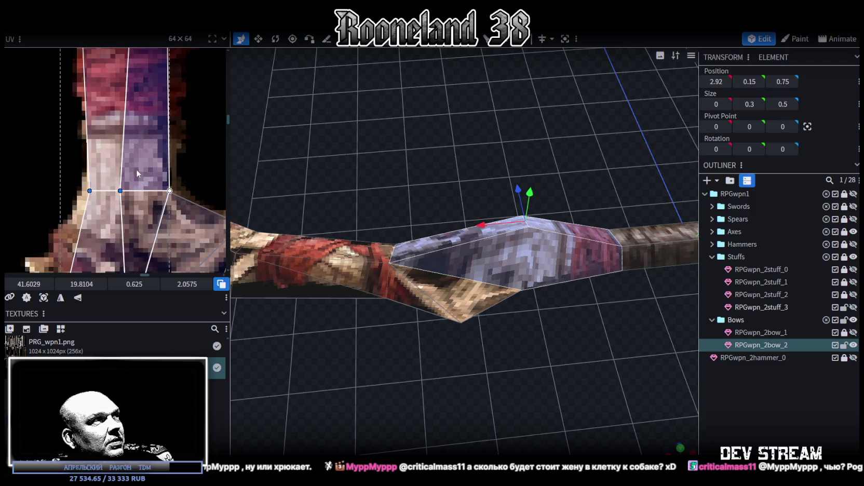
pyautogui.click(130, 205)
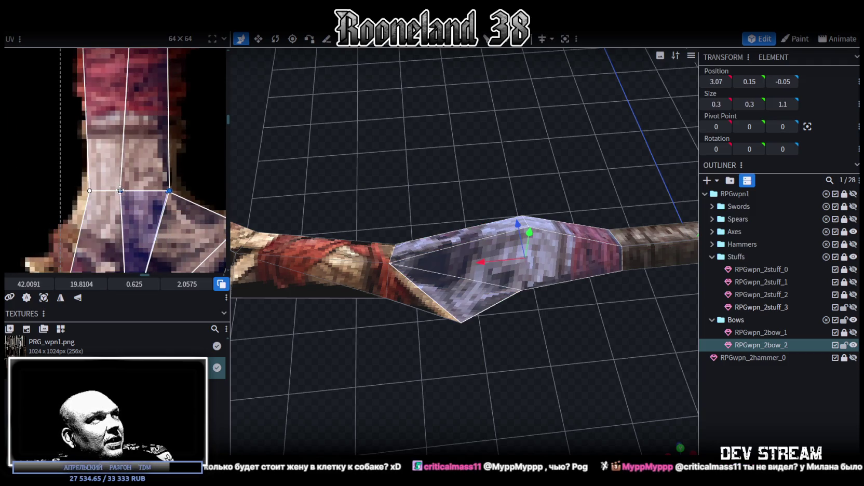
pyautogui.moveTo(120, 190); pyautogui.dragTo(122, 191)
pyautogui.scroll(-3, 167, 185)
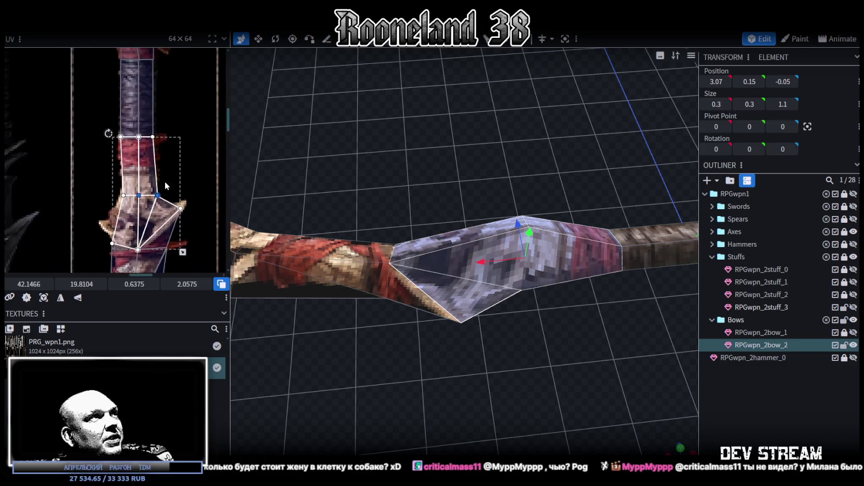
pyautogui.scroll(3, 166, 186)
pyautogui.click(136, 207)
pyautogui.moveTo(137, 205); pyautogui.dragTo(136, 205)
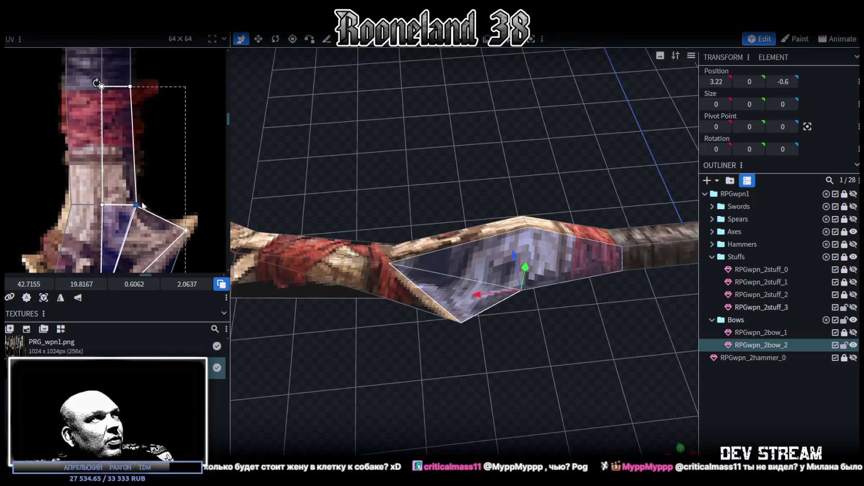
# Step: Check other grip faces from a tilted view, then clear the face selection
pyautogui.scroll(-2, 192, 171)
pyautogui.click(154, 213)
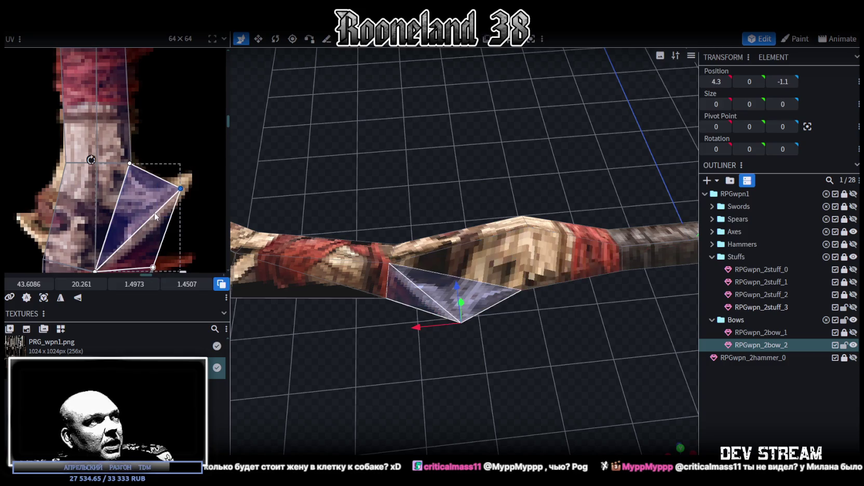
pyautogui.scroll(-2, 171, 160)
pyautogui.scroll(-1, 171, 160)
pyautogui.moveTo(403, 327)
pyautogui.mouseDown()
pyautogui.moveTo(363, 405)
pyautogui.moveTo(375, 404)
pyautogui.mouseUp()
pyautogui.scroll(-1, 187, 200)
pyautogui.click(184, 206)
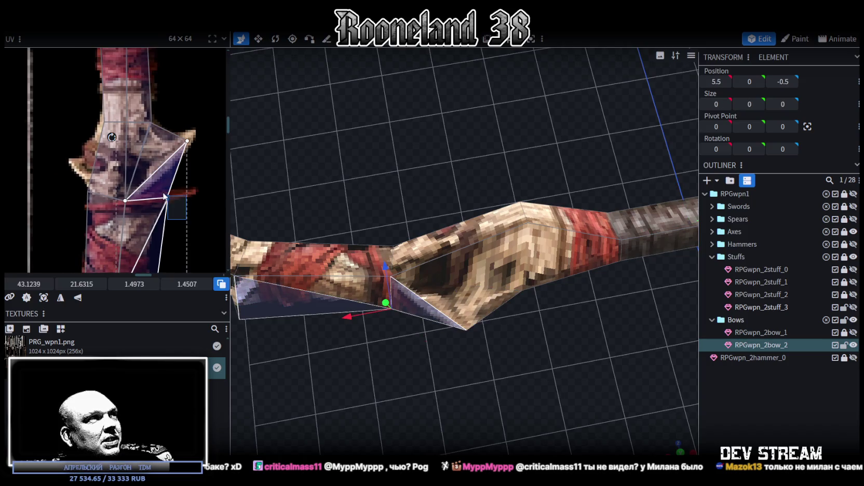
pyautogui.scroll(-2, 185, 198)
pyautogui.scroll(-2, 183, 155)
pyautogui.scroll(-2, 177, 187)
pyautogui.scroll(-2, 180, 197)
pyautogui.scroll(-1, 181, 196)
pyautogui.scroll(3, 102, 164)
pyautogui.click(103, 165)
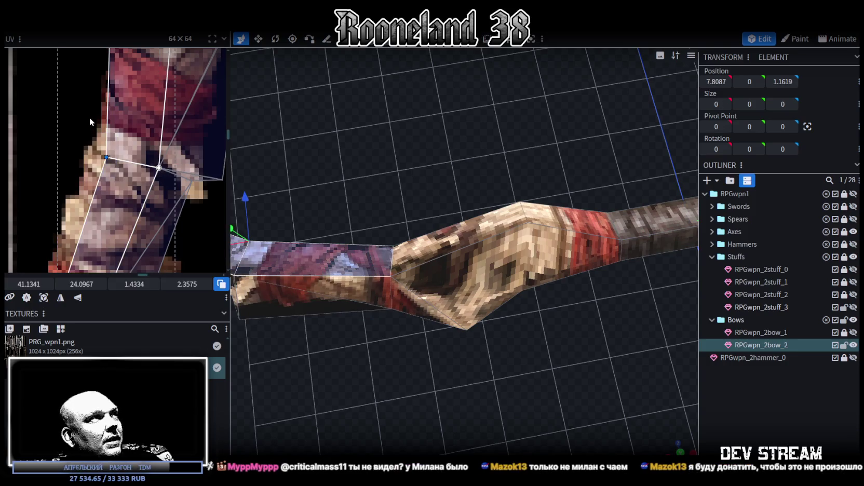
# Step: Nudge a UV vertex of the upper grip faces slightly left on the texture
pyautogui.scroll(2, 89, 118)
pyautogui.scroll(1, 83, 220)
pyautogui.click(115, 135)
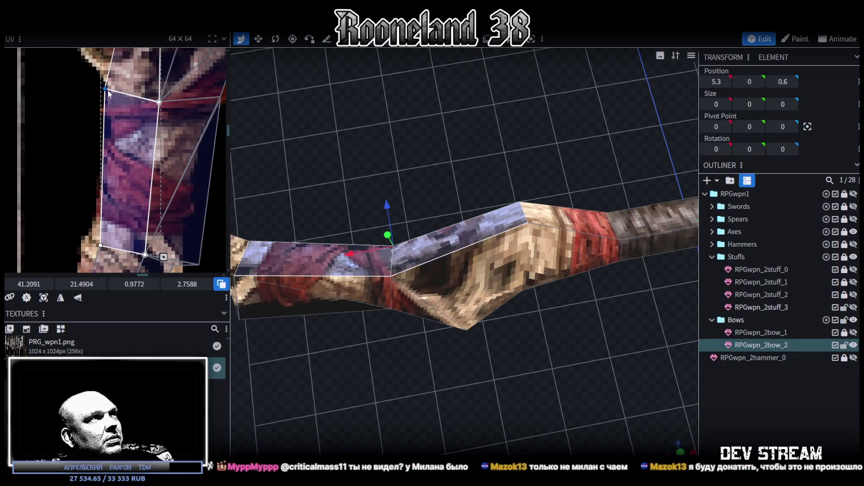
pyautogui.scroll(1, 118, 151)
pyautogui.scroll(2, 118, 151)
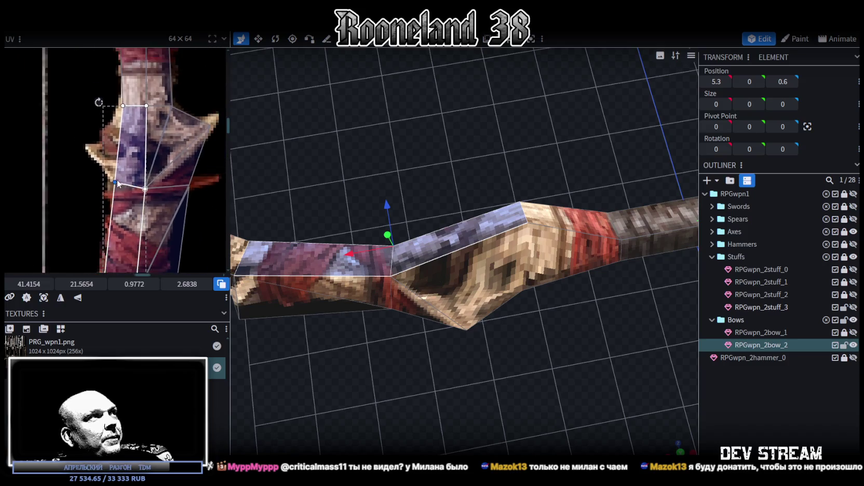
pyautogui.scroll(1, 125, 135)
pyautogui.click(133, 112)
pyautogui.moveTo(128, 103); pyautogui.dragTo(127, 104)
# Step: Drag another grip UV face's points slightly up and left to refit the texture
pyautogui.scroll(2, 104, 132)
pyautogui.scroll(1, 123, 121)
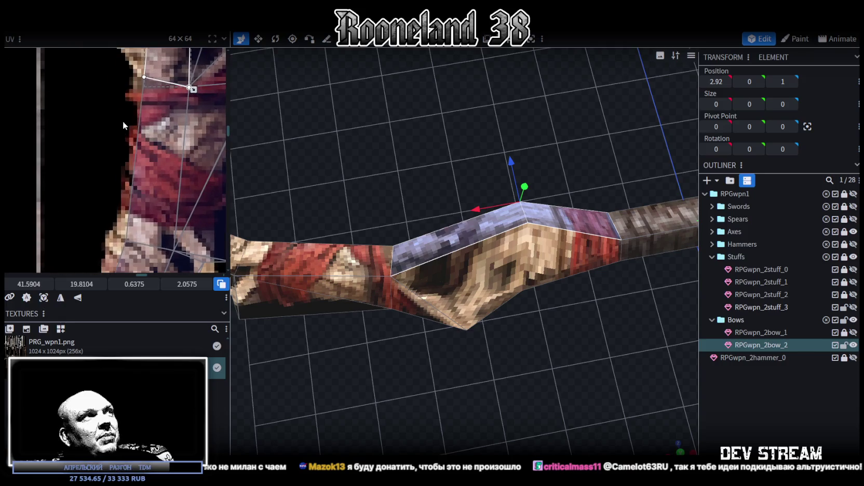
pyautogui.moveTo(132, 118); pyautogui.dragTo(69, 150, button='middle')
pyautogui.click(129, 133)
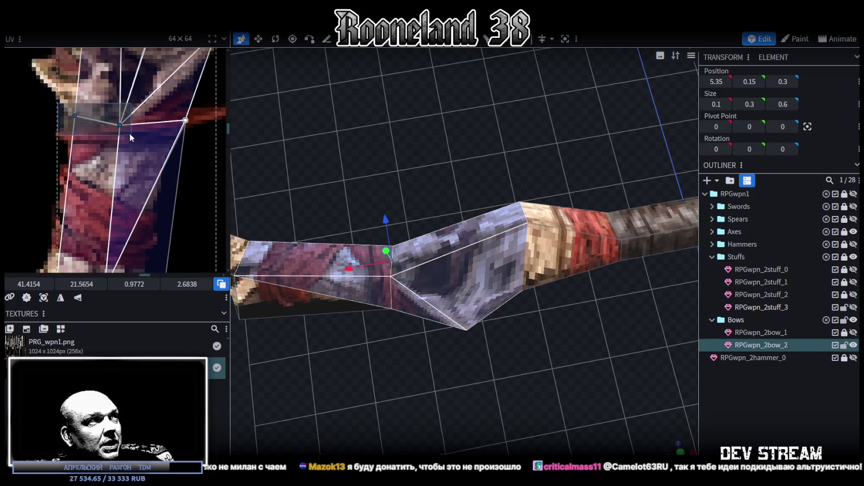
pyautogui.moveTo(123, 130); pyautogui.dragTo(122, 125)
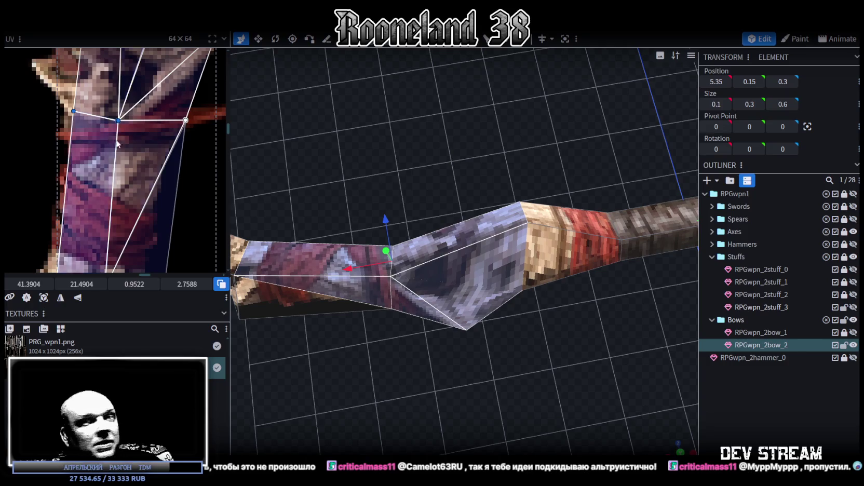
pyautogui.scroll(-1, 102, 147)
pyautogui.scroll(-1, 102, 144)
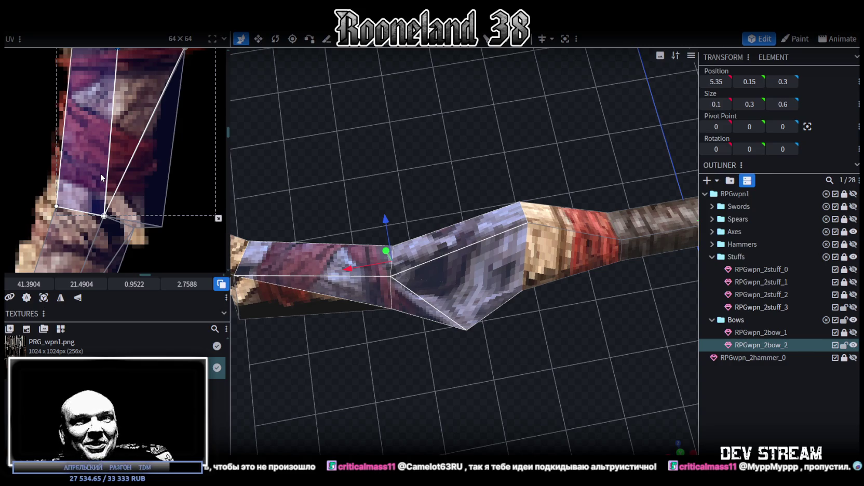
# Step: Drag a set of limb UV points, then undo the misplaced UV adjustments with Ctrl+Z
pyautogui.moveTo(130, 196); pyautogui.dragTo(162, 151, button='middle')
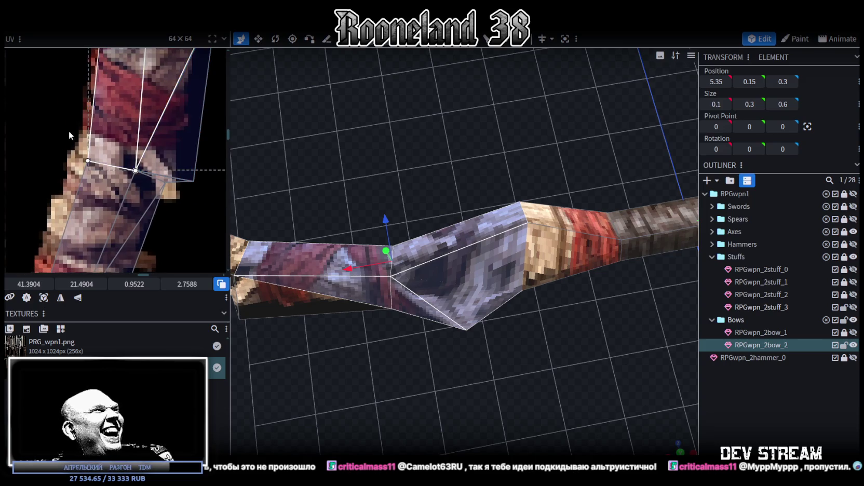
pyautogui.hotkey('ctrl', 'z')
pyautogui.hotkey('ctrl', 'z')
pyautogui.hotkey('ctrl', 'z')
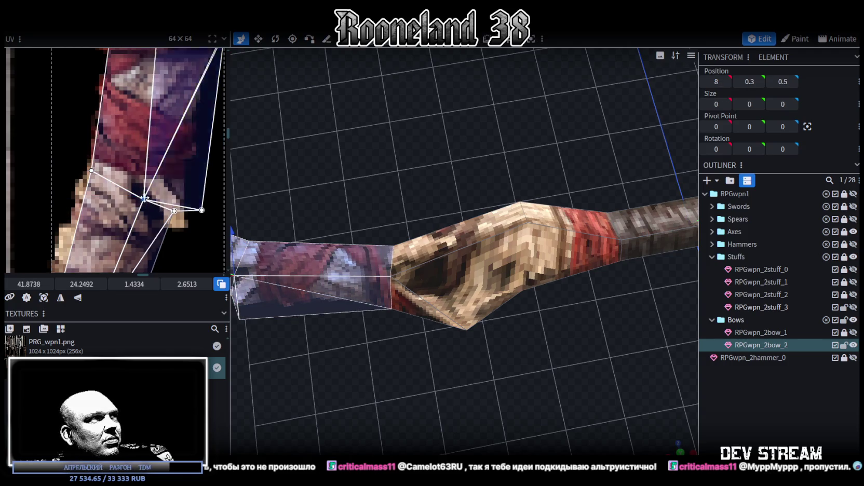
pyautogui.hotkey('ctrl', 'z')
pyautogui.hotkey('ctrl', 'z')
pyautogui.hotkey('ctrl', 'z')
pyautogui.hotkey('ctrl', 'z')
pyautogui.hotkey('ctrl', 'z')
pyautogui.hotkey('ctrl', 'z')
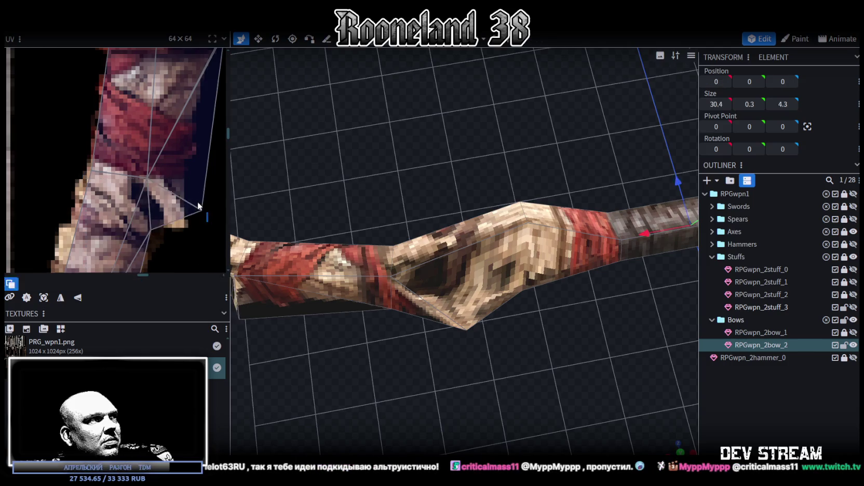
pyautogui.hotkey('ctrl', 'z')
pyautogui.hotkey('ctrl', 'z')
pyautogui.hotkey('ctrl', 'z')
pyautogui.hotkey('ctrl', 'z')
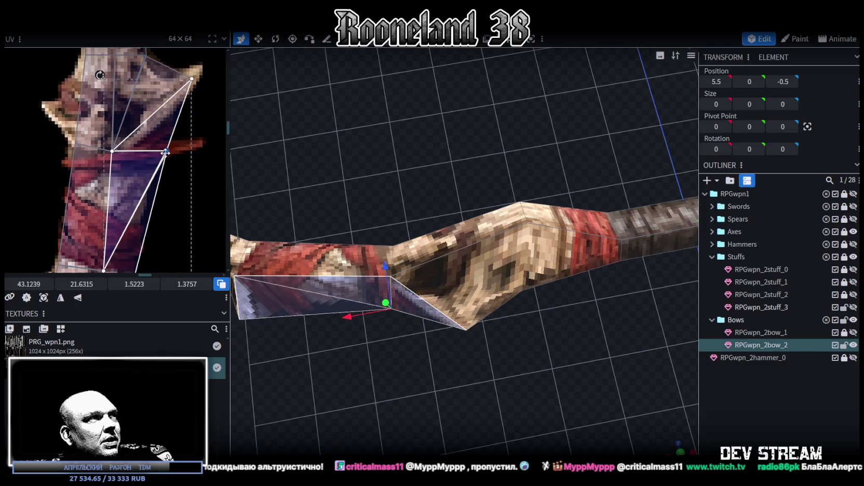
pyautogui.hotkey('ctrl', 'z')
pyautogui.hotkey('ctrl', 'z')
pyautogui.hotkey('ctrl', 'z')
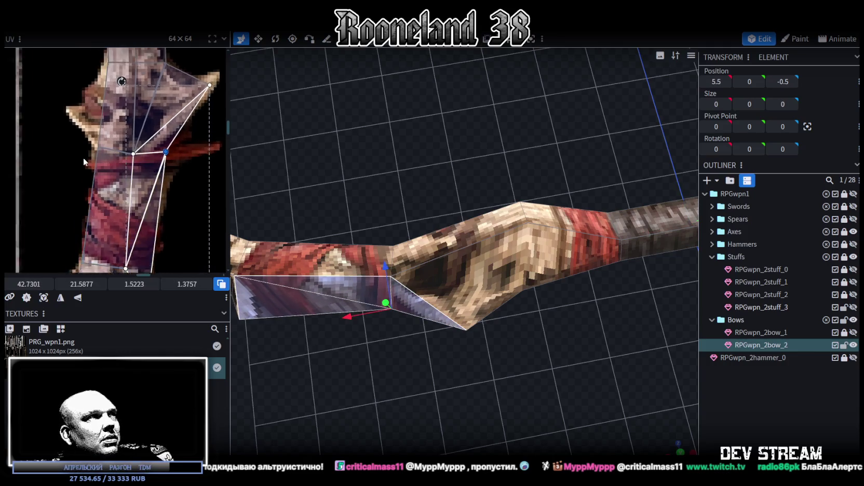
pyautogui.scroll(1, 83, 158)
pyautogui.hotkey('ctrl', 'z')
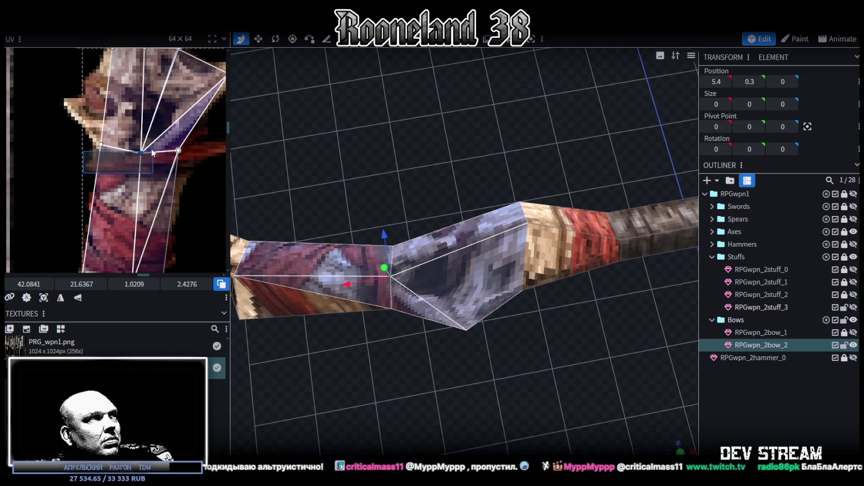
pyautogui.hotkey('ctrl', 'z')
pyautogui.hotkey('ctrl', 'z')
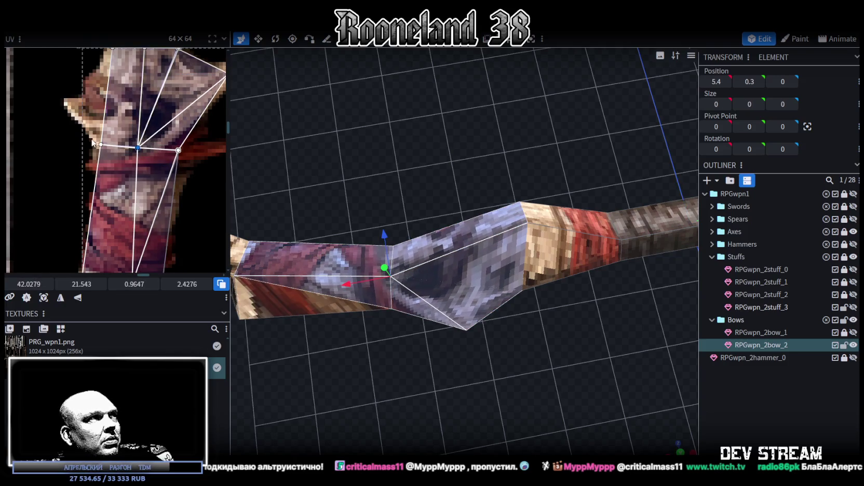
pyautogui.hotkey('ctrl', 'z')
pyautogui.scroll(-1, 97, 148)
pyautogui.scroll(-2, 103, 94)
pyautogui.hotkey('ctrl', 'z')
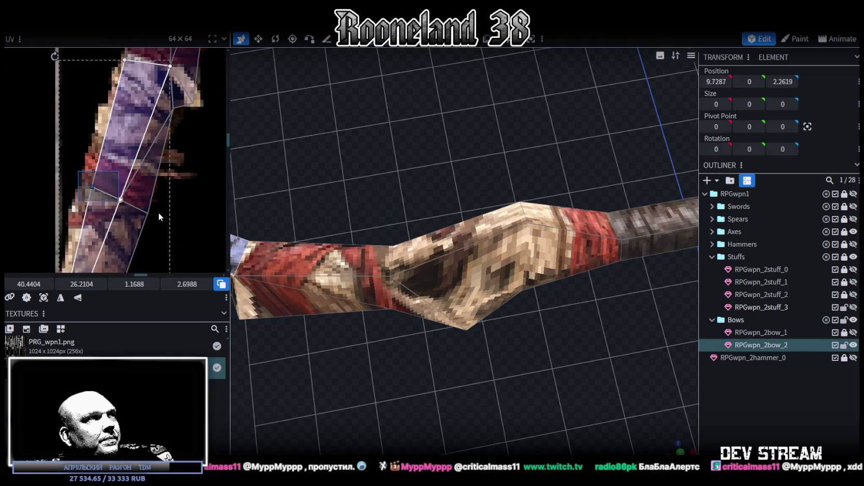
pyautogui.hotkey('ctrl', 'z')
pyautogui.hotkey('ctrl', 'z')
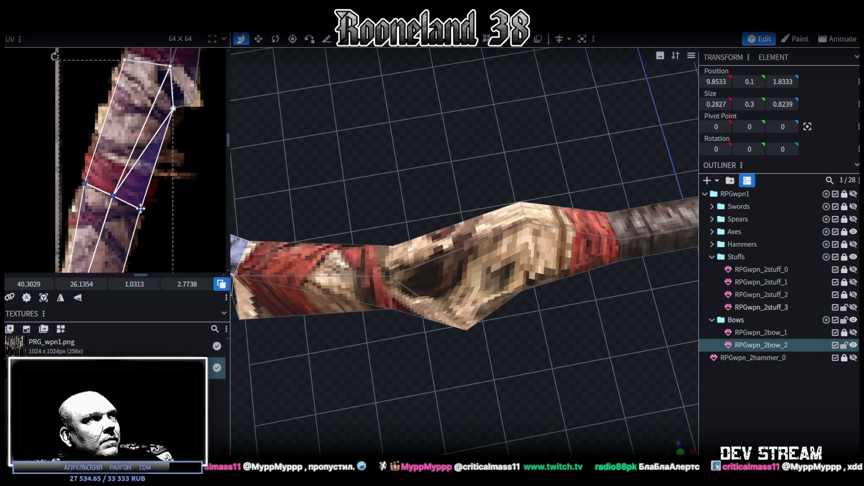
pyautogui.scroll(-2, 154, 225)
pyautogui.scroll(-1, 152, 177)
pyautogui.scroll(2, 95, 179)
# Step: Box-select the lower limb UV points and move them up onto the limb's red-and-tan wrap texture
pyautogui.moveTo(95, 183); pyautogui.dragTo(145, 161)
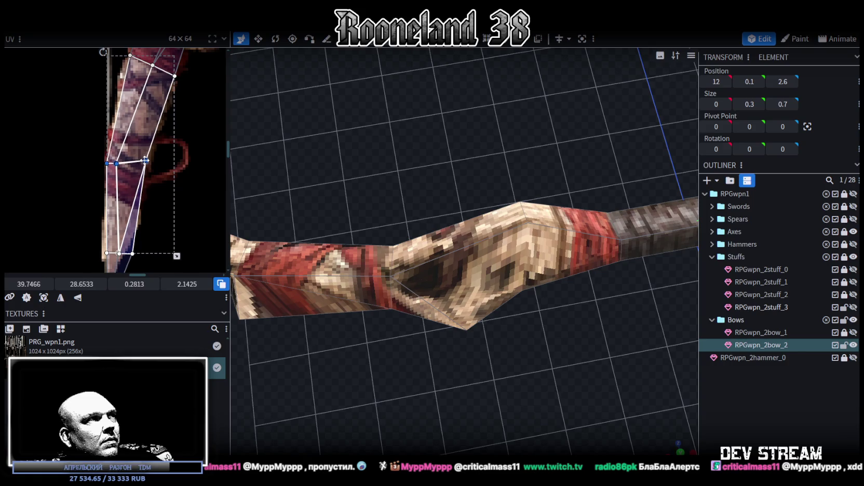
pyautogui.scroll(-3, 165, 201)
pyautogui.moveTo(98, 243)
pyautogui.mouseDown()
pyautogui.moveTo(160, 172)
pyautogui.moveTo(133, 154)
pyautogui.mouseUp()
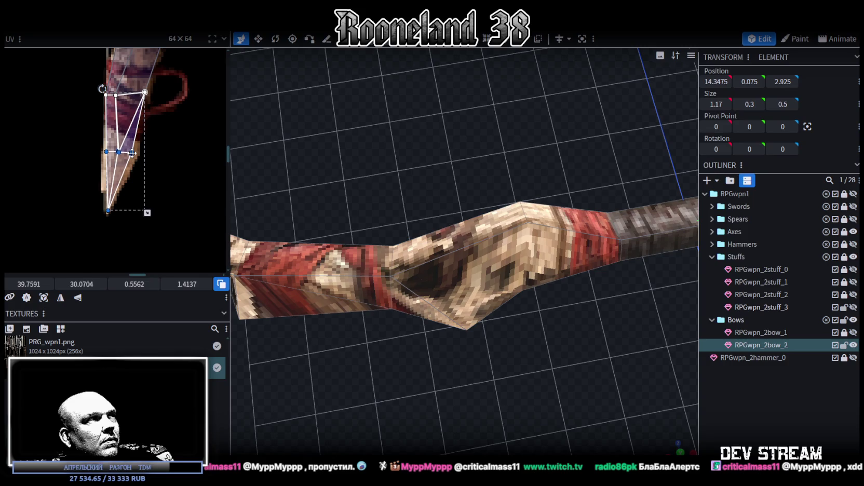
pyautogui.scroll(-3, 357, 330)
pyautogui.moveTo(357, 326); pyautogui.dragTo(475, 351)
pyautogui.scroll(3, 483, 346)
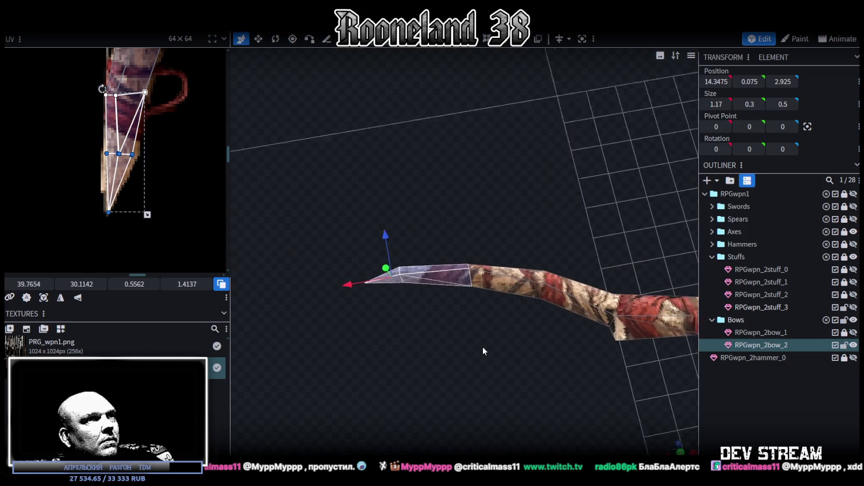
# Step: Box-select the bow-tip vertices and pull them back to reshape the point
pyautogui.click(416, 155)
pyautogui.moveTo(416, 155)
pyautogui.mouseDown()
pyautogui.moveTo(361, 307)
pyautogui.moveTo(363, 287)
pyautogui.mouseUp()
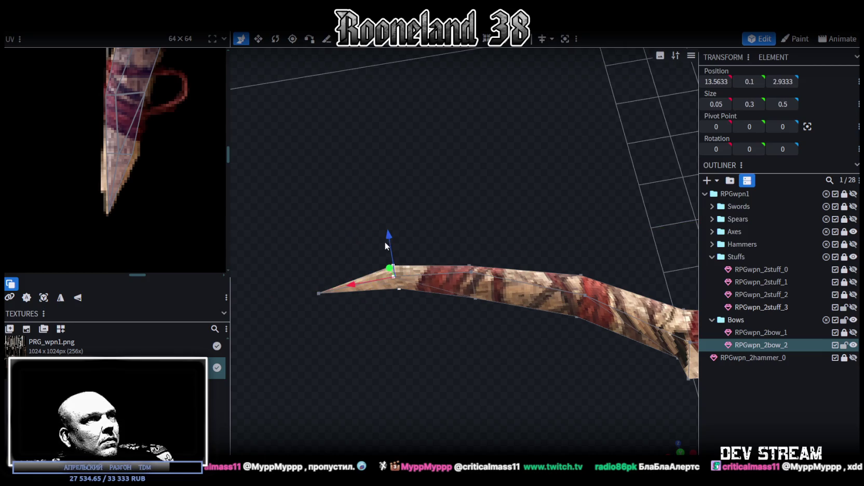
pyautogui.moveTo(384, 235); pyautogui.dragTo(394, 273)
pyautogui.moveTo(489, 318); pyautogui.dragTo(412, 310)
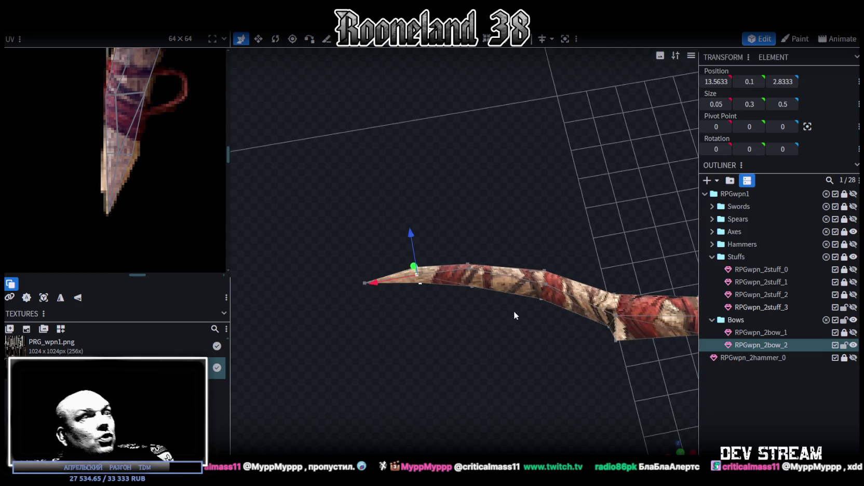
pyautogui.scroll(-3, 195, 177)
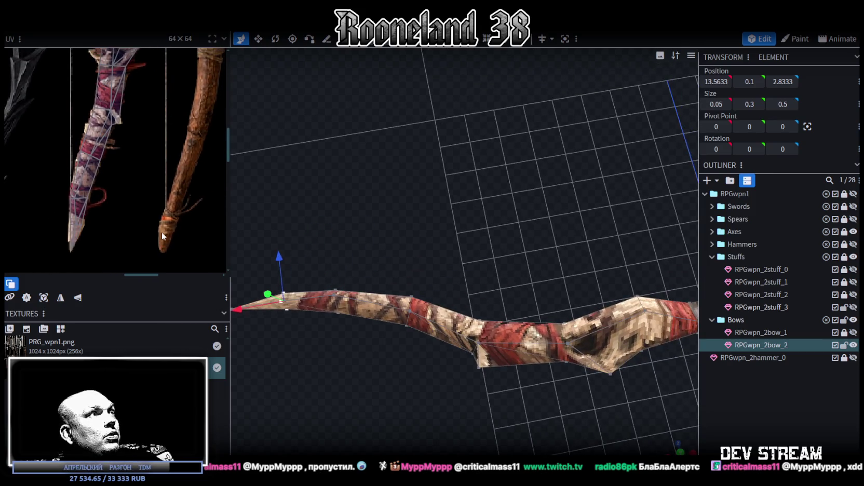
pyautogui.moveTo(483, 299)
pyautogui.mouseDown()
pyautogui.moveTo(563, 271)
pyautogui.moveTo(424, 270)
pyautogui.moveTo(481, 358)
pyautogui.mouseUp()
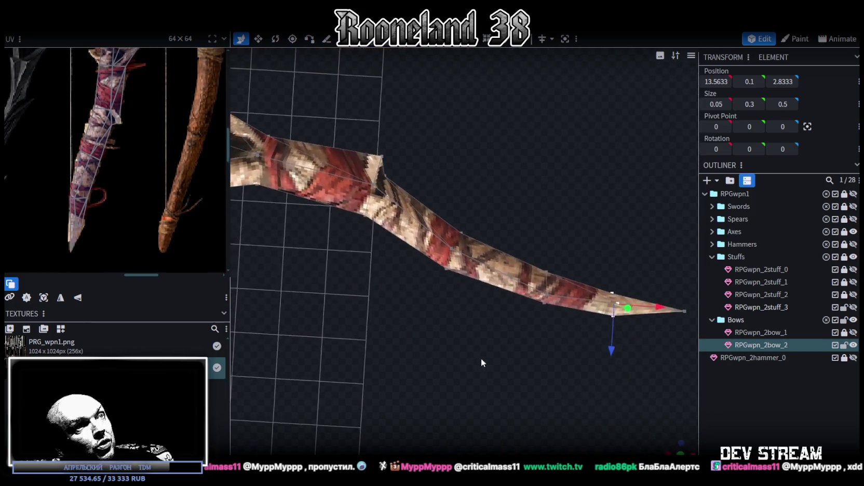
# Step: Move the limb's edge vertices along Z to smooth the curve
pyautogui.click(547, 299)
pyautogui.keyDown('shift'); pyautogui.click(618, 306); pyautogui.keyUp('shift')
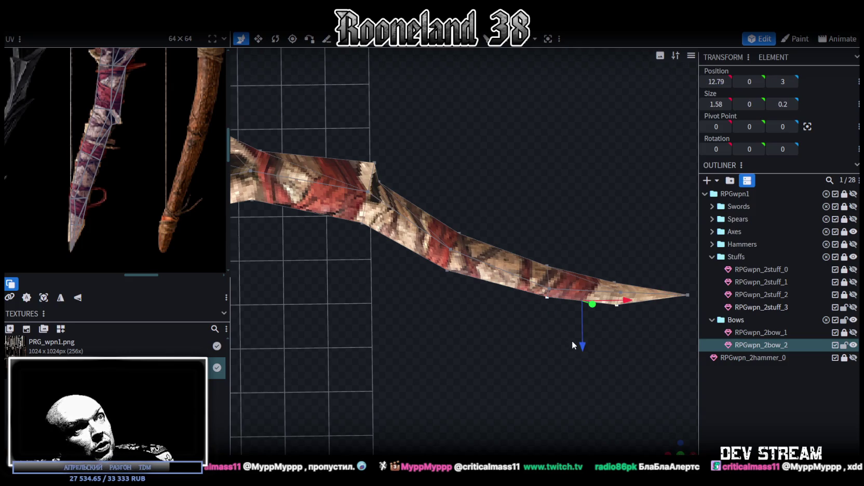
pyautogui.moveTo(572, 340); pyautogui.dragTo(592, 356)
pyautogui.click(448, 270)
pyautogui.moveTo(448, 315)
pyautogui.mouseDown()
pyautogui.moveTo(461, 292)
pyautogui.moveTo(424, 255)
pyautogui.moveTo(332, 266)
pyautogui.mouseUp()
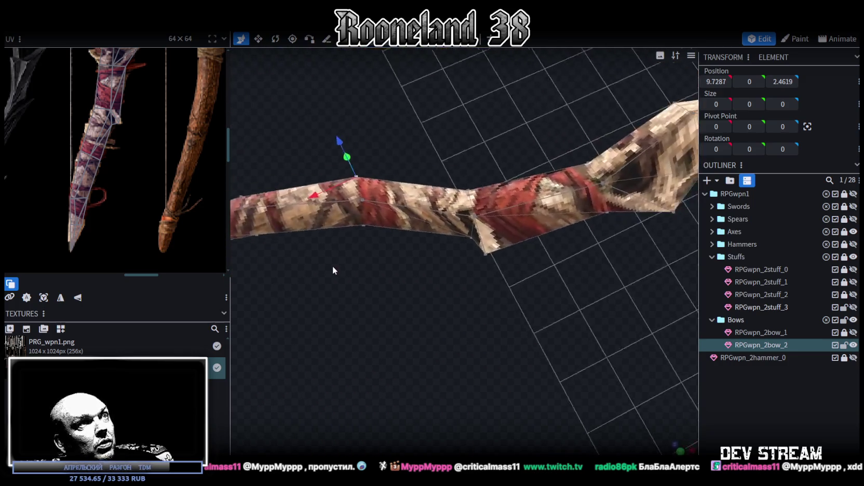
pyautogui.scroll(3, 462, 237)
pyautogui.scroll(2, 469, 232)
# Step: Adjust the grip-side and bottom corner vertices along X and Z, settling one at 8.4, 0, 0.1
pyautogui.click(469, 228)
pyautogui.moveTo(432, 249); pyautogui.dragTo(410, 248)
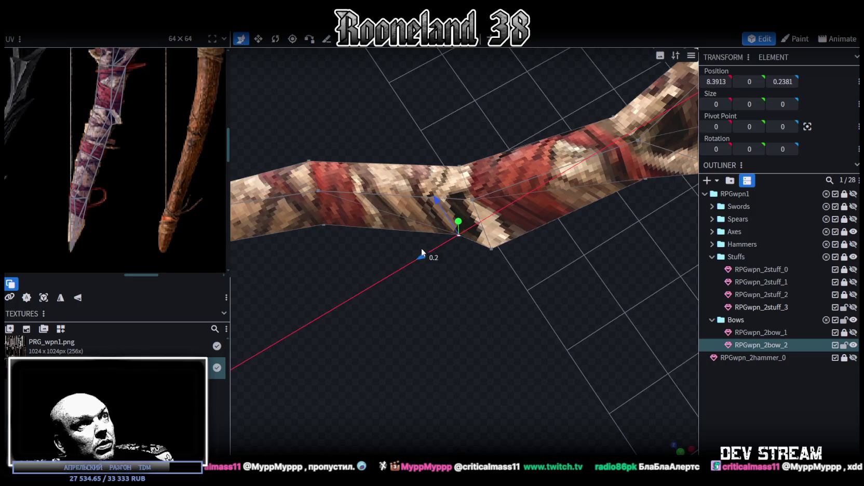
pyautogui.moveTo(426, 203); pyautogui.dragTo(424, 191)
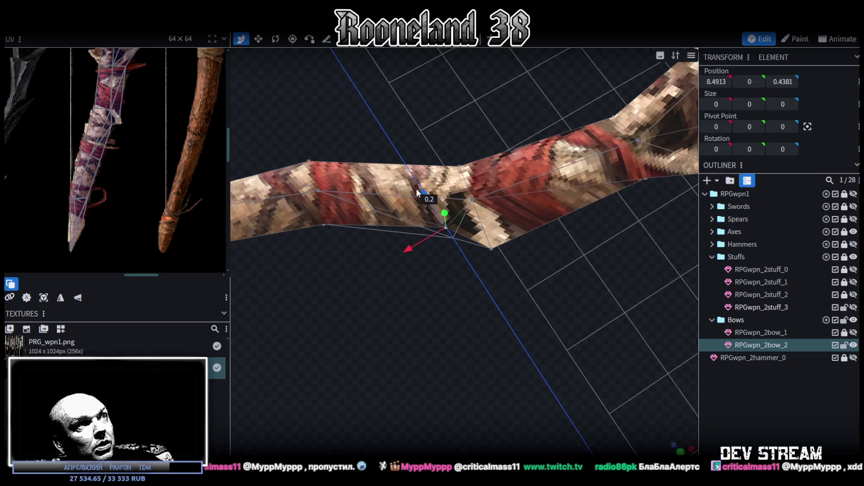
pyautogui.click(491, 248)
pyautogui.moveTo(470, 214); pyautogui.dragTo(457, 199)
pyautogui.moveTo(459, 239)
pyautogui.mouseDown()
pyautogui.moveTo(427, 258)
pyautogui.moveTo(506, 363)
pyautogui.moveTo(475, 341)
pyautogui.mouseUp()
pyautogui.scroll(-2, 138, 127)
pyautogui.scroll(2, 120, 186)
pyautogui.scroll(3, 140, 201)
pyautogui.scroll(-1, 174, 206)
# Step: Move the grip's lower-edge vertex along X and lower it along Z to 3.32, 0.15, 0.25
pyautogui.moveTo(369, 211)
pyautogui.mouseDown()
pyautogui.moveTo(344, 271)
pyautogui.moveTo(368, 313)
pyautogui.mouseUp()
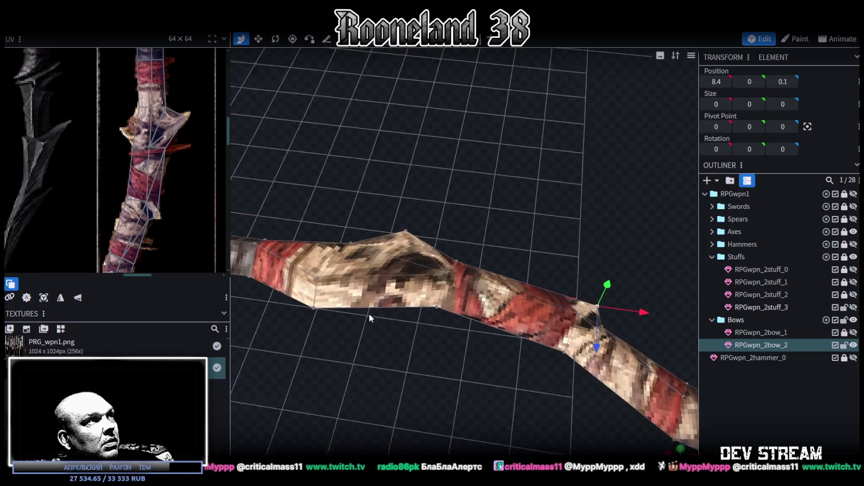
pyautogui.moveTo(466, 205)
pyautogui.mouseDown()
pyautogui.moveTo(488, 339)
pyautogui.moveTo(461, 365)
pyautogui.mouseUp()
pyautogui.click(353, 281)
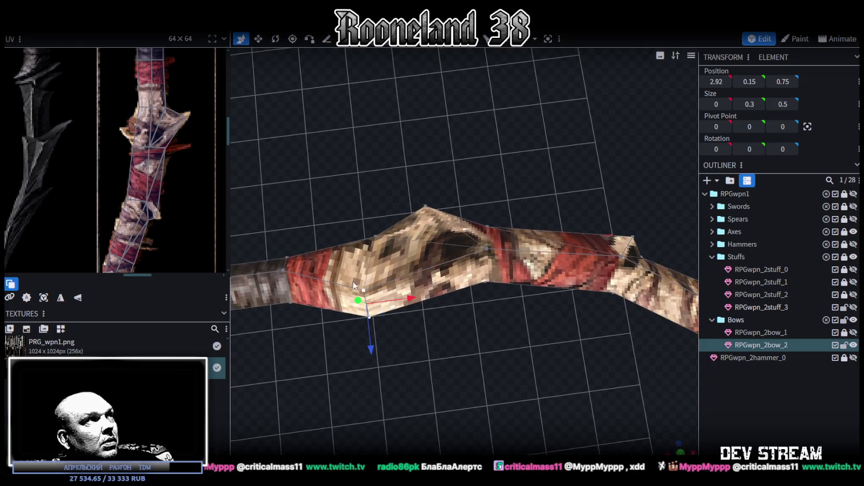
pyautogui.moveTo(408, 300); pyautogui.dragTo(427, 288)
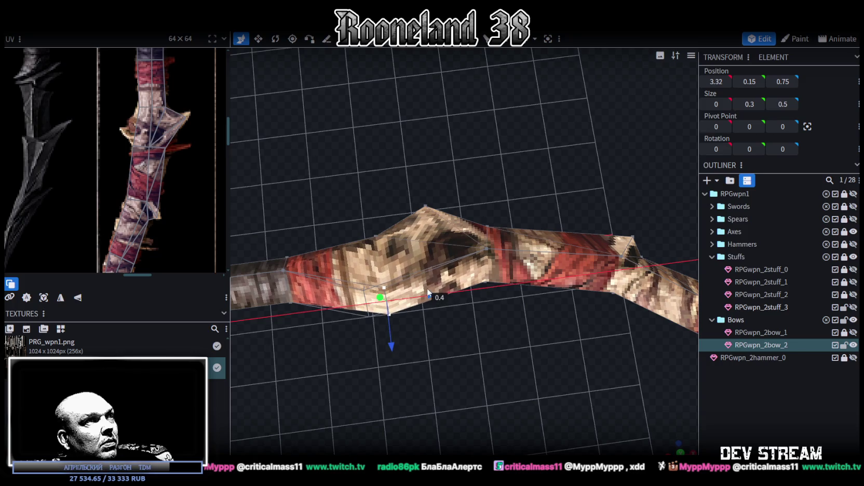
pyautogui.moveTo(385, 349); pyautogui.dragTo(389, 314)
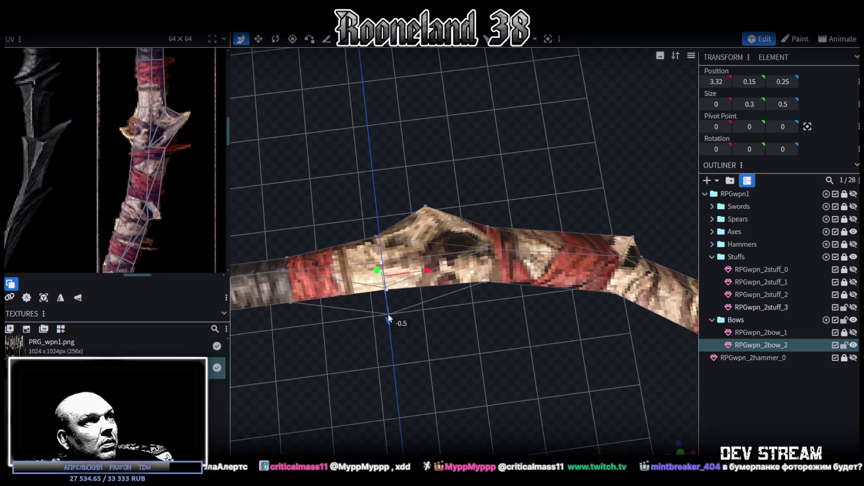
pyautogui.moveTo(372, 358)
pyautogui.mouseDown()
pyautogui.moveTo(362, 369)
pyautogui.moveTo(403, 353)
pyautogui.moveTo(398, 376)
pyautogui.mouseUp()
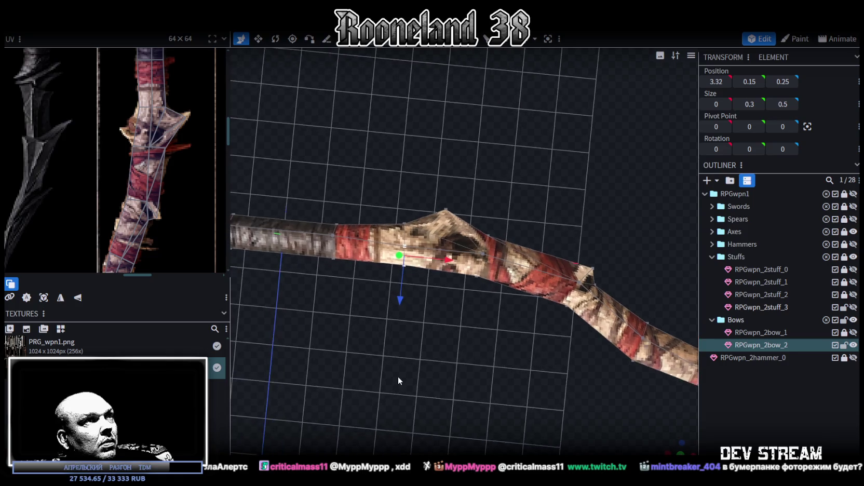
# Step: Nudge the middle vertices along Z and select a face on the bow's middle
pyautogui.keyDown('ctrl'); pyautogui.moveTo(387, 175); pyautogui.dragTo(520, 313); pyautogui.keyUp('ctrl')
pyautogui.moveTo(439, 292); pyautogui.dragTo(450, 301)
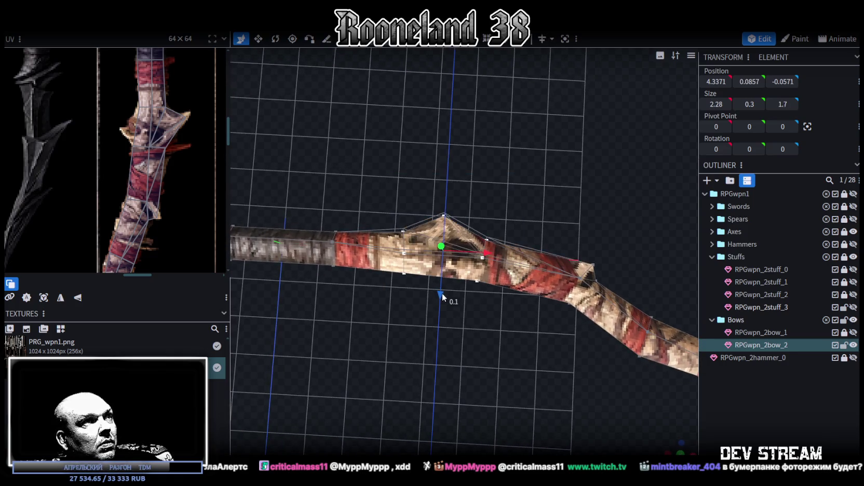
pyautogui.click(441, 252)
pyautogui.click(447, 254)
pyautogui.moveTo(469, 354)
pyautogui.mouseDown()
pyautogui.moveTo(361, 282)
pyautogui.moveTo(525, 89)
pyautogui.mouseUp()
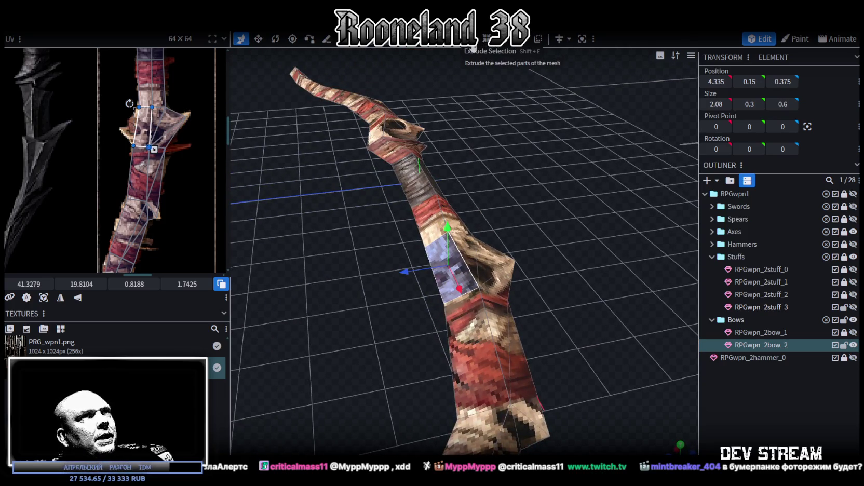
# Step: Extrude the selected grip face in the Z+ direction
pyautogui.click(472, 45)
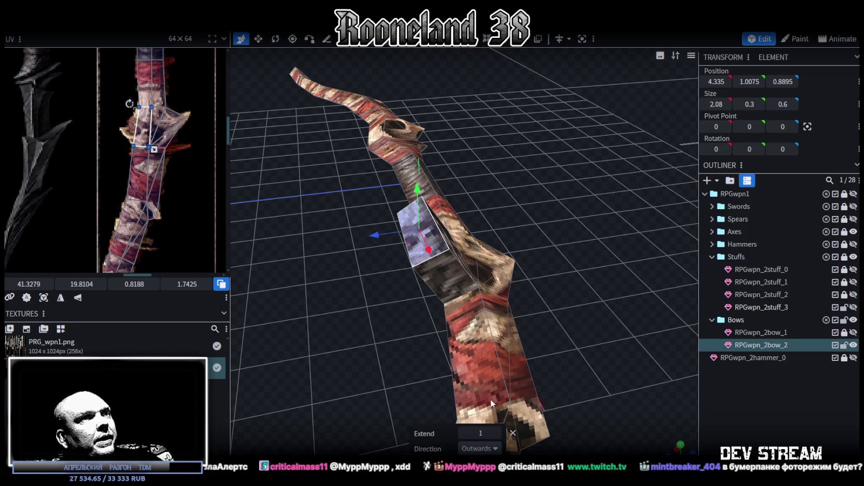
pyautogui.click(497, 449)
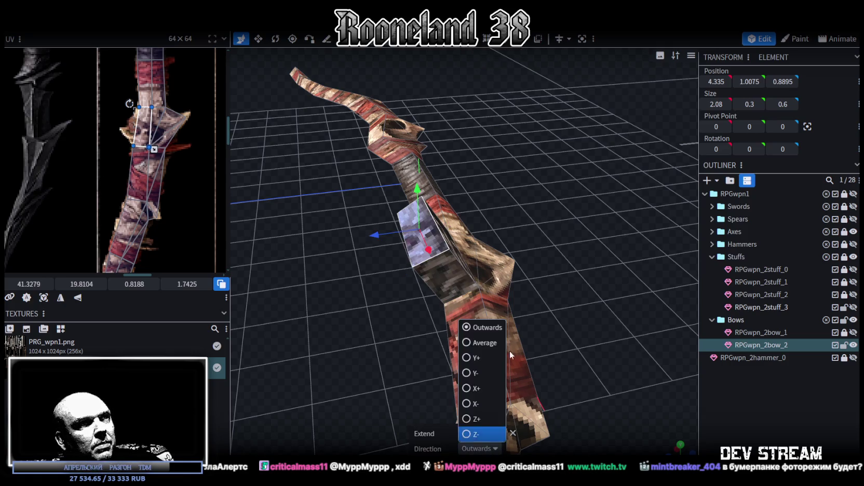
pyautogui.click(462, 419)
pyautogui.moveTo(368, 318); pyautogui.dragTo(405, 282)
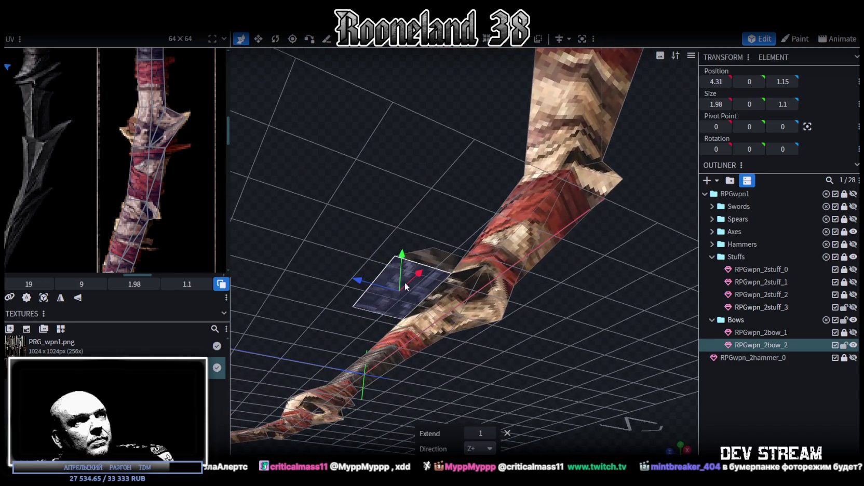
pyautogui.moveTo(374, 156)
pyautogui.mouseDown()
pyautogui.moveTo(434, 235)
pyautogui.moveTo(489, 243)
pyautogui.moveTo(481, 55)
pyautogui.mouseUp()
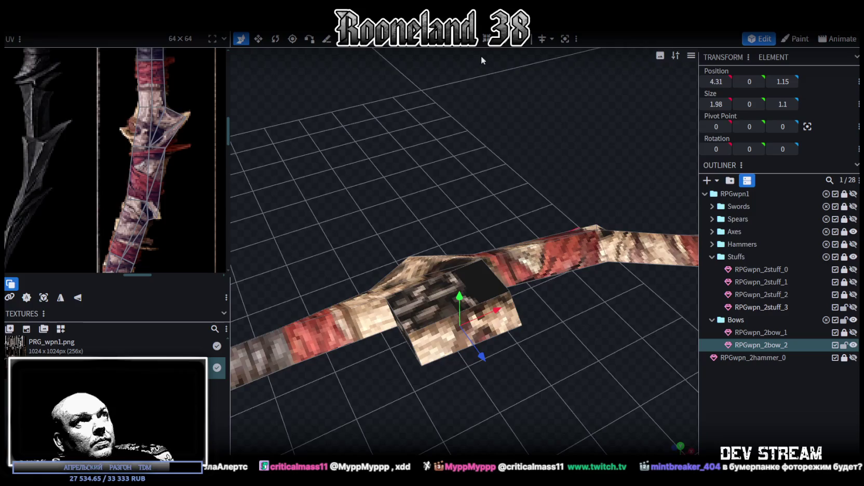
# Step: Merge two vertices of the extrusion at their centre
pyautogui.click(509, 293)
pyautogui.keyDown('shift'); pyautogui.click(407, 336); pyautogui.keyUp('shift')
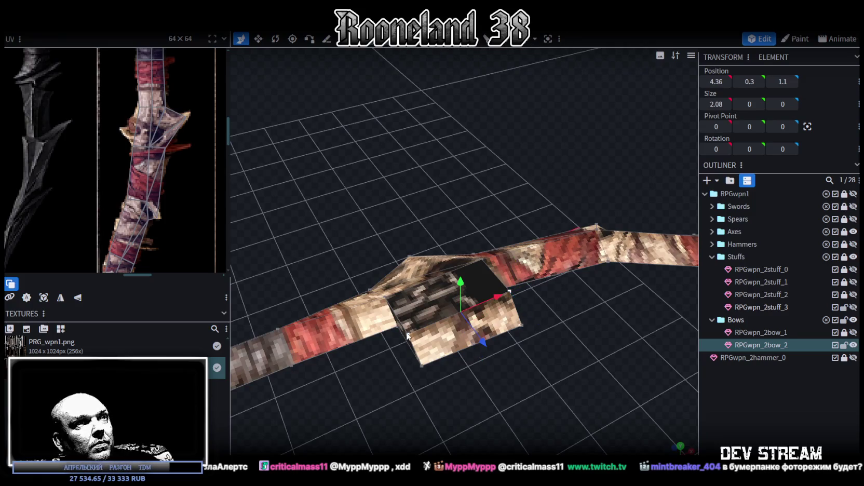
pyautogui.rightClick(408, 336)
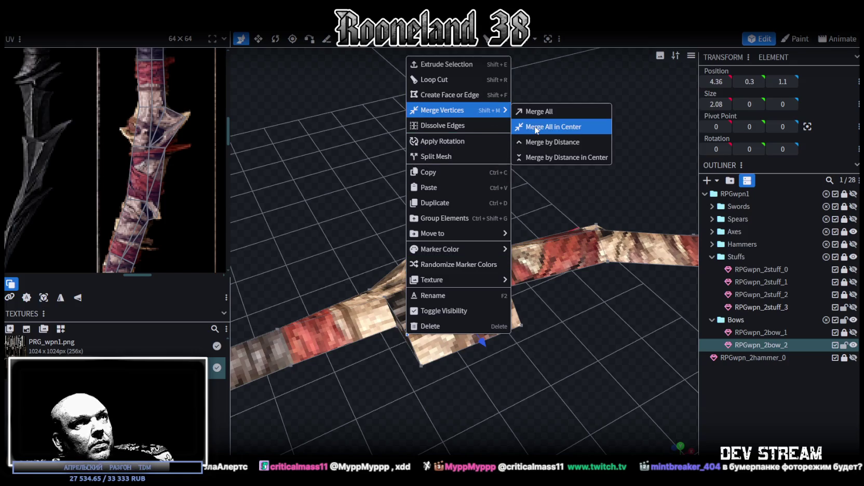
pyautogui.click(535, 127)
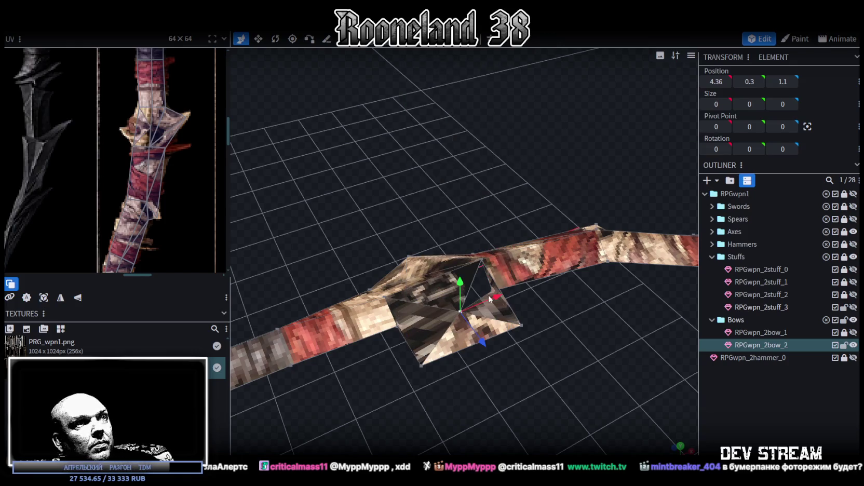
# Step: Merge three more extrusion vertices into one spike point and shift it to 4.4, 0, 1.4
pyautogui.click(537, 344)
pyautogui.keyDown('shift'); pyautogui.click(409, 397); pyautogui.keyUp('shift')
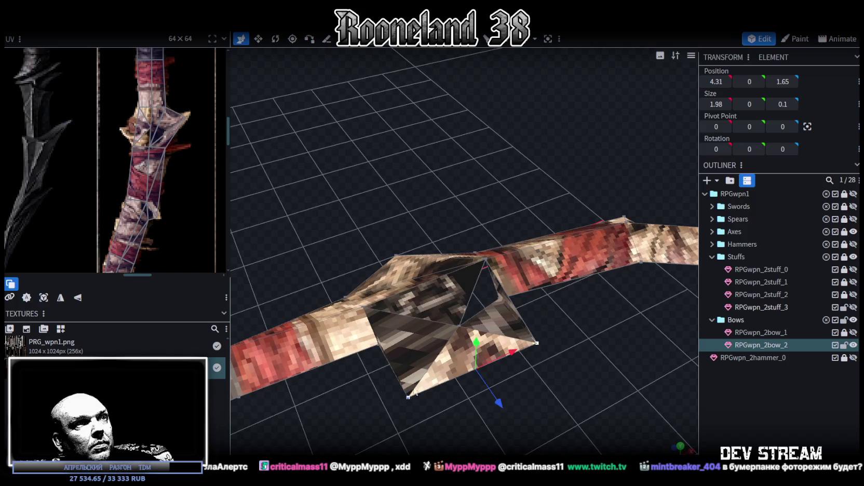
pyautogui.keyDown('shift'); pyautogui.click(460, 327); pyautogui.keyUp('shift')
pyautogui.rightClick(460, 327)
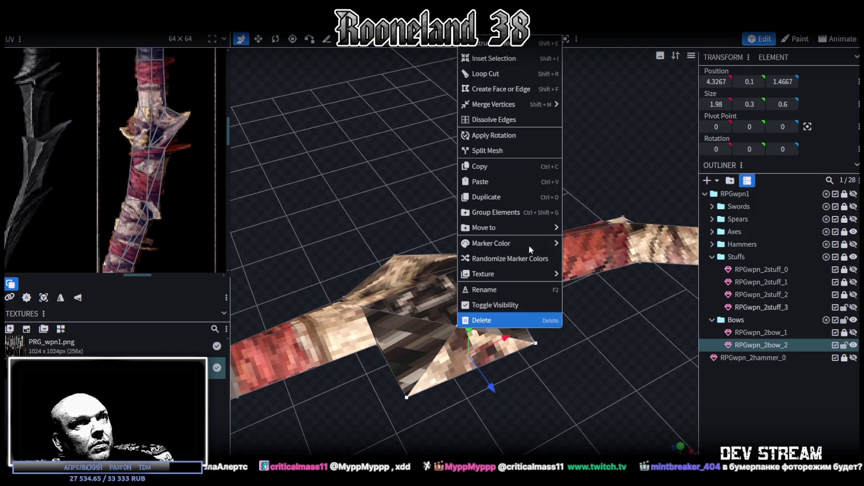
pyautogui.click(578, 107)
pyautogui.moveTo(509, 318)
pyautogui.mouseDown()
pyautogui.moveTo(487, 400)
pyautogui.moveTo(475, 365)
pyautogui.mouseUp()
pyautogui.moveTo(514, 389)
pyautogui.mouseDown()
pyautogui.moveTo(436, 434)
pyautogui.moveTo(353, 301)
pyautogui.mouseUp()
pyautogui.click(411, 234)
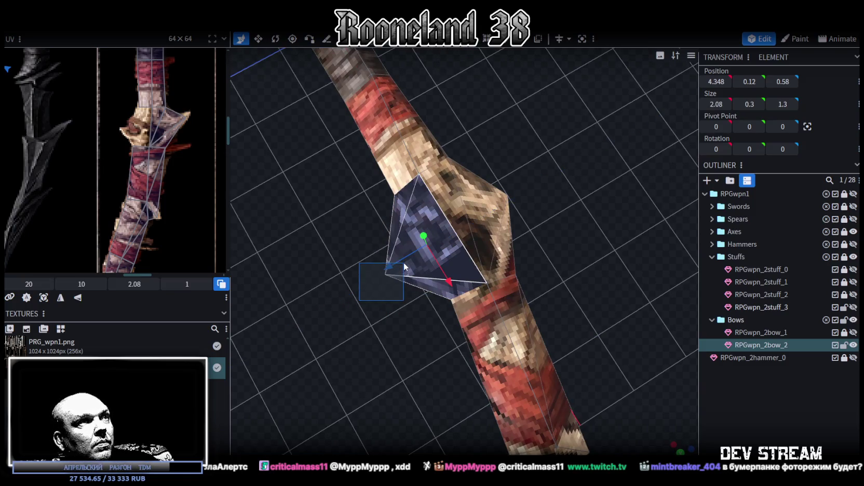
pyautogui.moveTo(382, 367); pyautogui.dragTo(392, 398)
pyautogui.click(681, 447)
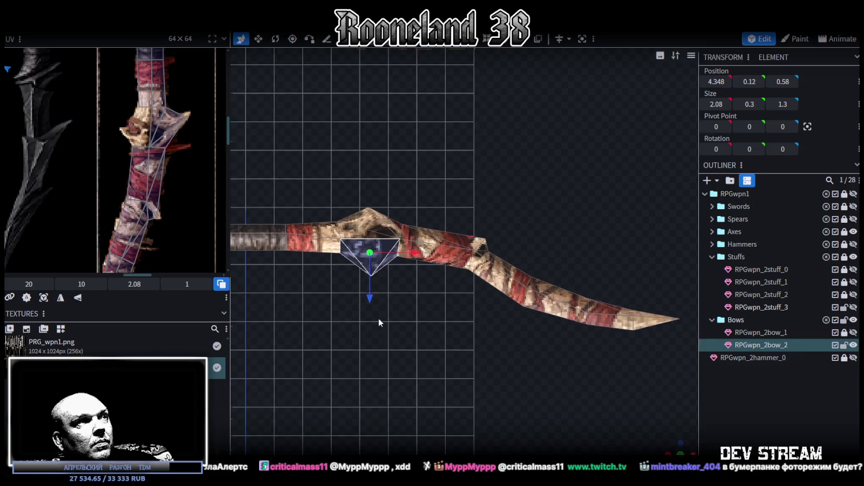
# Step: Move the diamond face's UV onto the bow texture, rotate it 90°, and fit it to the guard
pyautogui.scroll(-3, 73, 200)
pyautogui.moveTo(71, 192); pyautogui.dragTo(139, 193, button='middle')
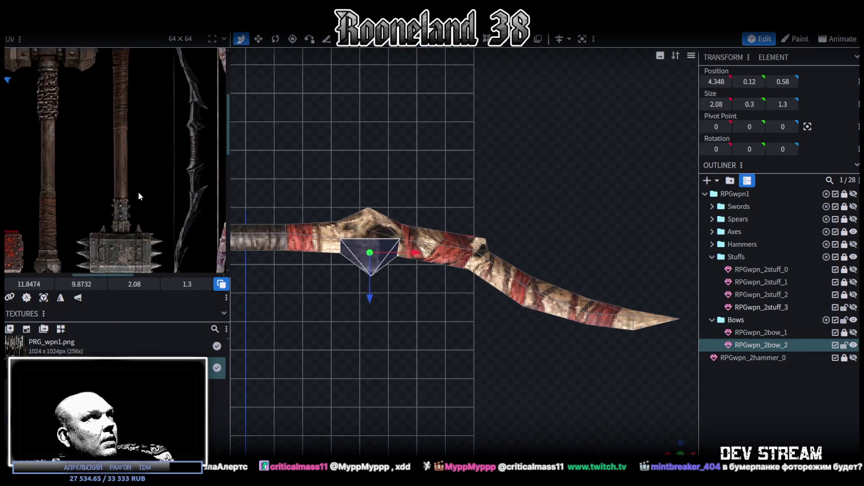
pyautogui.scroll(-2, 74, 154)
pyautogui.moveTo(63, 147); pyautogui.dragTo(183, 194)
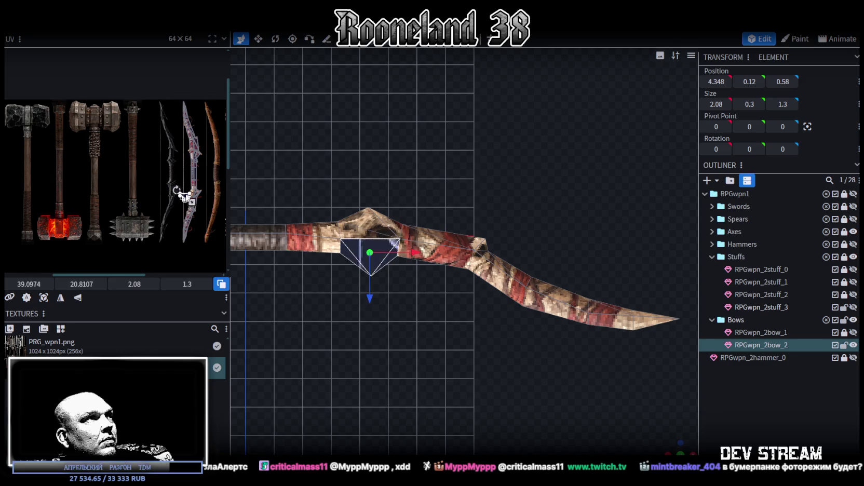
pyautogui.scroll(5, 163, 205)
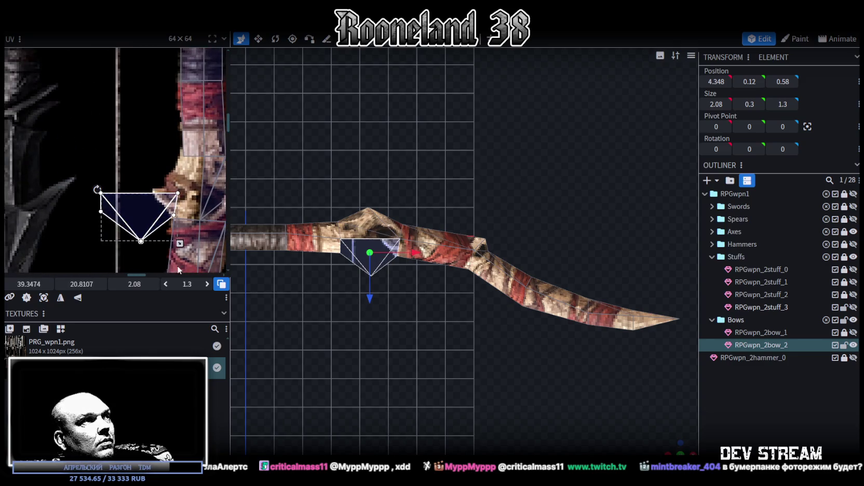
pyautogui.rightClick(145, 182)
pyautogui.click(296, 216)
pyautogui.moveTo(171, 230); pyautogui.dragTo(195, 227)
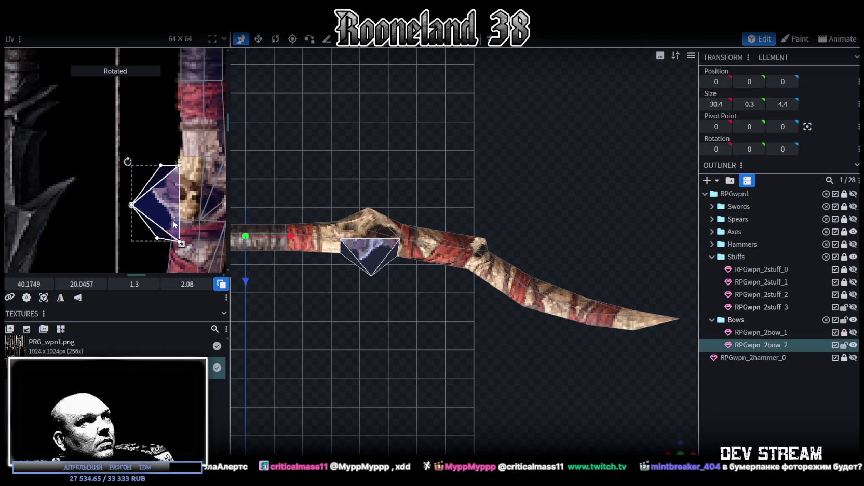
pyautogui.scroll(2, 196, 229)
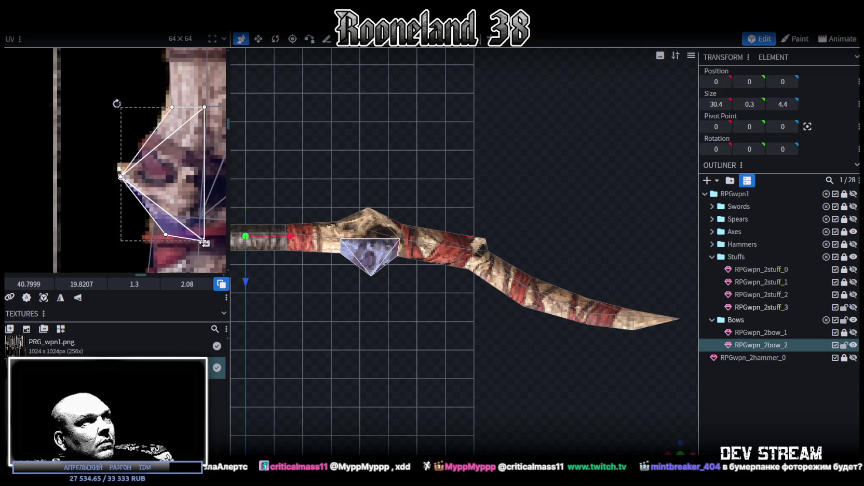
pyautogui.moveTo(204, 240); pyautogui.dragTo(196, 220)
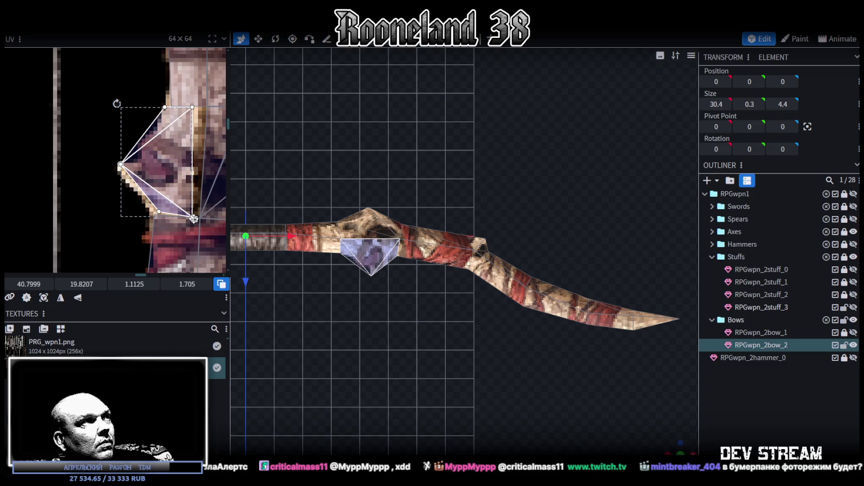
pyautogui.moveTo(121, 107); pyautogui.dragTo(128, 100)
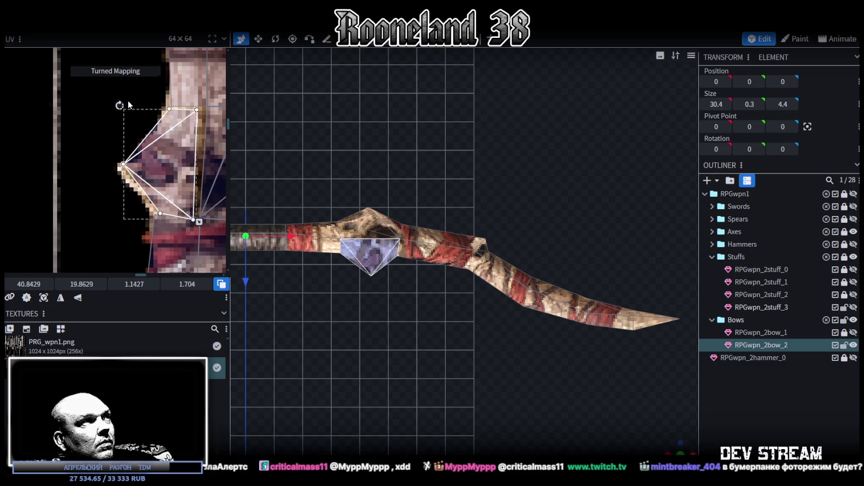
pyautogui.moveTo(182, 151); pyautogui.dragTo(179, 151)
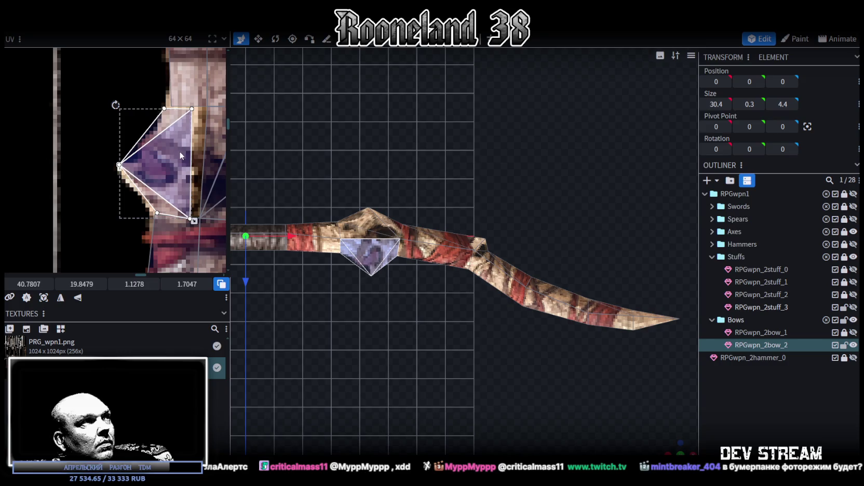
pyautogui.scroll(3, 192, 186)
# Step: Select two adjoining diamond faces, merge their shared UV vertices, and move the merged vertex right
pyautogui.moveTo(162, 232); pyautogui.dragTo(162, 181, button='middle')
pyautogui.click(148, 220)
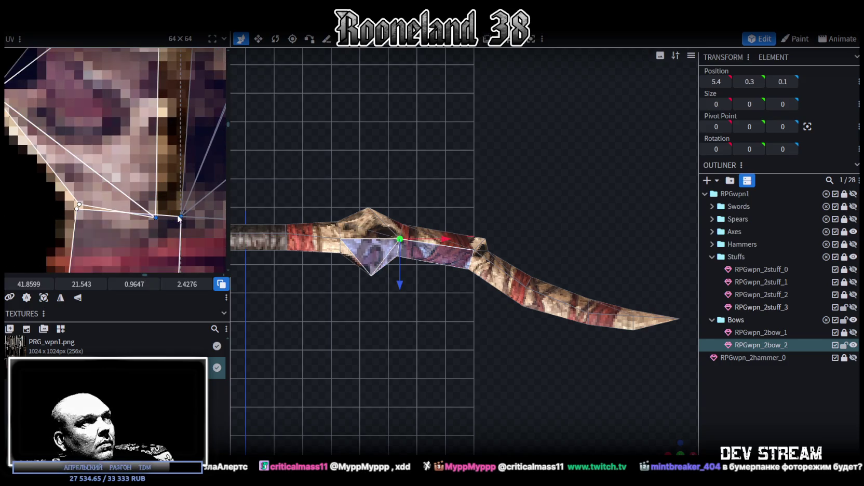
pyautogui.click(153, 212)
pyautogui.click(152, 217)
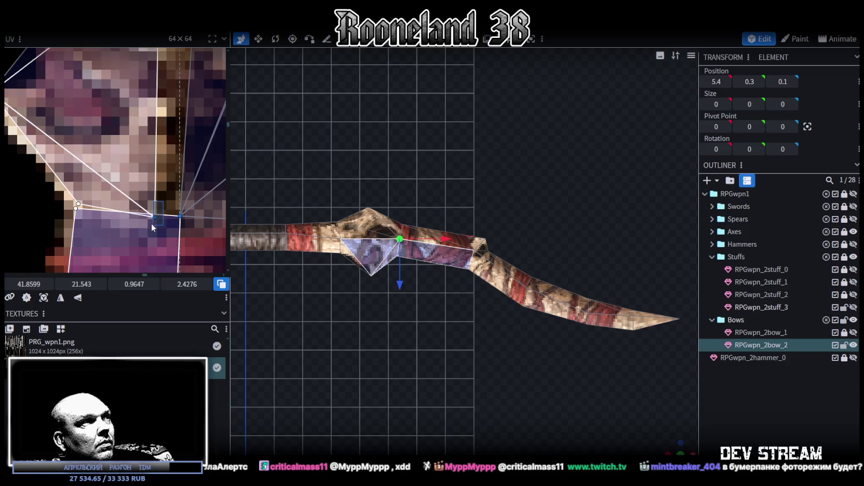
pyautogui.keyDown('shift'); pyautogui.click(153, 219); pyautogui.keyUp('shift')
pyautogui.rightClick(154, 221)
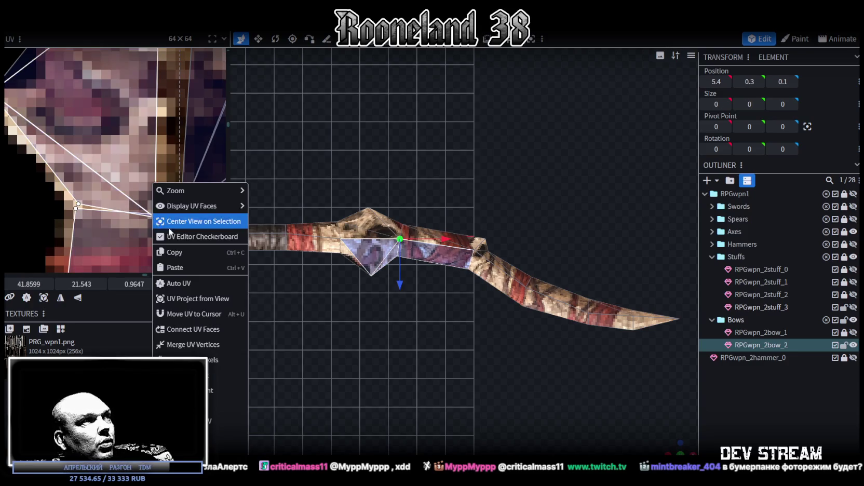
pyautogui.click(188, 349)
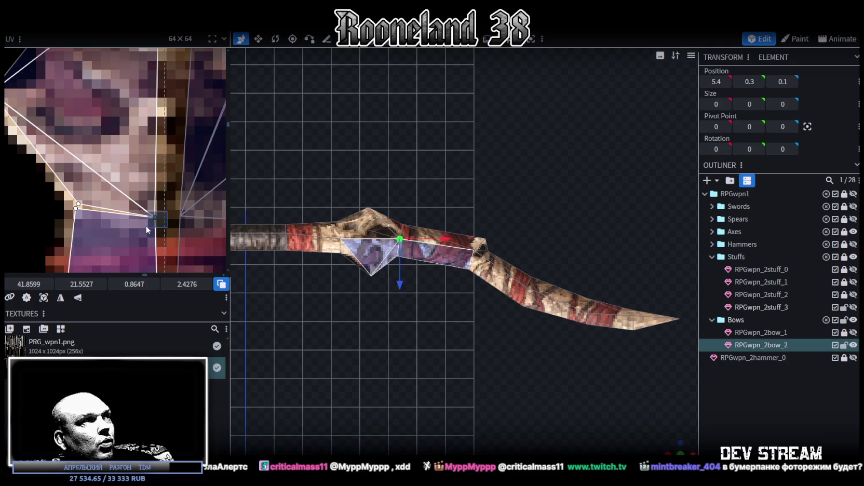
pyautogui.moveTo(154, 217); pyautogui.dragTo(179, 214)
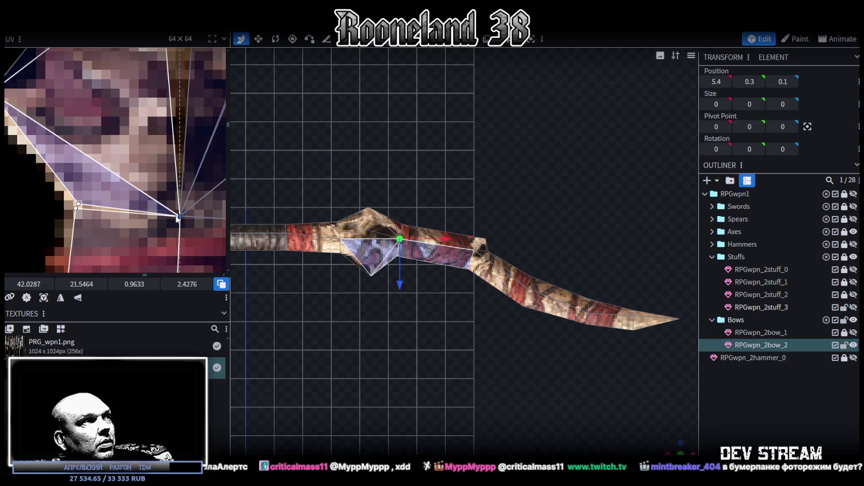
# Step: Merge the left UV vertex, then nudge the left and top UV vertices into place on the guard
pyautogui.click(77, 206)
pyautogui.rightClick(78, 204)
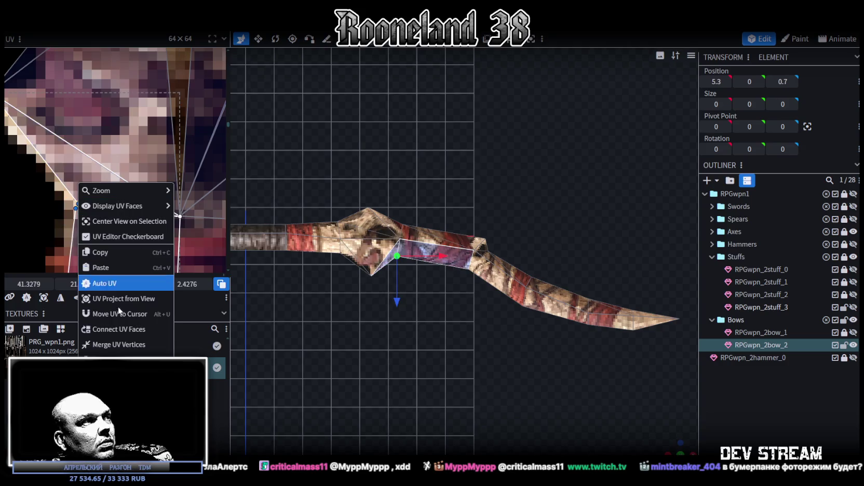
pyautogui.click(119, 344)
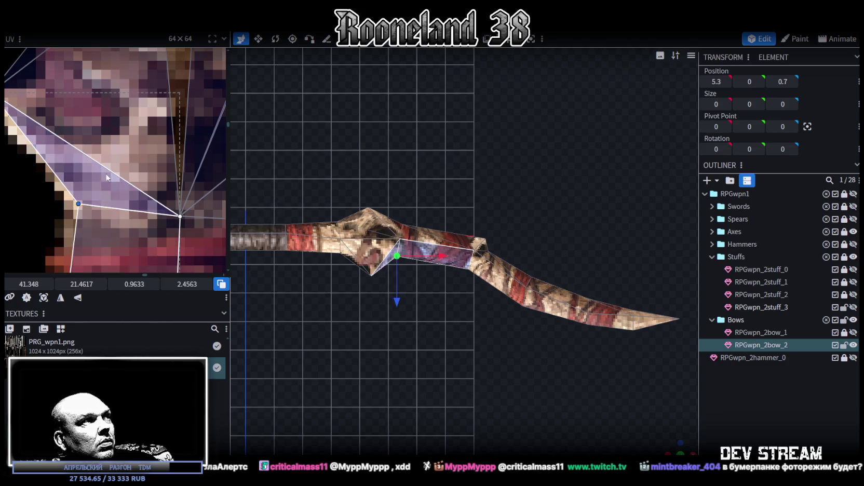
pyautogui.moveTo(52, 163); pyautogui.dragTo(94, 240)
pyautogui.moveTo(127, 160); pyautogui.dragTo(70, 183, button='middle')
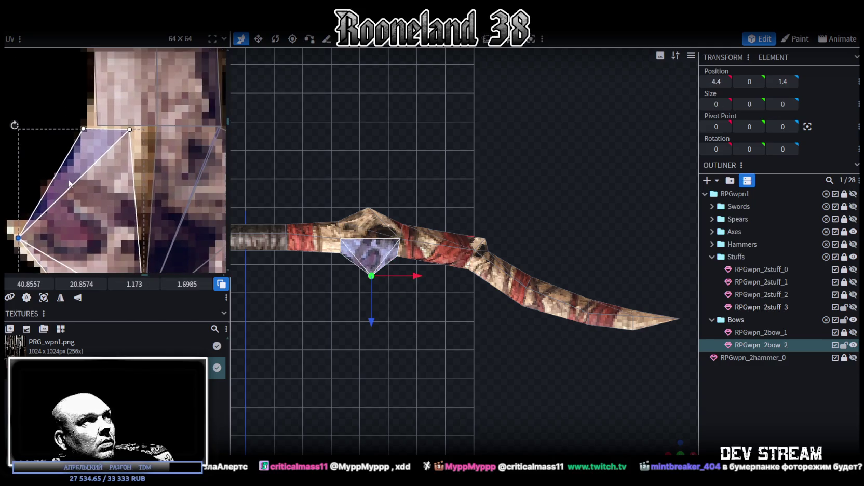
pyautogui.click(130, 130)
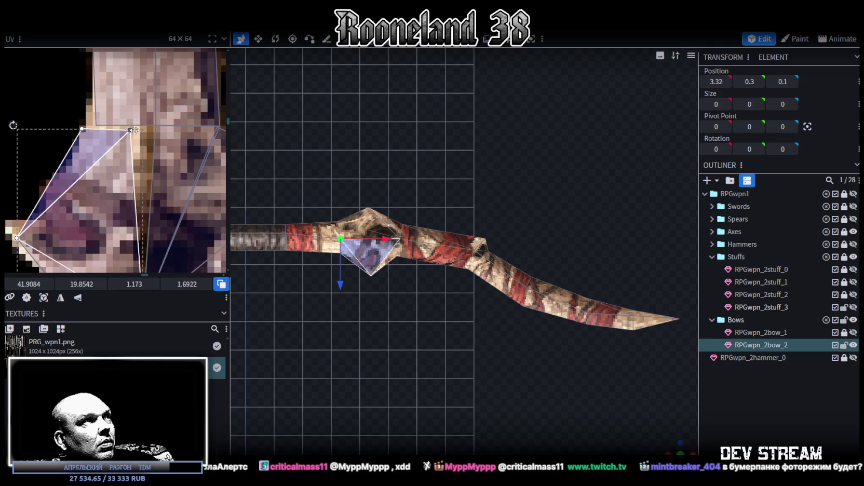
pyautogui.moveTo(130, 130); pyautogui.dragTo(156, 125)
pyautogui.click(82, 128)
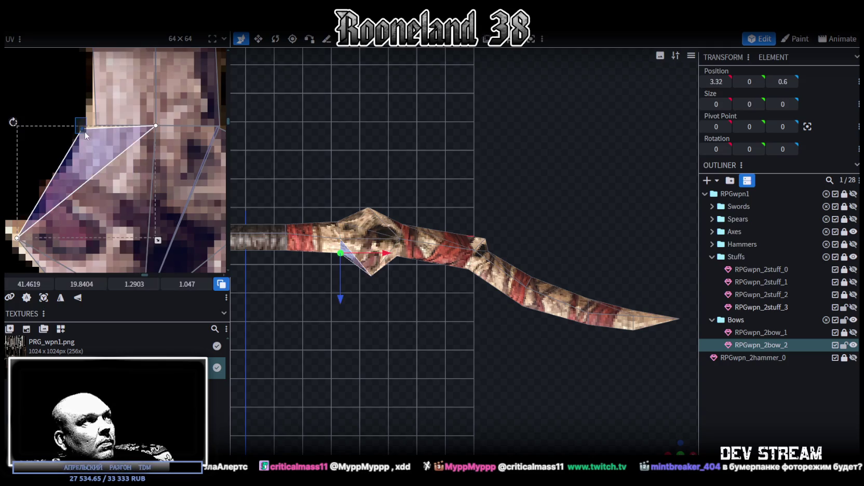
pyautogui.moveTo(84, 132); pyautogui.dragTo(99, 132)
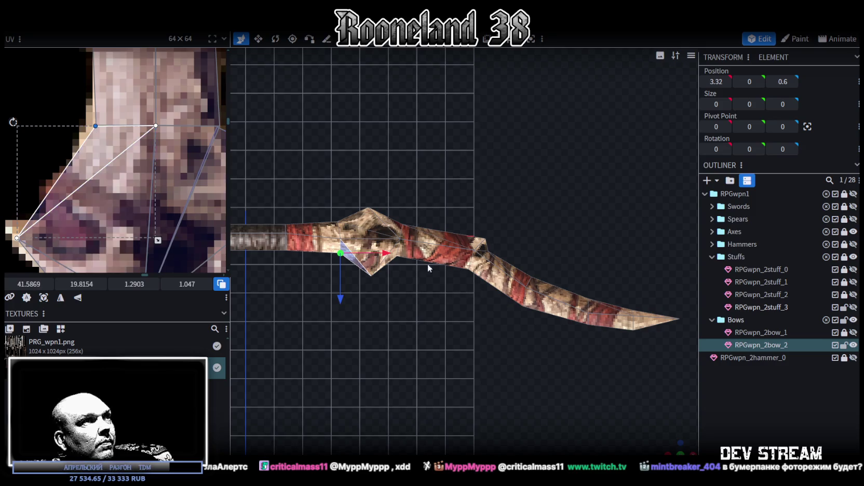
pyautogui.scroll(-2, 428, 265)
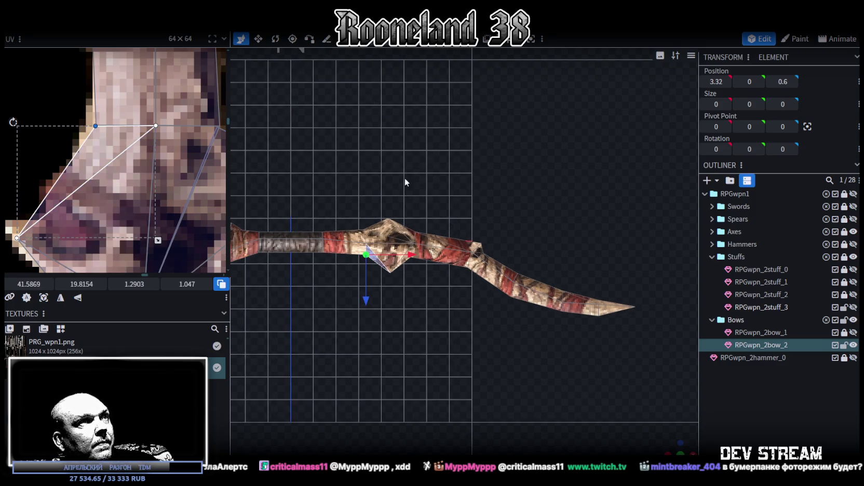
pyautogui.scroll(-1, 138, 211)
pyautogui.scroll(-1, 137, 211)
pyautogui.scroll(2, 376, 227)
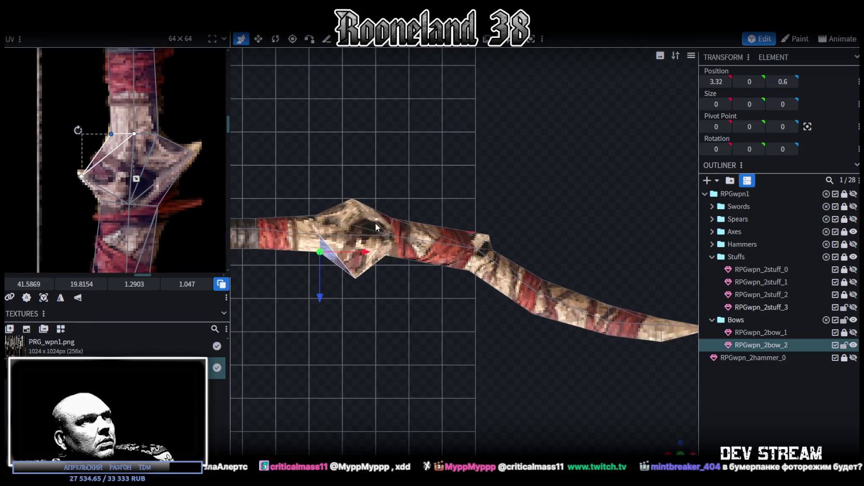
# Step: Push the diamond's right tip vertex outward along Z to 3.8, 0, -1.6
pyautogui.click(363, 220)
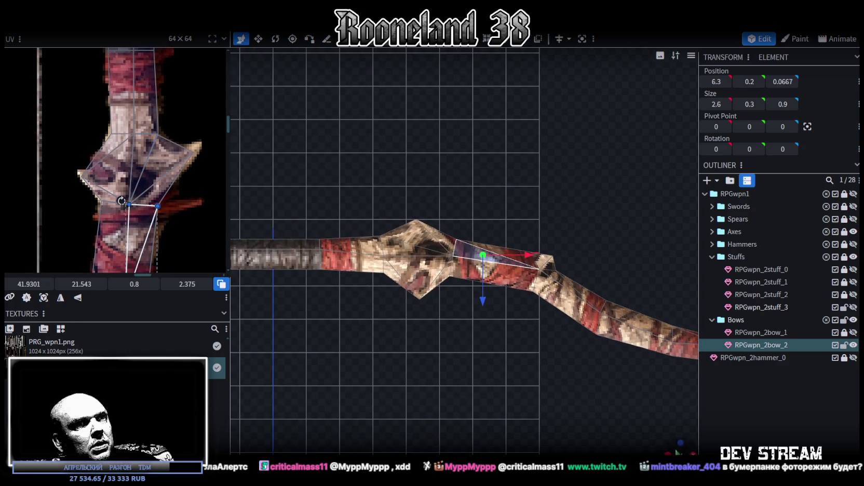
pyautogui.moveTo(618, 197); pyautogui.dragTo(541, 275)
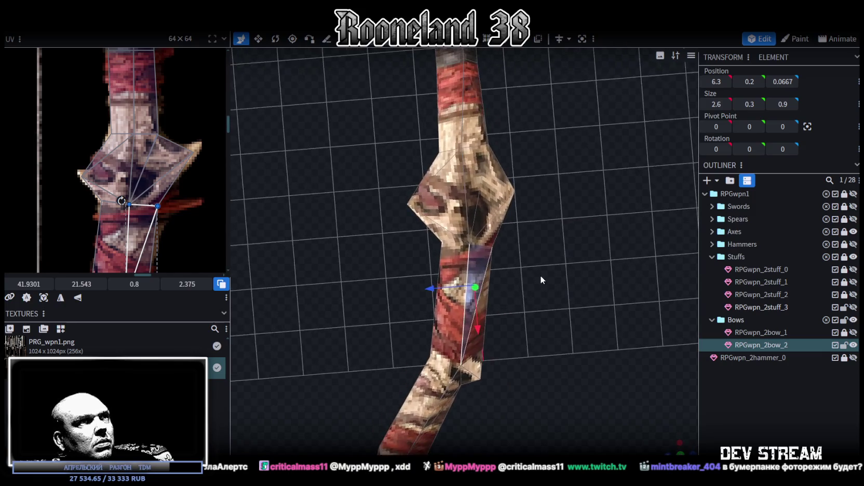
pyautogui.moveTo(540, 276)
pyautogui.mouseDown()
pyautogui.moveTo(513, 207)
pyautogui.moveTo(496, 270)
pyautogui.mouseUp()
pyautogui.click(513, 208)
pyautogui.click(475, 247)
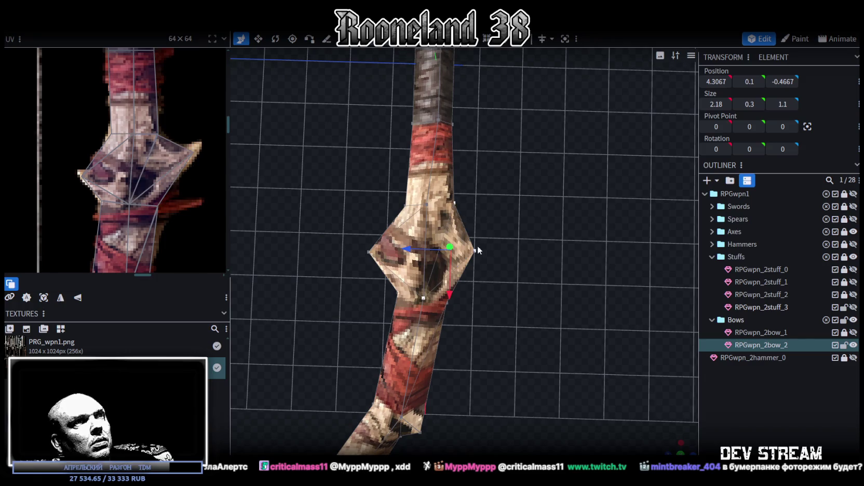
pyautogui.moveTo(443, 253); pyautogui.dragTo(500, 276)
pyautogui.moveTo(444, 233); pyautogui.dragTo(458, 237)
pyautogui.moveTo(505, 273); pyautogui.dragTo(504, 275)
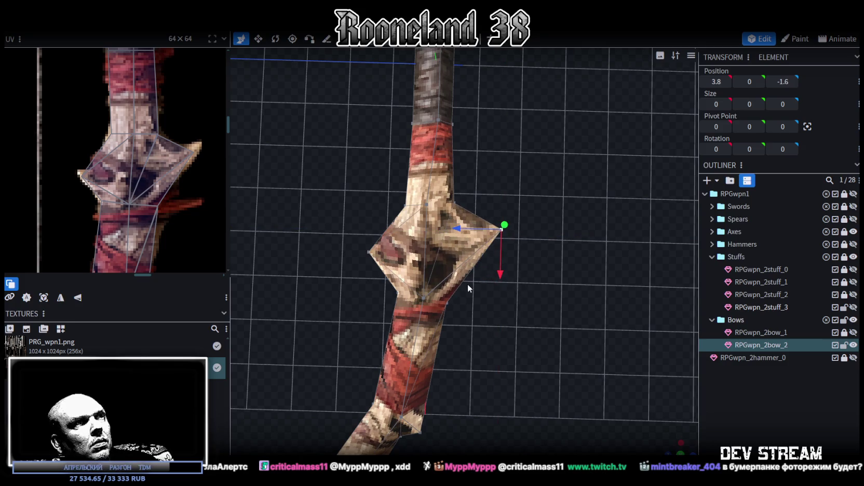
# Step: Zoom out and pan to frame the whole upright bow
pyautogui.scroll(-5, 501, 306)
pyautogui.scroll(-5, 514, 301)
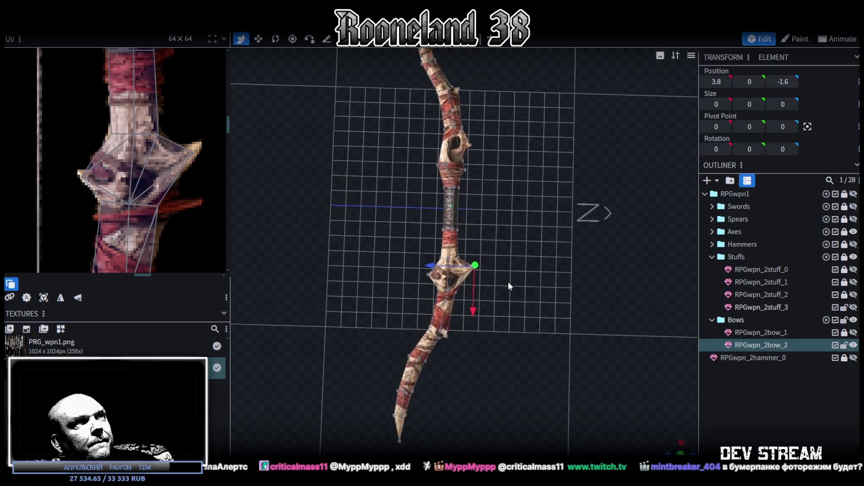
pyautogui.moveTo(513, 272); pyautogui.dragTo(518, 246, button='middle')
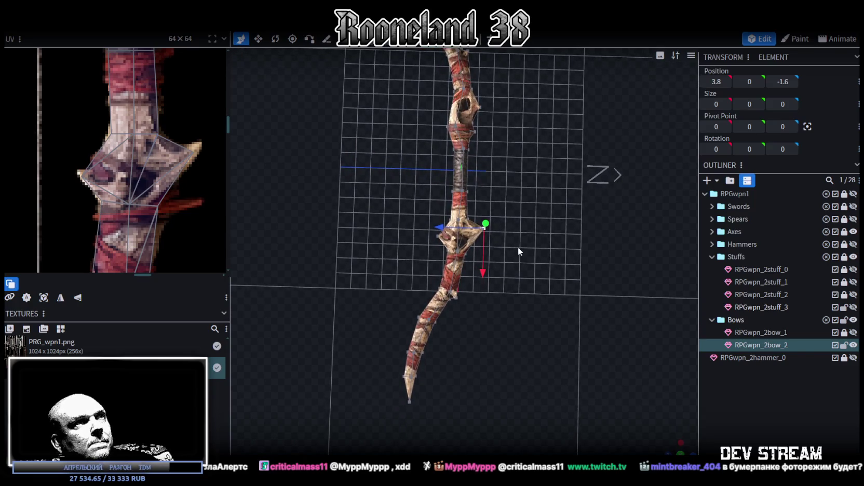
pyautogui.moveTo(518, 244); pyautogui.dragTo(523, 228, button='middle')
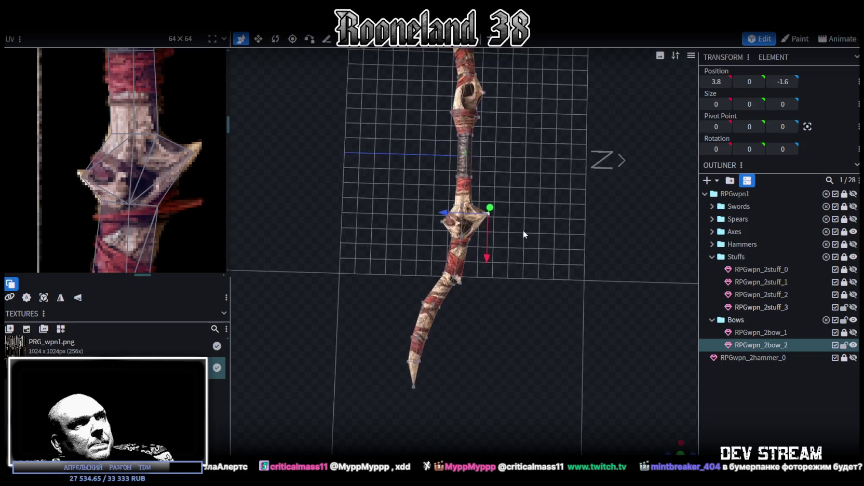
pyautogui.scroll(-3, 167, 177)
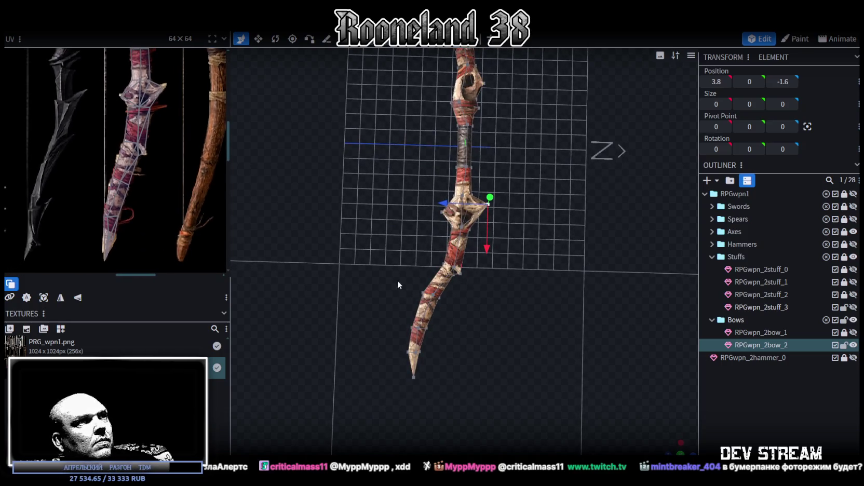
pyautogui.scroll(2, 442, 305)
pyautogui.moveTo(145, 202)
pyautogui.mouseDown(button='middle')
pyautogui.moveTo(147, 172)
pyautogui.moveTo(146, 181)
pyautogui.moveTo(153, 177)
pyautogui.mouseUp(button='middle')
pyautogui.scroll(2, 383, 366)
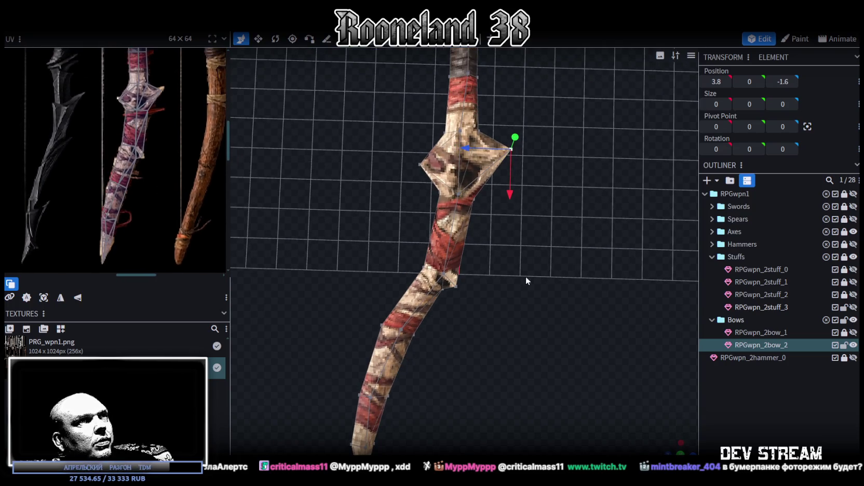
pyautogui.scroll(-5, 525, 276)
pyautogui.moveTo(537, 345)
pyautogui.mouseDown()
pyautogui.moveTo(542, 308)
pyautogui.moveTo(575, 334)
pyautogui.moveTo(475, 366)
pyautogui.moveTo(467, 295)
pyautogui.moveTo(530, 324)
pyautogui.moveTo(546, 380)
pyautogui.moveTo(536, 289)
pyautogui.moveTo(531, 312)
pyautogui.mouseUp()
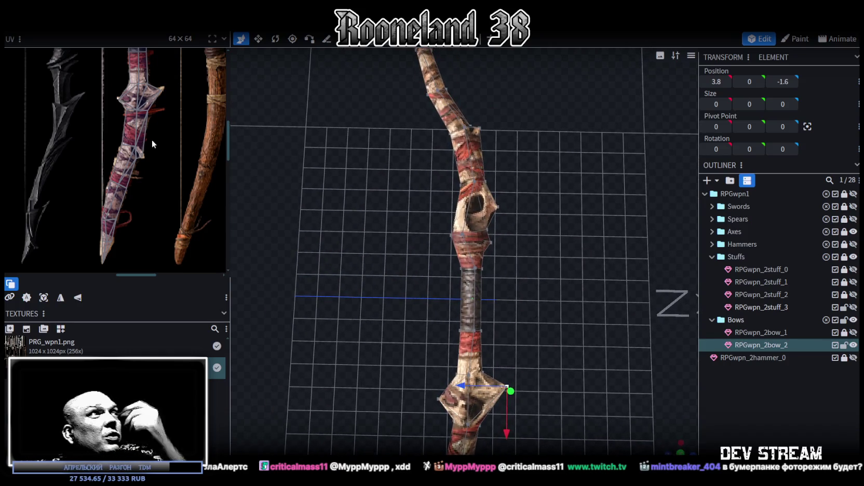
pyautogui.scroll(3, 137, 192)
pyautogui.scroll(2, 137, 190)
pyautogui.scroll(2, 128, 198)
pyautogui.moveTo(355, 225)
pyautogui.mouseDown()
pyautogui.moveTo(447, 224)
pyautogui.moveTo(368, 174)
pyautogui.moveTo(333, 203)
pyautogui.moveTo(356, 238)
pyautogui.moveTo(430, 243)
pyautogui.moveTo(460, 328)
pyautogui.mouseUp()
pyautogui.click(466, 227)
pyautogui.scroll(-3, 459, 328)
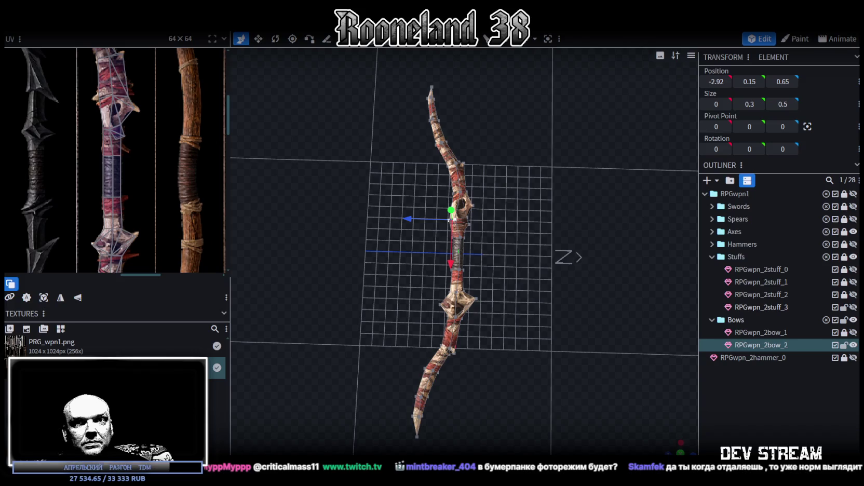
pyautogui.scroll(-3, 574, 331)
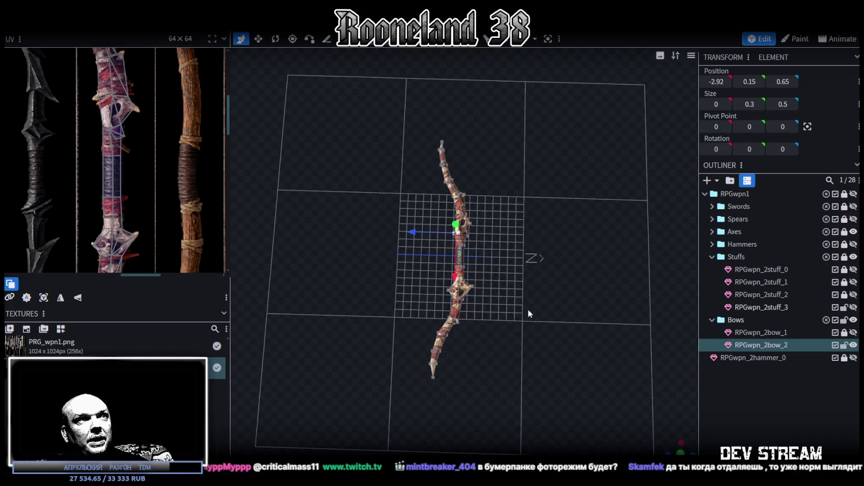
pyautogui.click(574, 332)
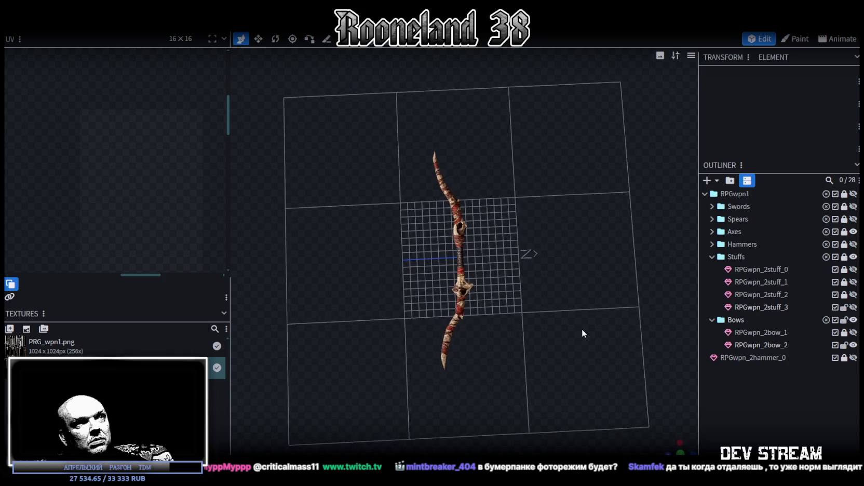
pyautogui.scroll(5, 332, 309)
pyautogui.moveTo(570, 339)
pyautogui.mouseDown()
pyautogui.moveTo(332, 309)
pyautogui.moveTo(284, 324)
pyautogui.moveTo(579, 343)
pyautogui.moveTo(573, 349)
pyautogui.moveTo(578, 322)
pyautogui.moveTo(690, 293)
pyautogui.moveTo(711, 267)
pyautogui.moveTo(651, 272)
pyautogui.moveTo(566, 363)
pyautogui.moveTo(597, 328)
pyautogui.moveTo(779, 323)
pyautogui.moveTo(576, 323)
pyautogui.moveTo(565, 275)
pyautogui.moveTo(562, 300)
pyautogui.moveTo(493, 291)
pyautogui.mouseUp()
pyautogui.scroll(-3, 579, 328)
pyautogui.scroll(-2, 580, 342)
pyautogui.click(465, 284)
# Step: Select all of RPGwpn_2bow_2, flip it along Y, and merge the 37 duplicate vertices
pyautogui.hotkey('ctrl', 'a')
pyautogui.moveTo(476, 200)
pyautogui.mouseDown()
pyautogui.moveTo(526, 293)
pyautogui.moveTo(514, 316)
pyautogui.mouseUp()
pyautogui.hotkey('ctrl', 'c')
pyautogui.hotkey('ctrl', 'v')
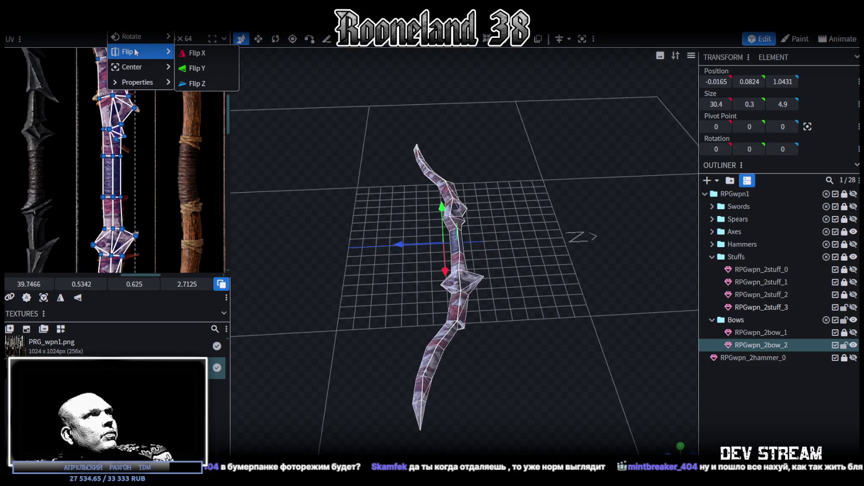
pyautogui.click(197, 54)
pyautogui.click(421, 121)
# Step: Save RPGweapon.bbmodel, review the bow's UV layout, then switch to the Twitch browser
pyautogui.moveTo(565, 236)
pyautogui.mouseDown()
pyautogui.moveTo(457, 251)
pyautogui.moveTo(649, 291)
pyautogui.mouseUp()
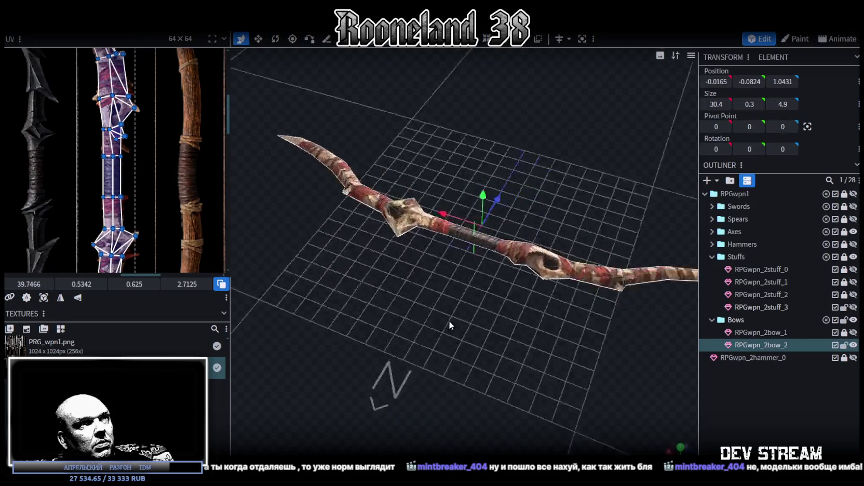
pyautogui.hotkey('ctrl', 's')
pyautogui.scroll(-3, 178, 243)
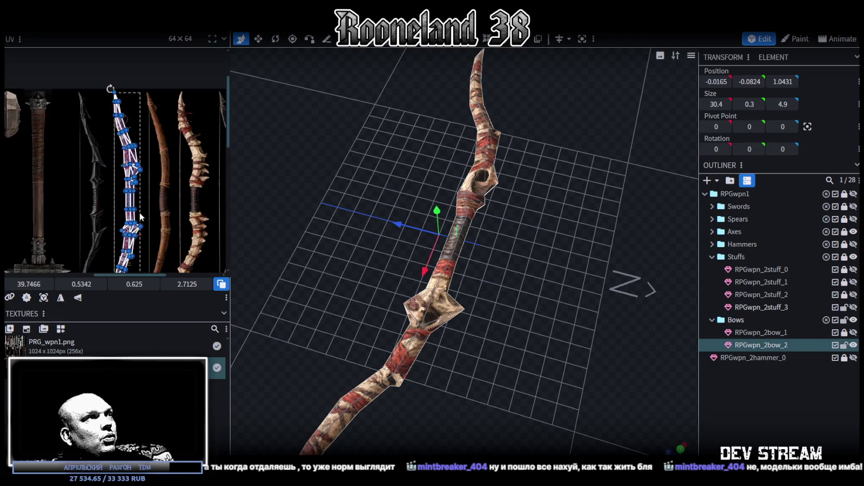
pyautogui.moveTo(172, 234); pyautogui.dragTo(159, 193, button='middle')
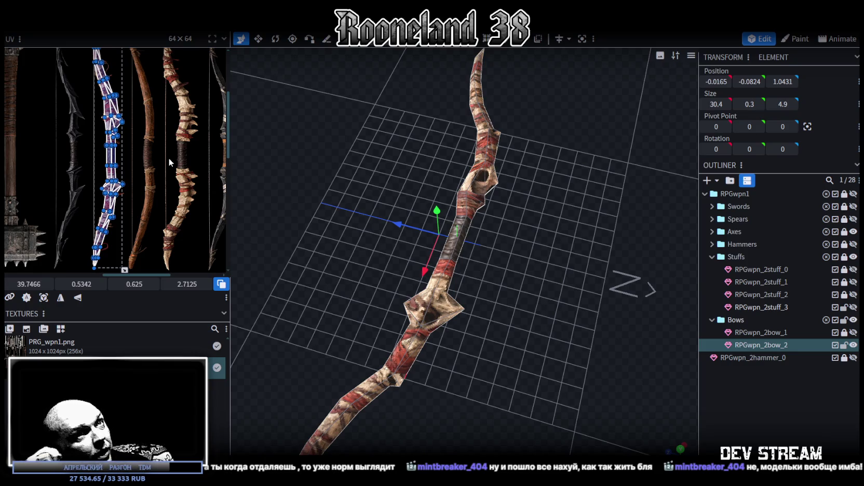
pyautogui.moveTo(418, 260); pyautogui.dragTo(521, 337)
pyautogui.moveTo(154, 149)
pyautogui.mouseDown(button='middle')
pyautogui.moveTo(138, 189)
pyautogui.moveTo(152, 165)
pyautogui.mouseUp(button='middle')
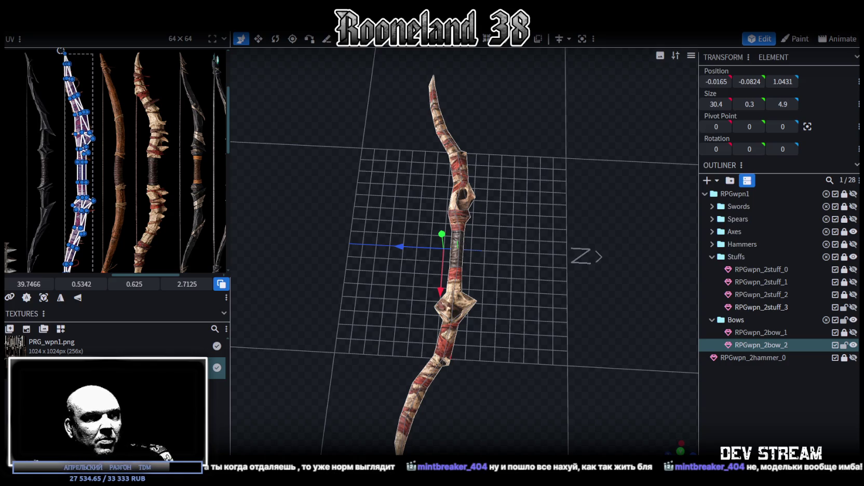
pyautogui.hotkey('alt', 'Tab')
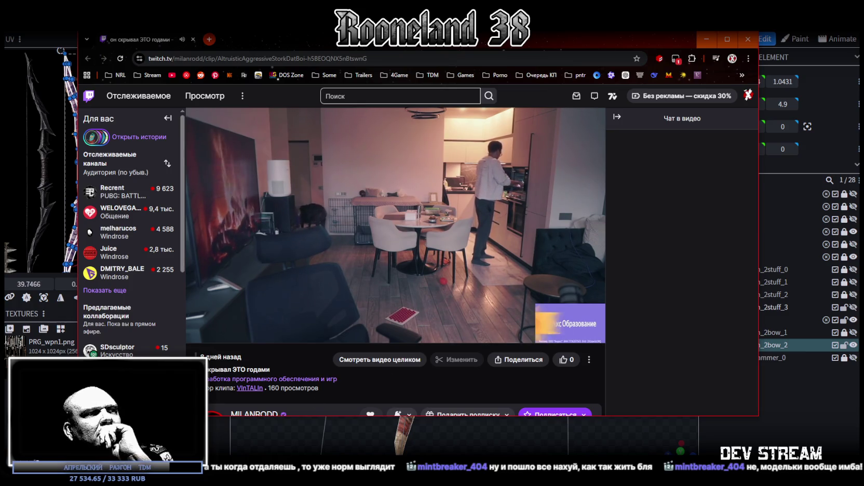
# Step: Let the Twitch clip play, then close the browser window to return to Blockbench
pyautogui.click(552, 431)
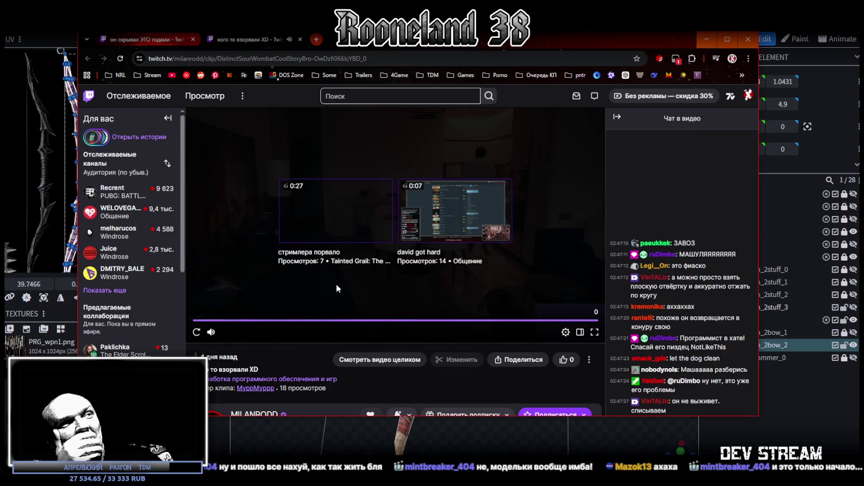
pyautogui.click(748, 39)
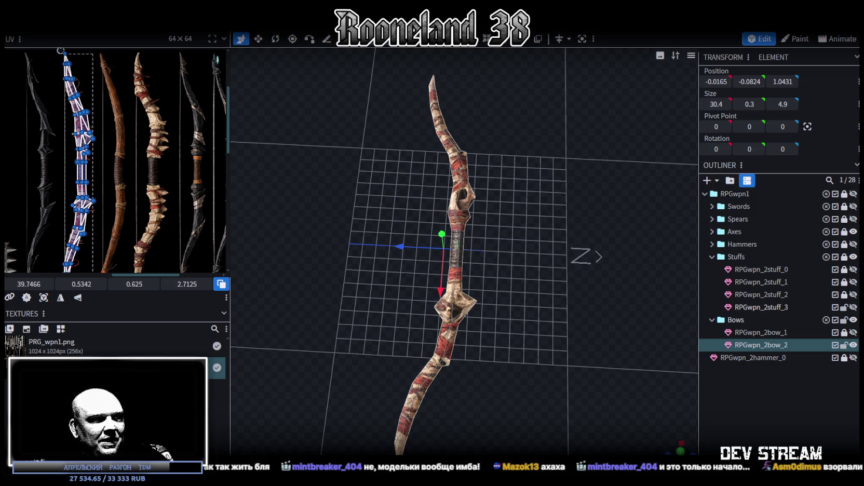
# Step: Deselect the bow parts and save the model as RPGweapon.bbmodel with Ctrl+S
pyautogui.moveTo(478, 291)
pyautogui.mouseDown()
pyautogui.moveTo(560, 326)
pyautogui.moveTo(686, 294)
pyautogui.moveTo(491, 345)
pyautogui.moveTo(518, 333)
pyautogui.mouseUp()
pyautogui.scroll(3, 518, 332)
pyautogui.click(457, 359)
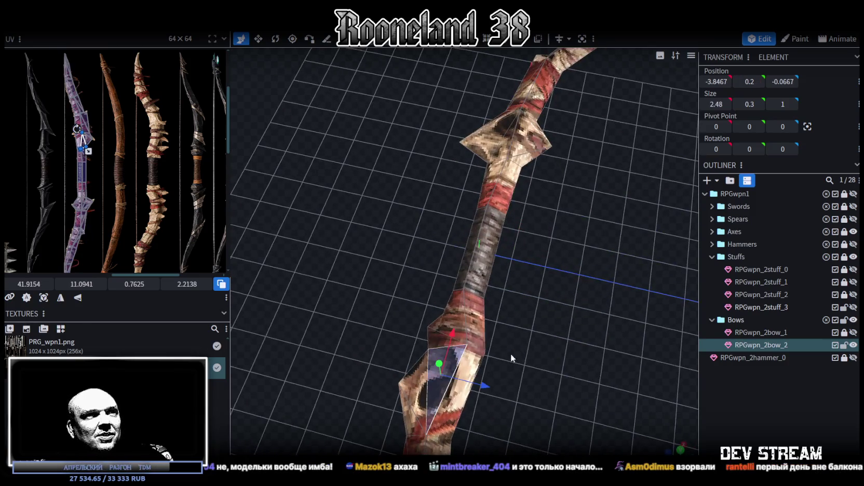
pyautogui.click(441, 159)
pyautogui.moveTo(441, 159)
pyautogui.mouseDown()
pyautogui.moveTo(477, 346)
pyautogui.moveTo(596, 256)
pyautogui.moveTo(626, 300)
pyautogui.moveTo(459, 258)
pyautogui.moveTo(457, 283)
pyautogui.moveTo(471, 282)
pyautogui.moveTo(364, 309)
pyautogui.moveTo(444, 320)
pyautogui.moveTo(450, 265)
pyautogui.moveTo(438, 189)
pyautogui.moveTo(403, 189)
pyautogui.moveTo(364, 250)
pyautogui.moveTo(384, 287)
pyautogui.moveTo(542, 295)
pyautogui.moveTo(547, 278)
pyautogui.moveTo(541, 286)
pyautogui.mouseUp()
pyautogui.hotkey('ctrl', 's')
pyautogui.scroll(-5, 390, 291)
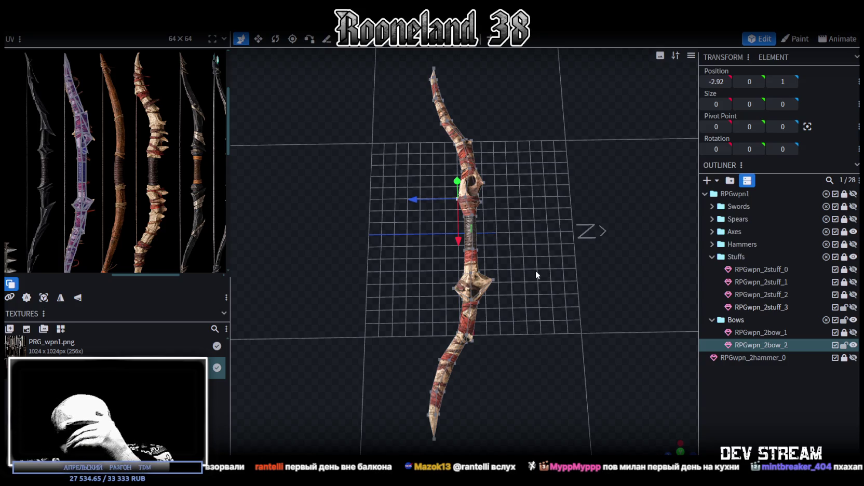
# Step: Duplicate the bow mesh and rename the copy RPGwpn_2bow_3
pyautogui.moveTo(533, 236)
pyautogui.mouseDown()
pyautogui.moveTo(551, 327)
pyautogui.moveTo(572, 285)
pyautogui.mouseUp()
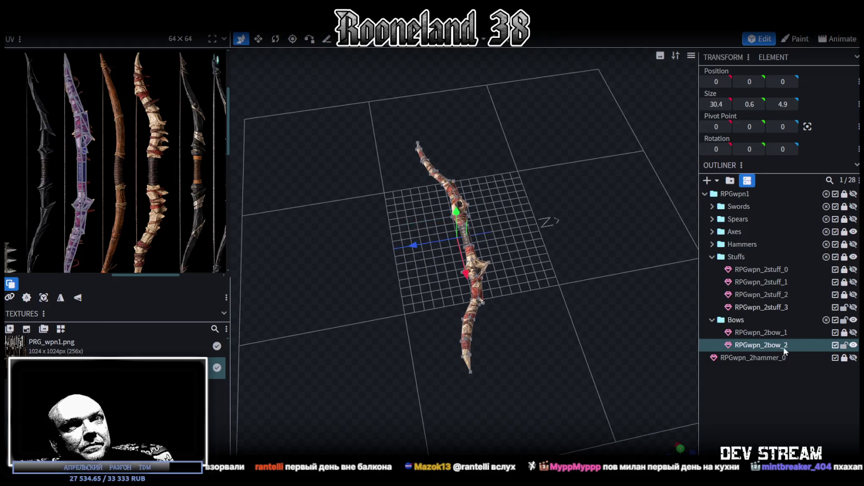
pyautogui.hotkey('ctrl', 'd')
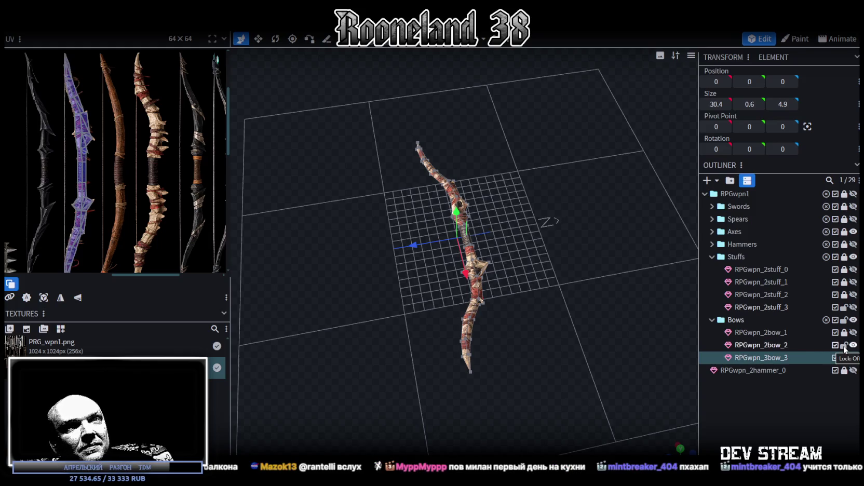
pyautogui.doubleClick(768, 358)
pyautogui.write('2')
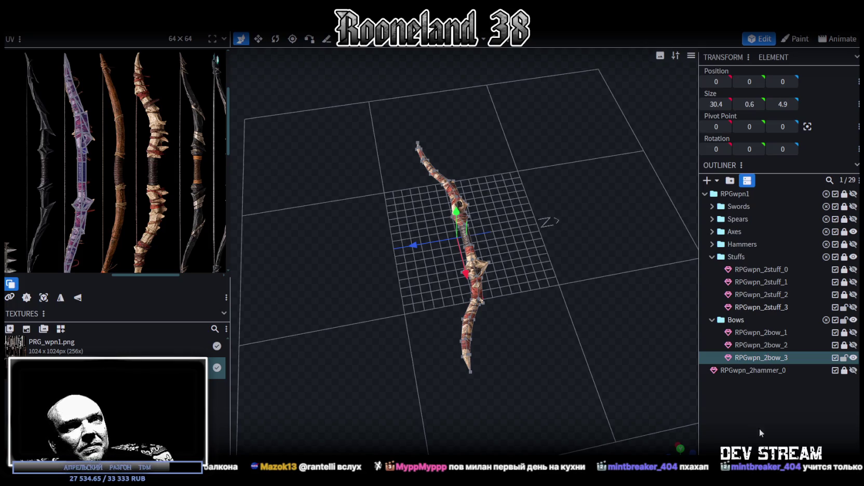
pyautogui.scroll(5, 535, 313)
pyautogui.scroll(3, 455, 312)
# Step: Switch the bow to plain solid shading and zoom in close
pyautogui.press('z')
pyautogui.moveTo(472, 335); pyautogui.dragTo(499, 323)
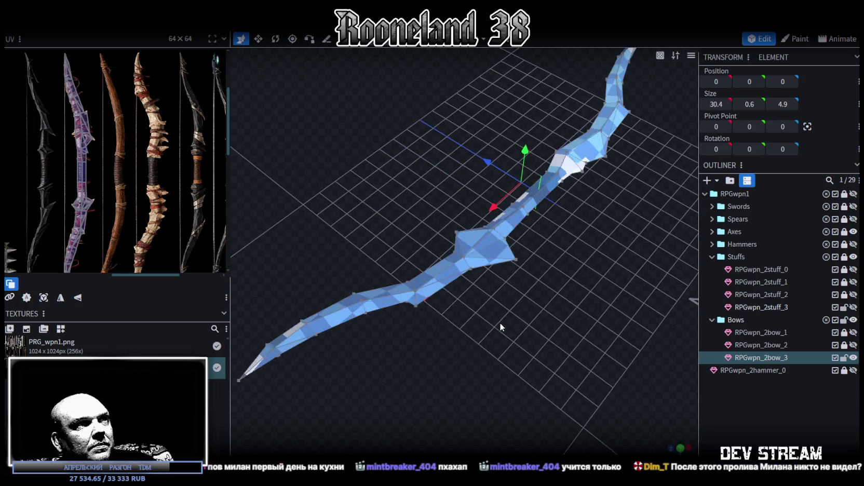
pyautogui.press('z')
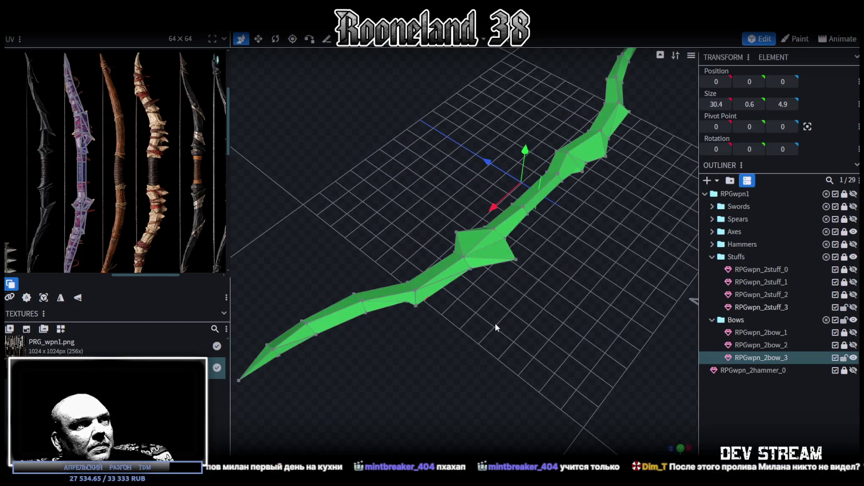
pyautogui.press('z')
pyautogui.press('z')
pyautogui.press('z')
pyautogui.press('z')
pyautogui.press('z')
pyautogui.scroll(3, 452, 320)
pyautogui.scroll(2, 457, 320)
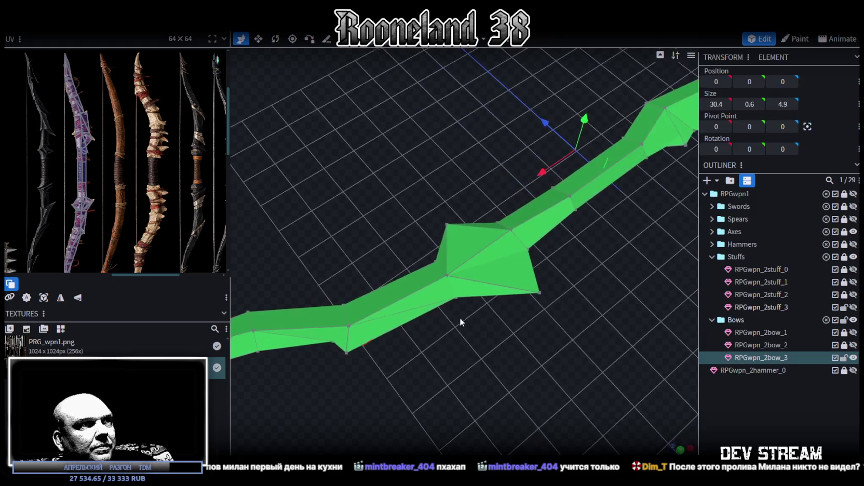
pyautogui.scroll(2, 465, 317)
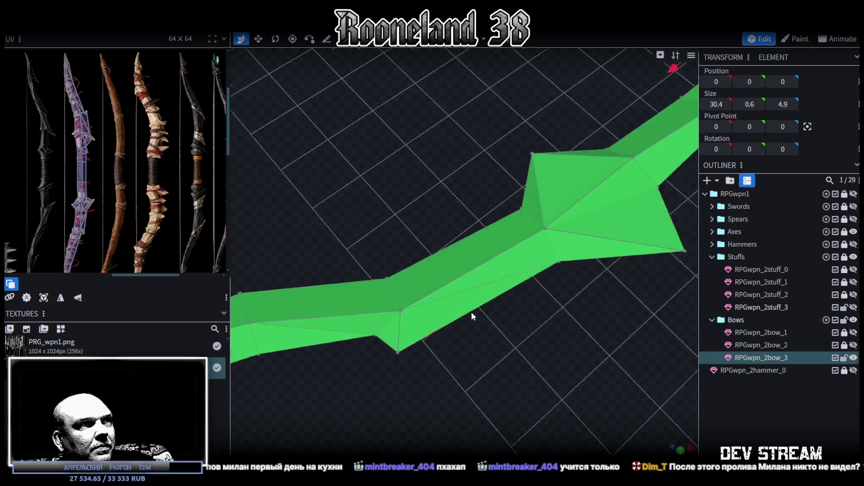
pyautogui.scroll(2, 393, 355)
# Step: Merge three pairs of stray vertices on the bow mesh
pyautogui.click(388, 334)
pyautogui.keyDown('shift'); pyautogui.click(406, 347); pyautogui.keyUp('shift')
pyautogui.rightClick(406, 347)
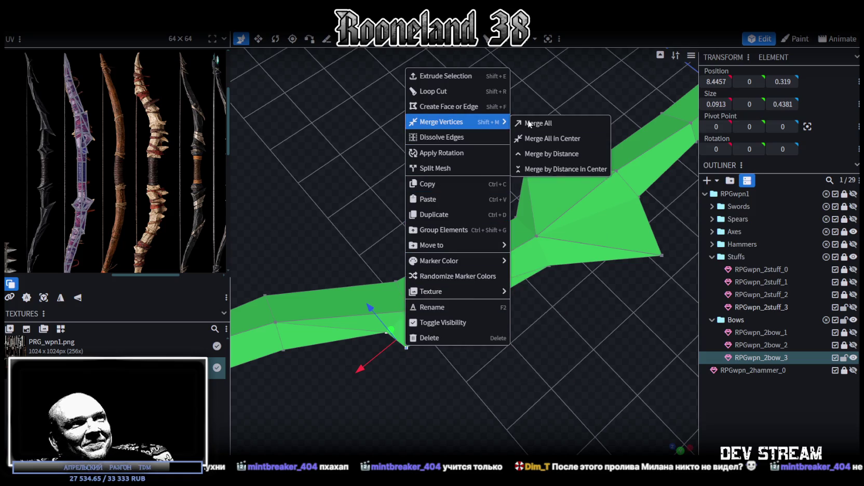
pyautogui.click(546, 137)
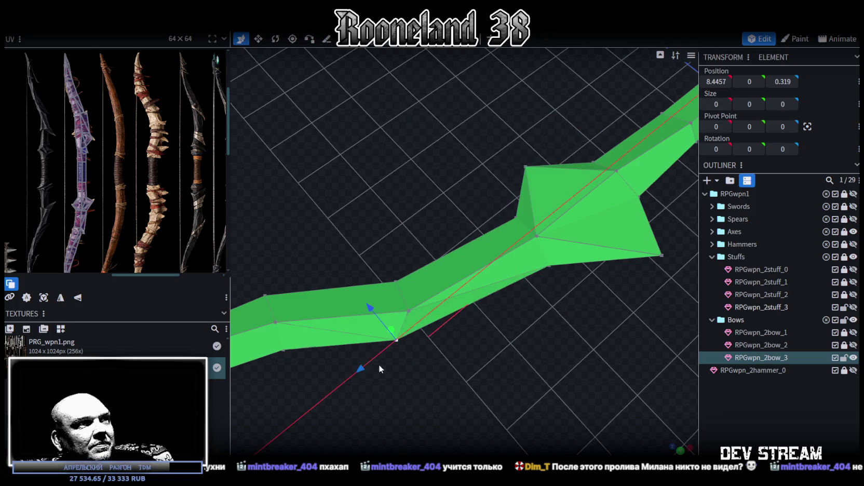
pyautogui.moveTo(382, 296)
pyautogui.mouseDown()
pyautogui.moveTo(395, 306)
pyautogui.moveTo(532, 319)
pyautogui.moveTo(481, 338)
pyautogui.moveTo(609, 342)
pyautogui.moveTo(531, 263)
pyautogui.mouseUp()
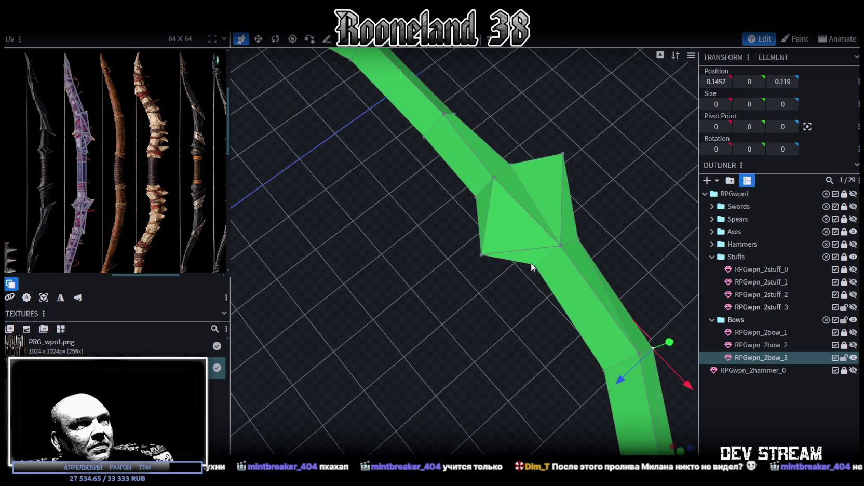
pyautogui.keyDown('shift'); pyautogui.click(483, 254); pyautogui.keyUp('shift')
pyautogui.rightClick(479, 253)
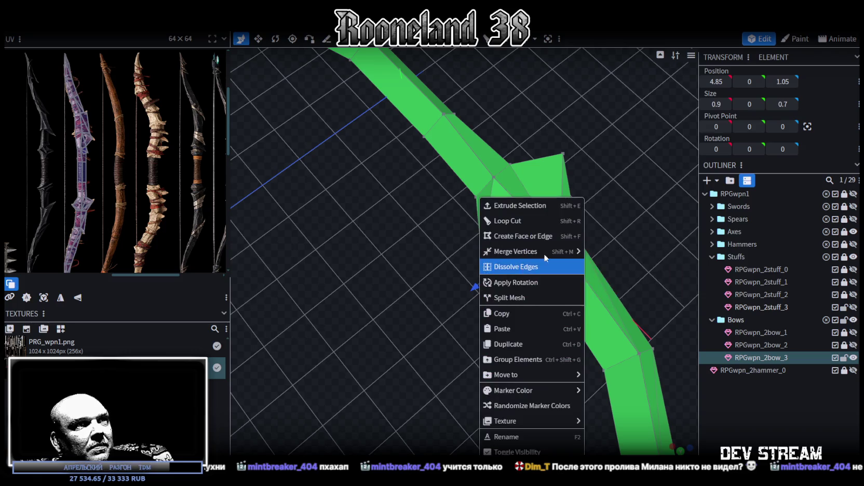
pyautogui.click(607, 251)
pyautogui.moveTo(624, 243)
pyautogui.mouseDown()
pyautogui.moveTo(531, 231)
pyautogui.moveTo(468, 239)
pyautogui.moveTo(406, 307)
pyautogui.mouseUp()
pyautogui.keyDown('shift'); pyautogui.click(498, 327); pyautogui.keyUp('shift')
pyautogui.rightClick(498, 327)
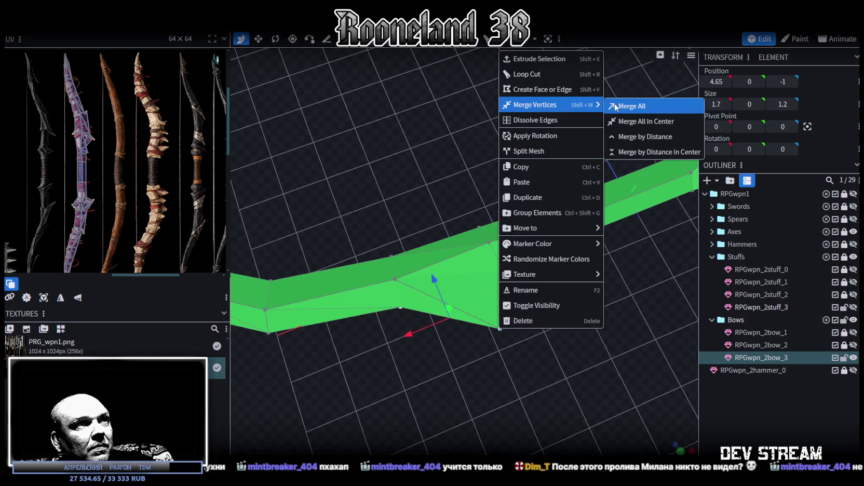
pyautogui.click(616, 107)
# Step: In the orthographic front view, box-select and delete the mesh's lower faces
pyautogui.moveTo(565, 288)
pyautogui.mouseDown()
pyautogui.moveTo(519, 321)
pyautogui.moveTo(517, 301)
pyautogui.moveTo(572, 294)
pyautogui.moveTo(626, 258)
pyautogui.moveTo(621, 245)
pyautogui.moveTo(557, 332)
pyautogui.moveTo(488, 338)
pyautogui.moveTo(431, 245)
pyautogui.mouseUp()
pyautogui.scroll(3, 472, 336)
pyautogui.scroll(3, 498, 326)
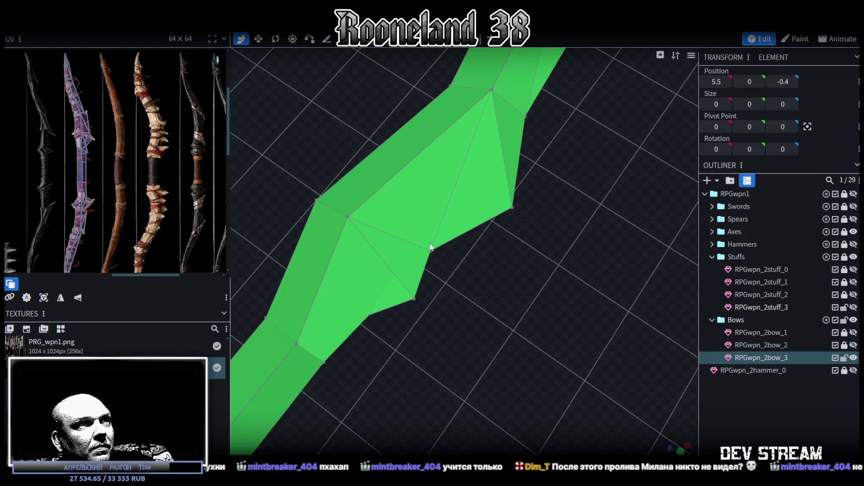
pyautogui.click(431, 244)
pyautogui.moveTo(437, 312)
pyautogui.mouseDown()
pyautogui.moveTo(445, 279)
pyautogui.moveTo(488, 252)
pyautogui.moveTo(502, 260)
pyautogui.moveTo(513, 246)
pyautogui.mouseUp()
pyautogui.scroll(-5, 435, 283)
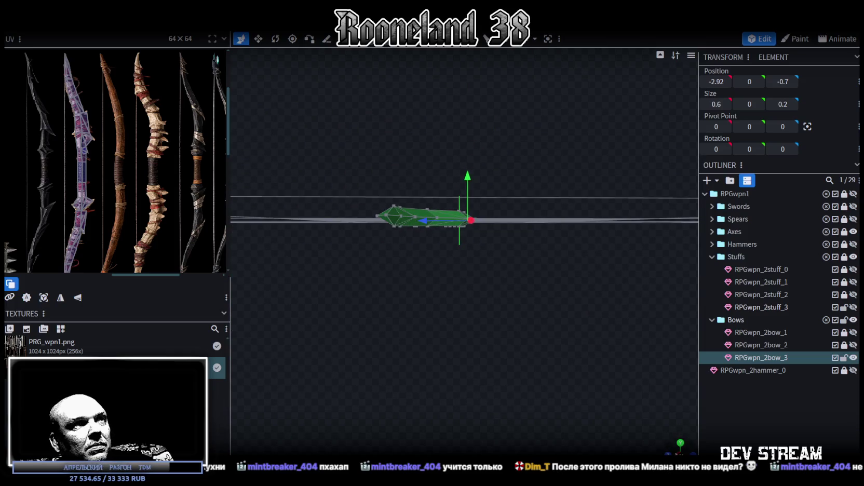
pyautogui.press('KP_1')
pyautogui.moveTo(326, 362); pyautogui.dragTo(537, 299)
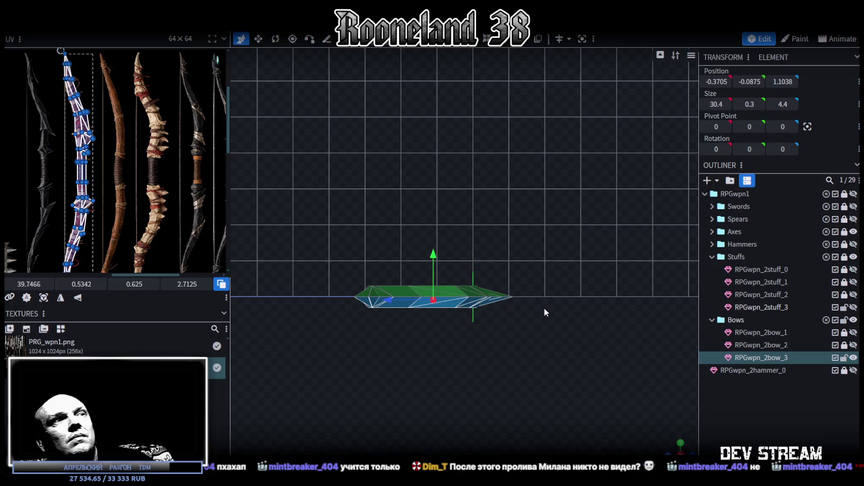
pyautogui.press('Delete')
# Step: Merge the selected vertices near the mesh's underside
pyautogui.moveTo(674, 447)
pyautogui.mouseDown()
pyautogui.moveTo(591, 280)
pyautogui.moveTo(513, 355)
pyautogui.mouseUp()
pyautogui.scroll(3, 503, 364)
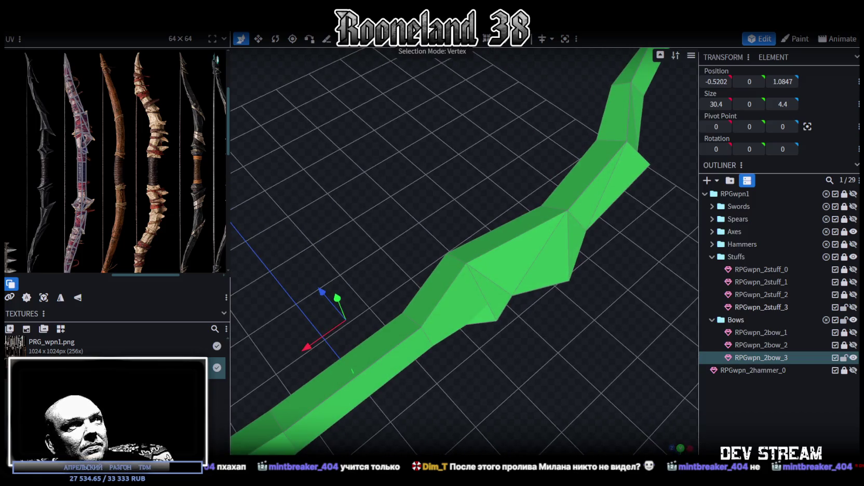
pyautogui.click(513, 295)
pyautogui.moveTo(517, 379)
pyautogui.mouseDown()
pyautogui.moveTo(555, 243)
pyautogui.moveTo(489, 373)
pyautogui.mouseUp()
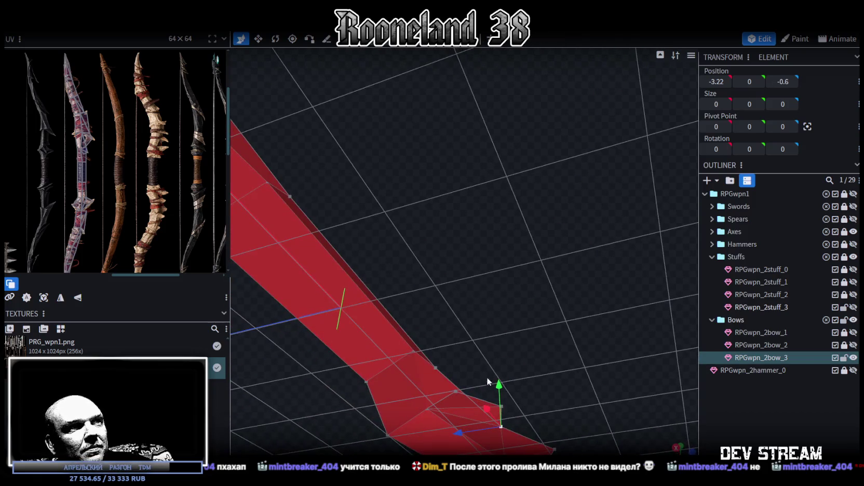
pyautogui.moveTo(597, 265); pyautogui.dragTo(517, 355)
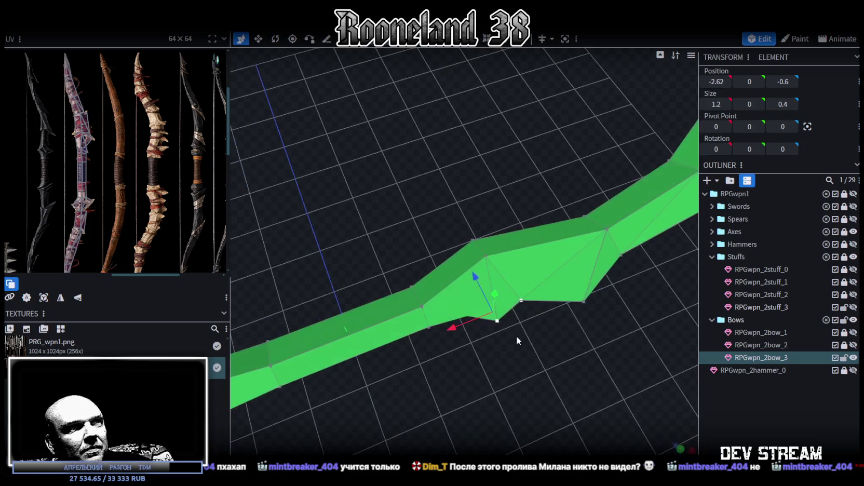
pyautogui.rightClick(521, 358)
pyautogui.click(637, 253)
# Step: Merge two more stray vertex pairs to clean up the curved limb
pyautogui.moveTo(616, 284)
pyautogui.mouseDown()
pyautogui.moveTo(524, 336)
pyautogui.moveTo(529, 295)
pyautogui.mouseUp()
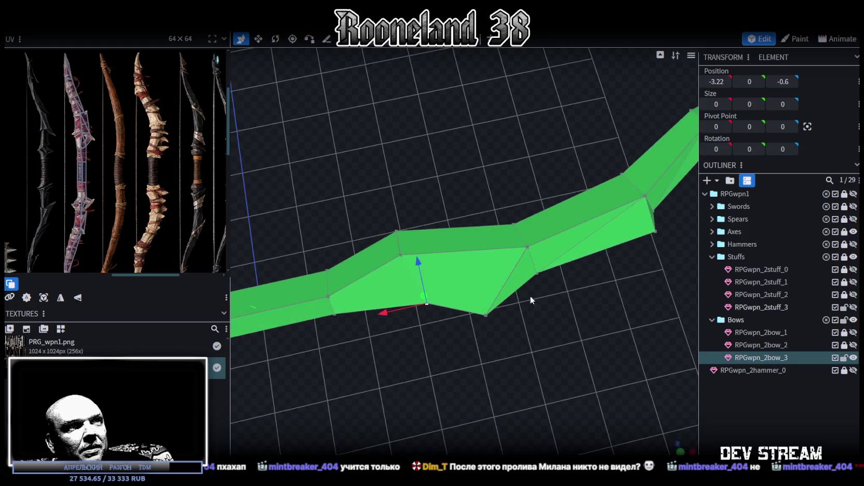
pyautogui.rightClick(485, 313)
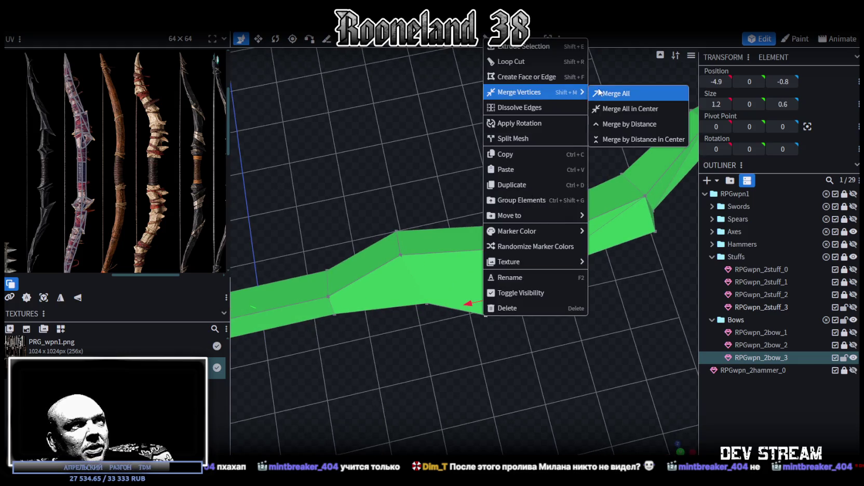
pyautogui.click(602, 93)
pyautogui.moveTo(607, 297)
pyautogui.mouseDown()
pyautogui.moveTo(517, 330)
pyautogui.moveTo(456, 319)
pyautogui.moveTo(513, 363)
pyautogui.moveTo(462, 280)
pyautogui.moveTo(479, 371)
pyautogui.mouseUp()
pyautogui.click(479, 315)
pyautogui.keyDown('shift'); pyautogui.click(444, 329); pyautogui.keyUp('shift')
pyautogui.rightClick(443, 329)
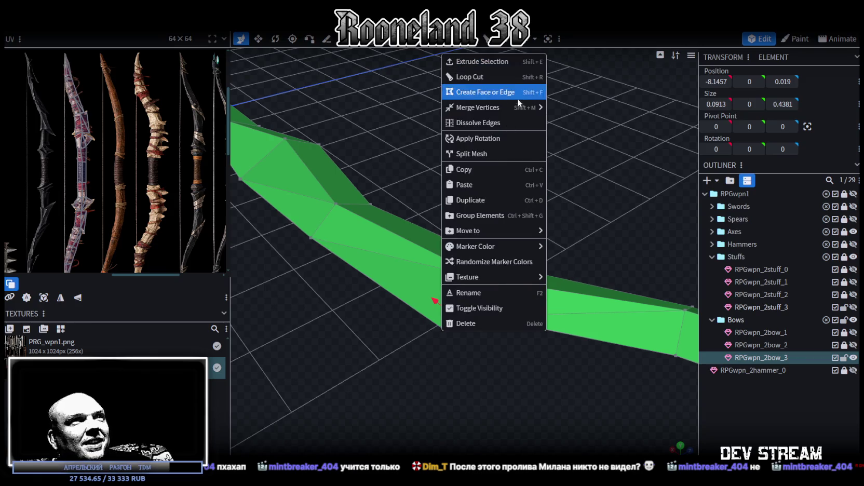
pyautogui.click(573, 108)
pyautogui.moveTo(572, 108)
pyautogui.mouseDown()
pyautogui.moveTo(464, 336)
pyautogui.moveTo(364, 269)
pyautogui.moveTo(429, 359)
pyautogui.moveTo(477, 361)
pyautogui.moveTo(463, 335)
pyautogui.moveTo(533, 285)
pyautogui.moveTo(533, 251)
pyautogui.moveTo(507, 239)
pyautogui.moveTo(542, 272)
pyautogui.moveTo(549, 306)
pyautogui.moveTo(396, 340)
pyautogui.moveTo(457, 314)
pyautogui.mouseUp()
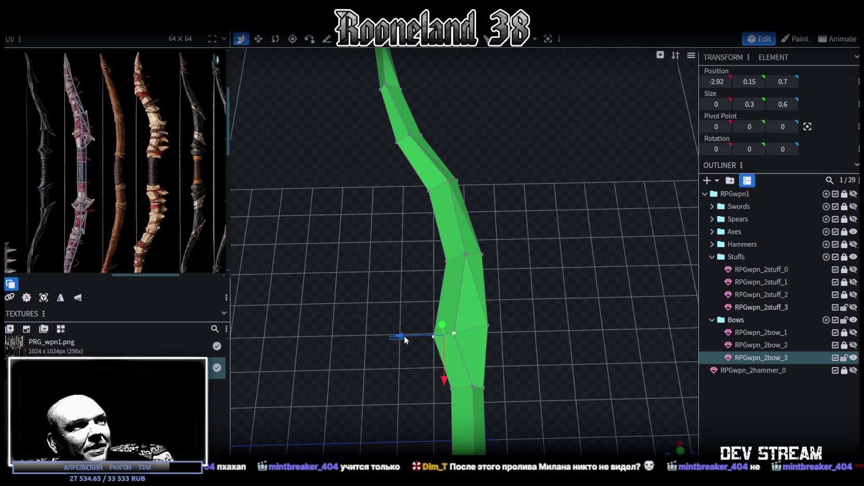
# Step: Move the selected vertices to Z 0.2 and delete the bow's right half
pyautogui.moveTo(402, 340)
pyautogui.mouseDown()
pyautogui.moveTo(416, 335)
pyautogui.moveTo(486, 359)
pyautogui.moveTo(480, 256)
pyautogui.moveTo(556, 337)
pyautogui.moveTo(618, 336)
pyautogui.moveTo(536, 292)
pyautogui.moveTo(528, 309)
pyautogui.moveTo(509, 260)
pyautogui.mouseUp()
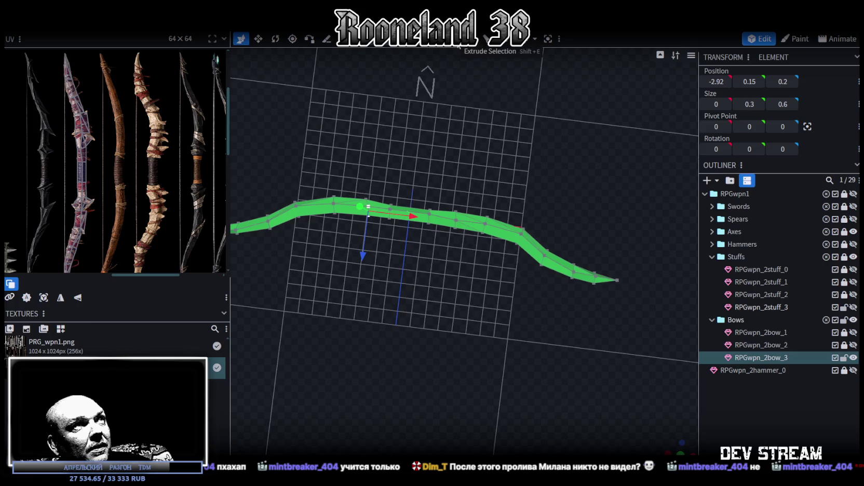
pyautogui.moveTo(628, 288)
pyautogui.mouseDown()
pyautogui.moveTo(474, 192)
pyautogui.moveTo(448, 184)
pyautogui.mouseUp()
pyautogui.press('Delete')
# Step: Select the whole remaining limb from a top-down view
pyautogui.moveTo(462, 307)
pyautogui.mouseDown()
pyautogui.moveTo(448, 300)
pyautogui.moveTo(510, 299)
pyautogui.moveTo(507, 311)
pyautogui.moveTo(542, 294)
pyautogui.moveTo(479, 315)
pyautogui.mouseUp()
pyautogui.moveTo(257, 184); pyautogui.dragTo(483, 299)
pyautogui.scroll(3, 570, 386)
pyautogui.scroll(-3, 417, 317)
pyautogui.scroll(-2, 493, 294)
# Step: Project the limb's UVs from view, rotate the strip vertical, and place it on the painted bow
pyautogui.click(44, 299)
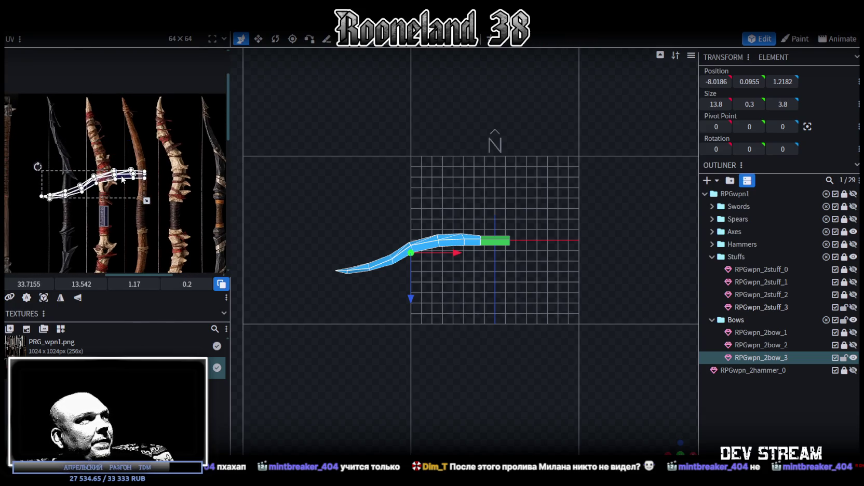
pyautogui.rightClick(121, 175)
pyautogui.click(249, 384)
pyautogui.moveTo(98, 186)
pyautogui.mouseDown()
pyautogui.moveTo(138, 156)
pyautogui.moveTo(140, 202)
pyautogui.moveTo(148, 152)
pyautogui.mouseUp()
pyautogui.scroll(3, 138, 154)
pyautogui.scroll(2, 138, 155)
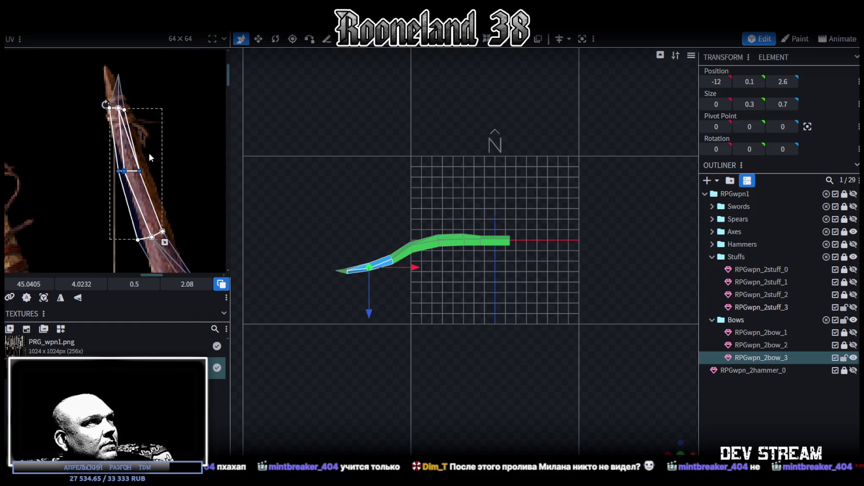
# Step: Shift the lower UV vertices and the next limb faces onto the painted limb
pyautogui.moveTo(102, 184); pyautogui.dragTo(116, 183)
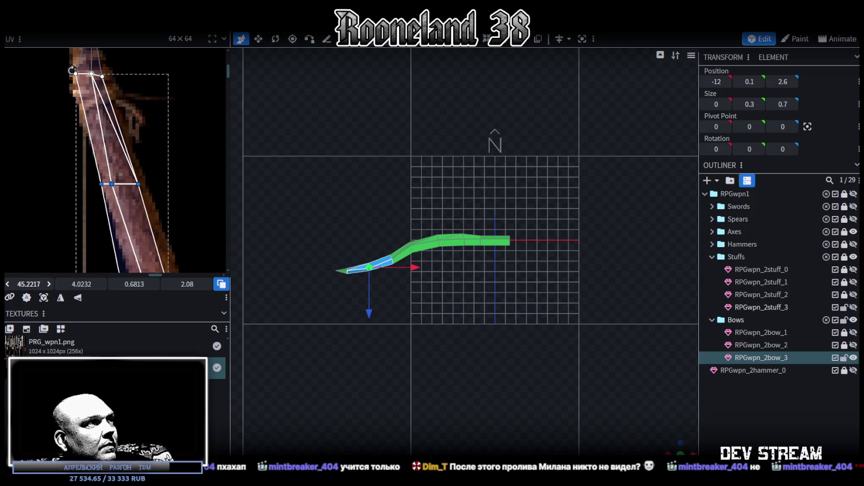
pyautogui.moveTo(132, 107)
pyautogui.mouseDown()
pyautogui.moveTo(67, 132)
pyautogui.moveTo(82, 107)
pyautogui.mouseUp()
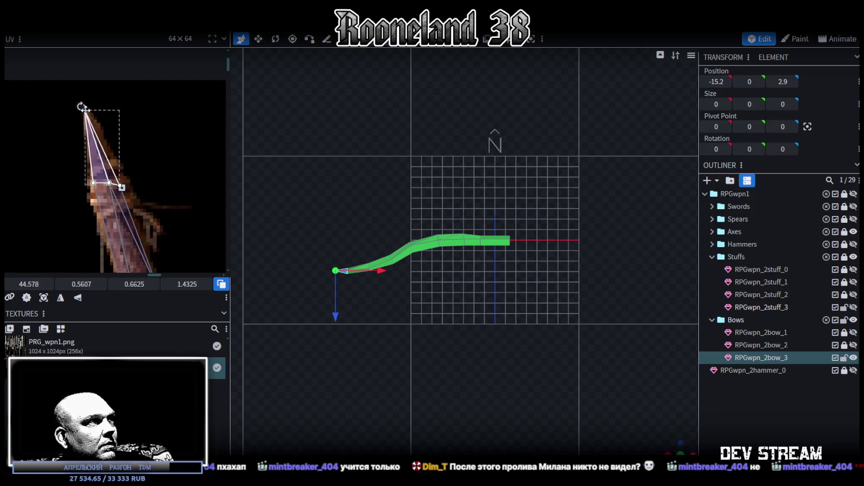
pyautogui.scroll(-3, 70, 147)
pyautogui.click(97, 164)
pyautogui.moveTo(121, 149); pyautogui.dragTo(124, 150)
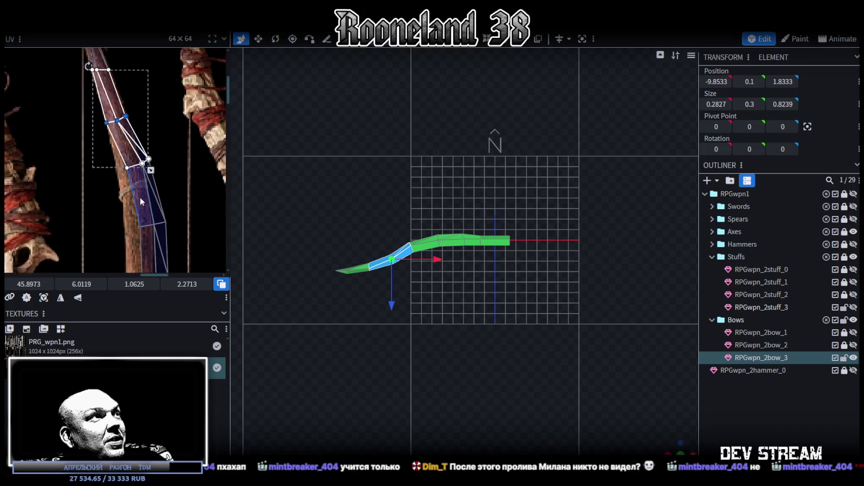
pyautogui.scroll(2, 139, 198)
pyautogui.click(156, 141)
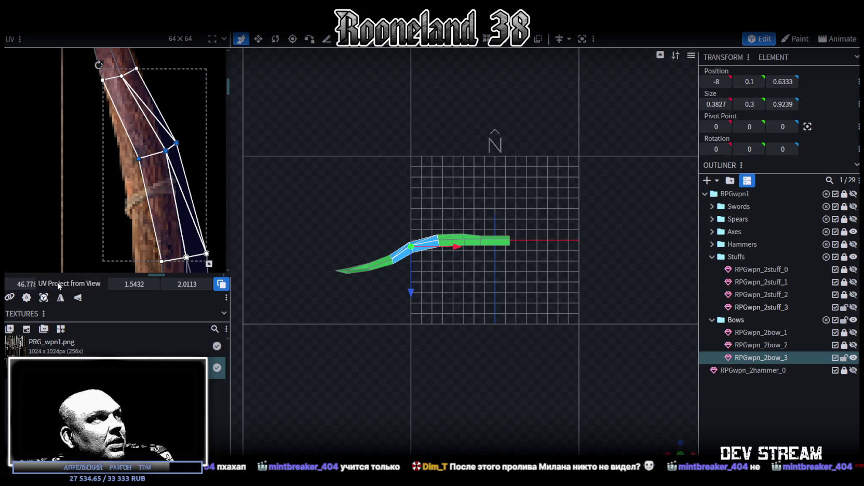
pyautogui.moveTo(35, 284); pyautogui.dragTo(31, 284)
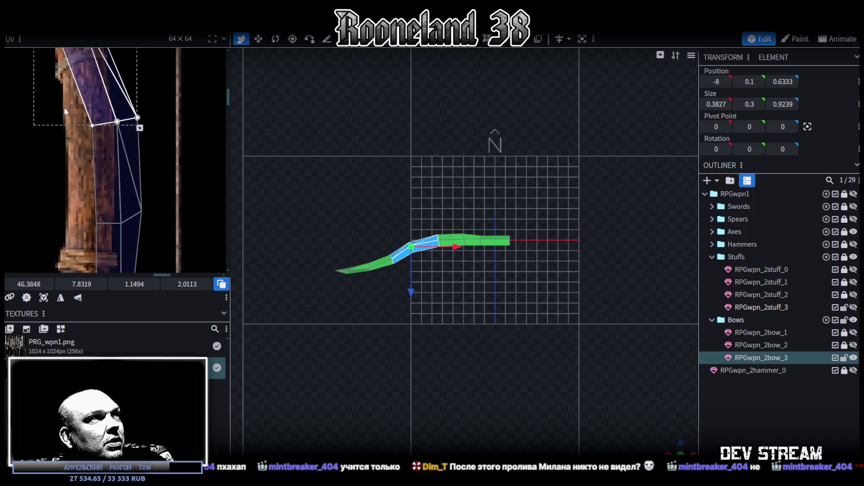
# Step: Reshape the next face and a small face near the grip to fit the texture
pyautogui.click(178, 200)
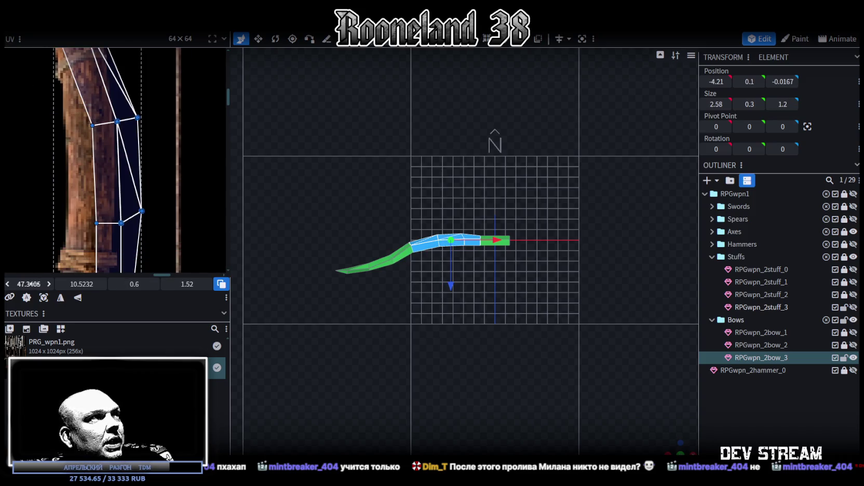
pyautogui.moveTo(29, 284); pyautogui.dragTo(23, 284)
pyautogui.moveTo(134, 284); pyautogui.dragTo(143, 284)
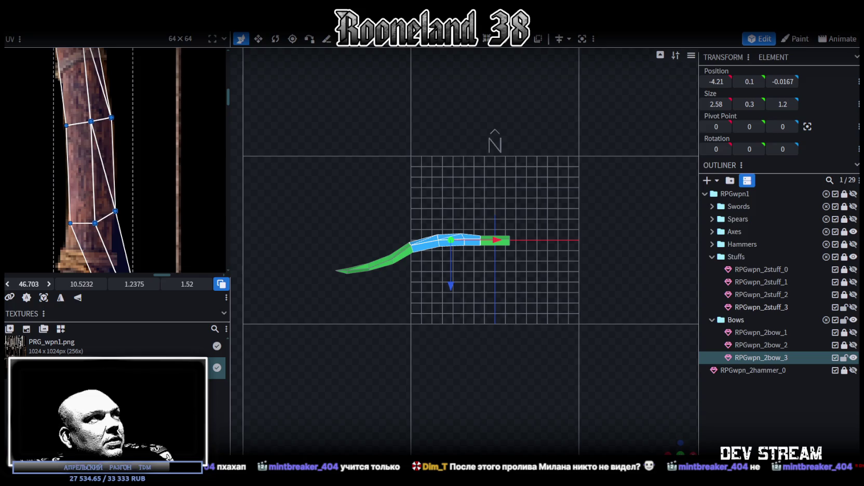
pyautogui.click(130, 177)
pyautogui.moveTo(141, 183); pyautogui.dragTo(125, 183)
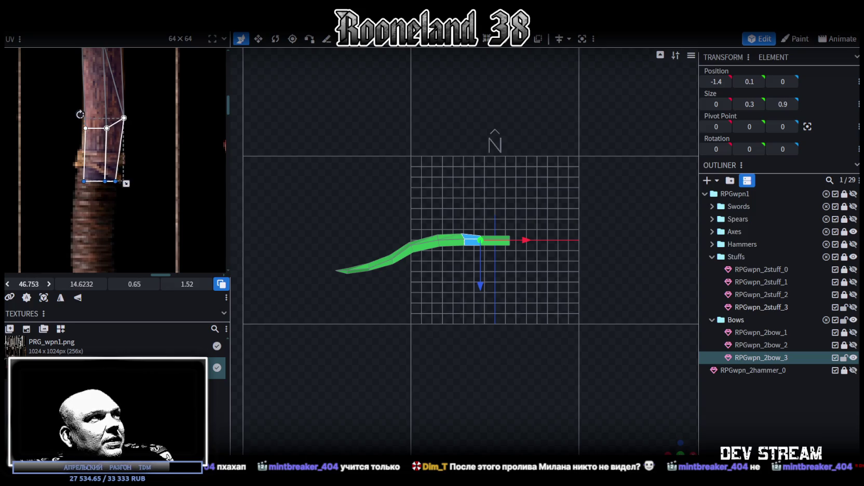
pyautogui.moveTo(126, 186); pyautogui.dragTo(126, 172)
# Step: Move the inner-end UV faces up onto the limb just above the grip wrap
pyautogui.moveTo(23, 210); pyautogui.dragTo(179, 79)
pyautogui.moveTo(29, 285); pyautogui.dragTo(78, 298)
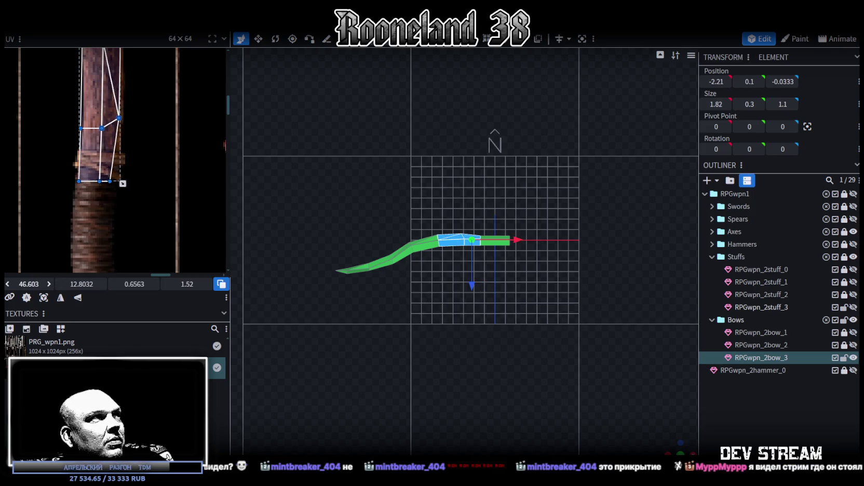
pyautogui.moveTo(78, 284); pyautogui.dragTo(63, 284)
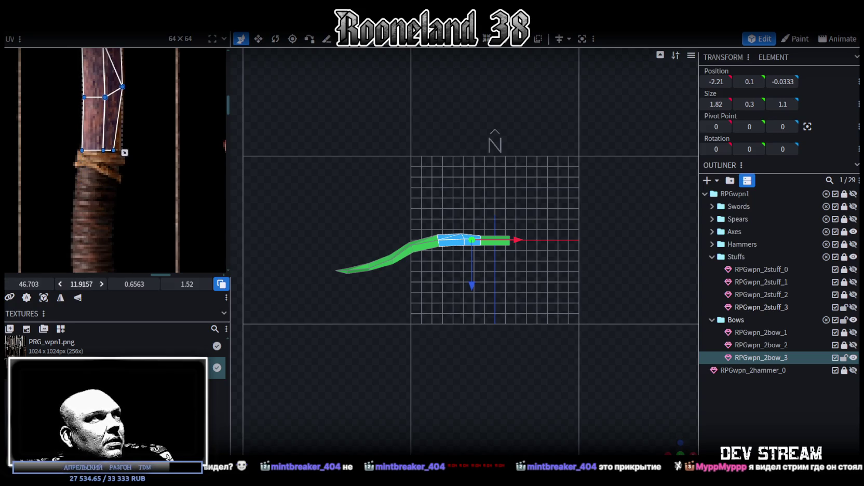
pyautogui.moveTo(128, 169); pyautogui.dragTo(110, 147)
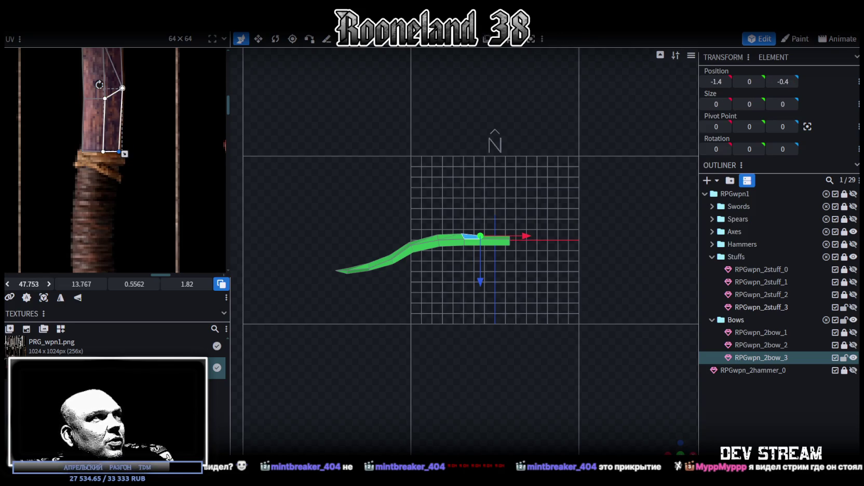
# Step: Shift a group of UV vertices right and nudge the lower limb face slightly left
pyautogui.scroll(2, 69, 167)
pyautogui.scroll(2, 77, 128)
pyautogui.scroll(2, 92, 148)
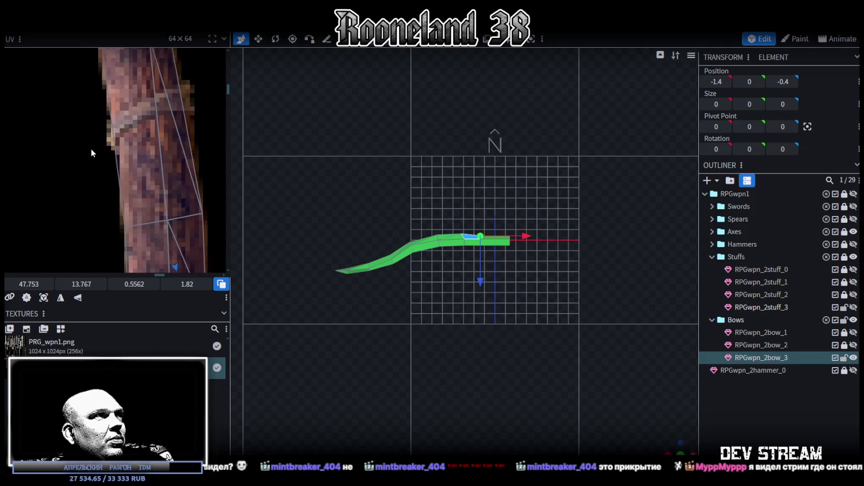
pyautogui.scroll(2, 37, 114)
pyautogui.moveTo(37, 136); pyautogui.dragTo(195, 180)
pyautogui.scroll(-2, 194, 181)
pyautogui.scroll(-2, 194, 180)
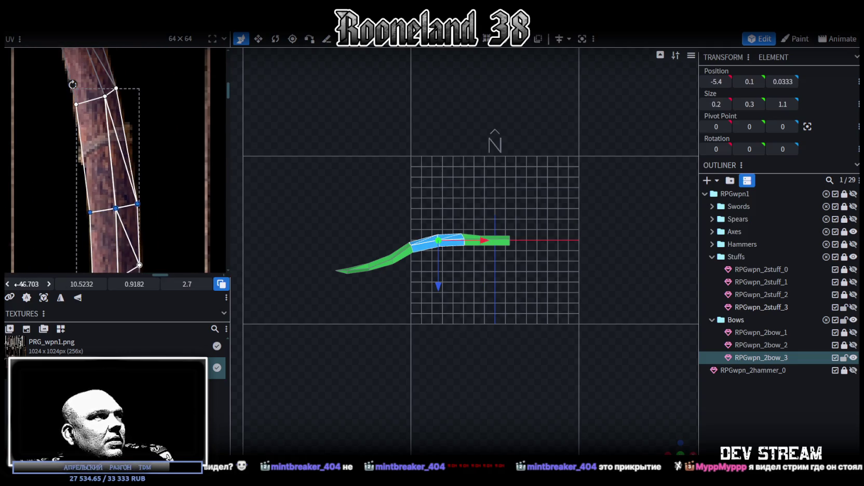
pyautogui.moveTo(36, 284); pyautogui.dragTo(78, 284)
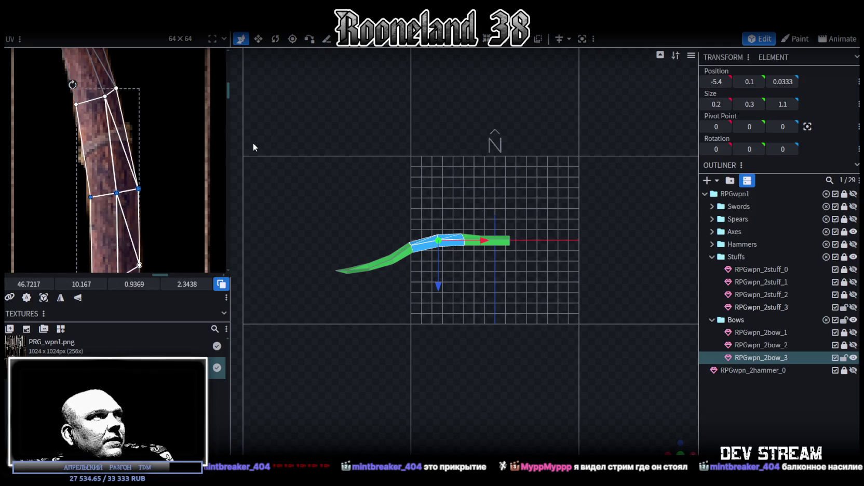
pyautogui.click(70, 224)
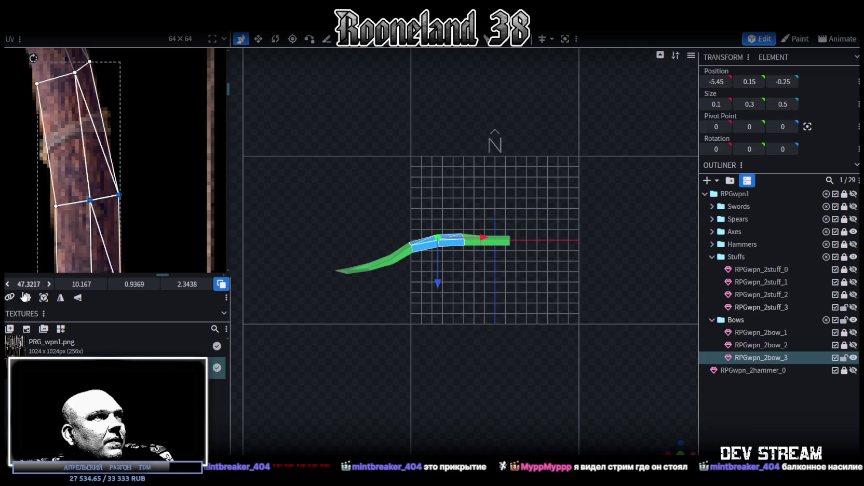
pyautogui.moveTo(29, 284); pyautogui.dragTo(24, 284)
# Step: Fine-tune the UV positions of two more limb faces
pyautogui.scroll(3, 152, 146)
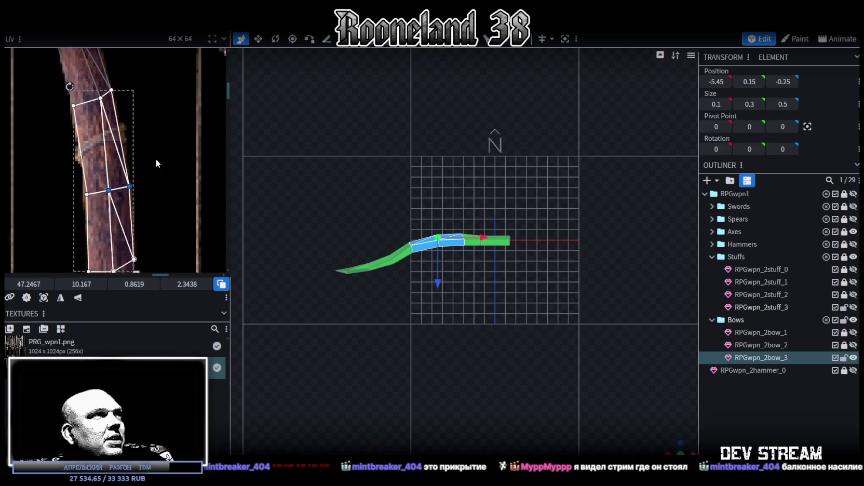
pyautogui.scroll(2, 127, 190)
pyautogui.click(119, 196)
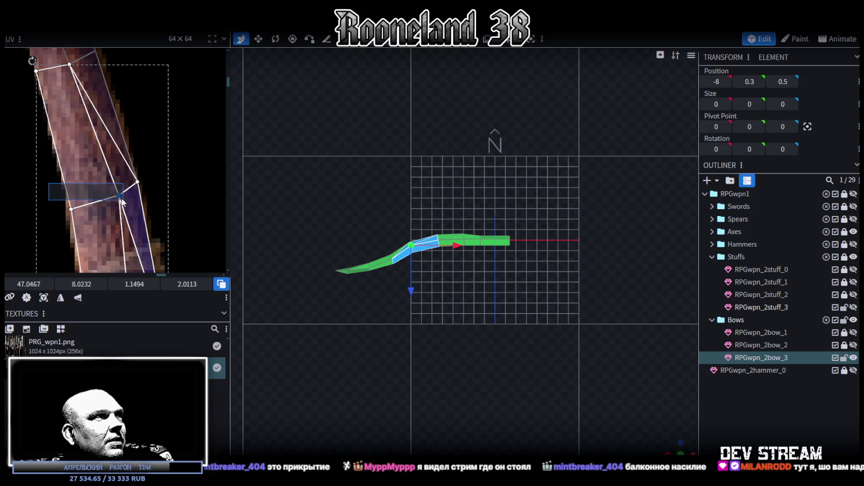
pyautogui.moveTo(120, 196); pyautogui.dragTo(118, 196)
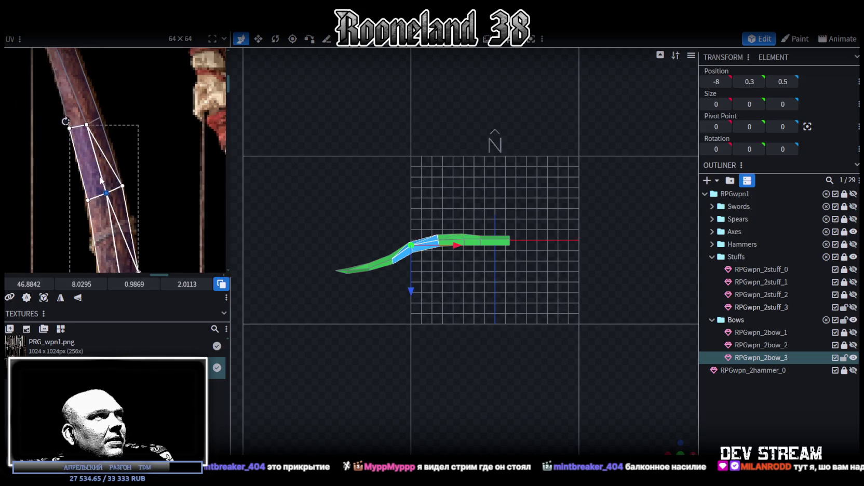
pyautogui.scroll(-2, 126, 233)
pyautogui.scroll(2, 92, 188)
pyautogui.click(147, 188)
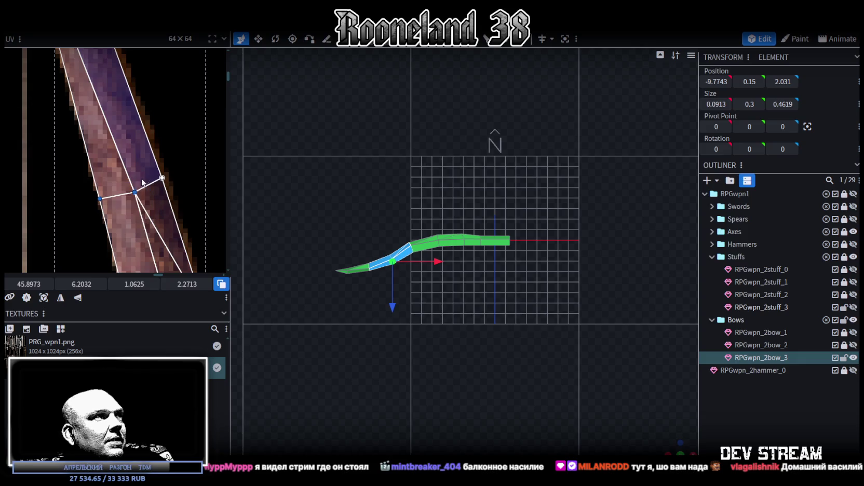
pyautogui.moveTo(134, 193); pyautogui.dragTo(138, 190)
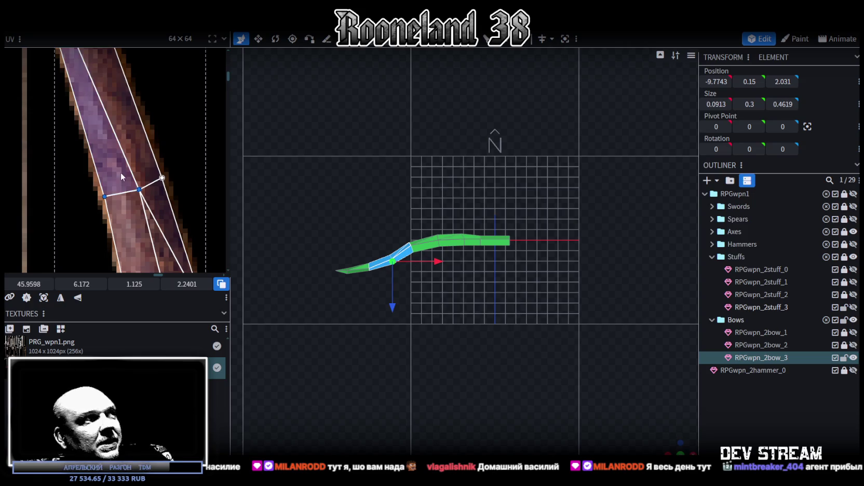
# Step: Inspect the upper limb faces, including the top triangle
pyautogui.scroll(3, 150, 201)
pyautogui.click(88, 113)
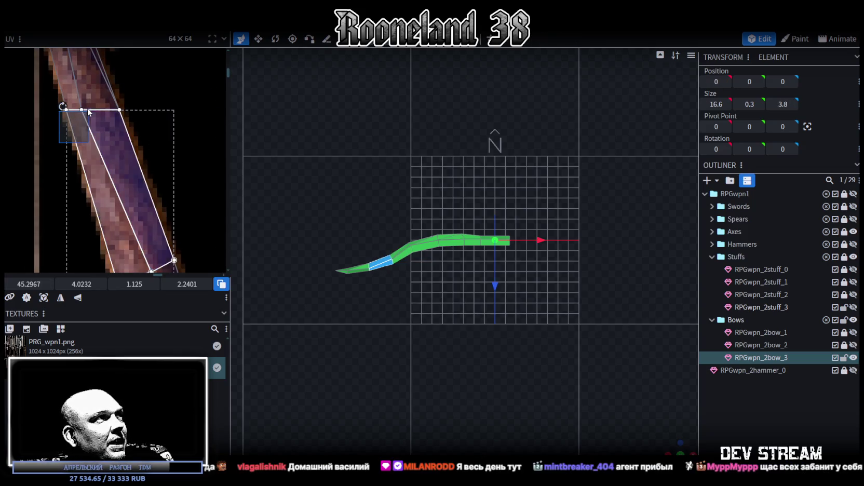
pyautogui.click(115, 74)
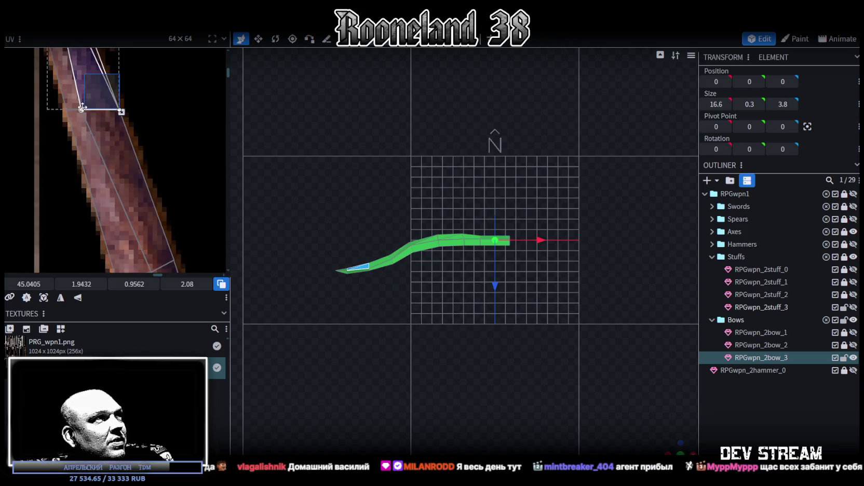
pyautogui.click(76, 111)
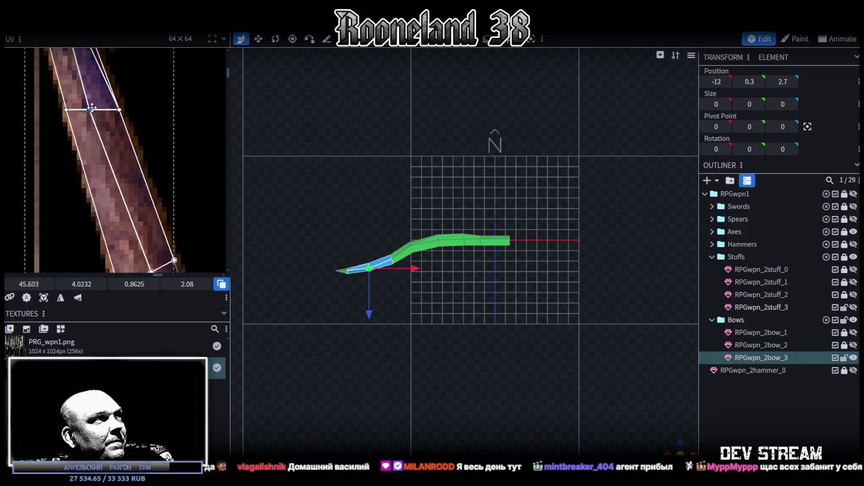
pyautogui.scroll(5, 88, 125)
# Step: Fit the tip faces' UVs onto the pointed end of the painted limb
pyautogui.click(81, 145)
pyautogui.click(80, 136)
pyautogui.click(103, 108)
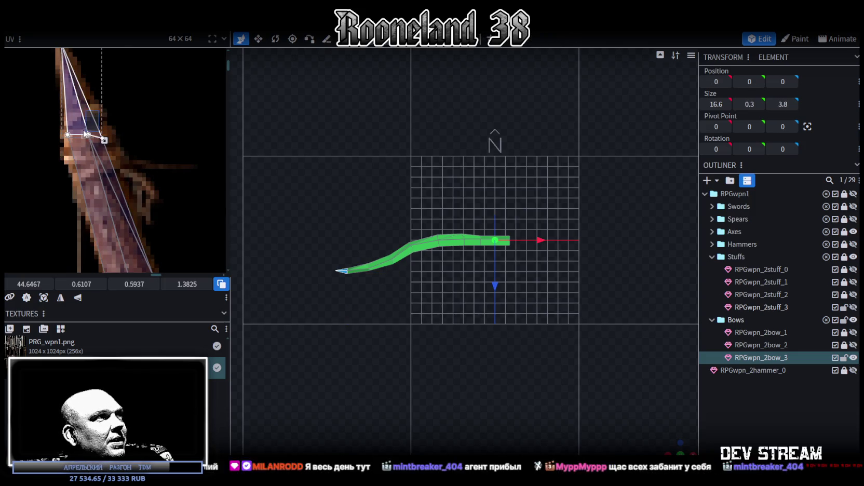
pyautogui.click(80, 137)
pyautogui.moveTo(88, 135)
pyautogui.mouseDown()
pyautogui.moveTo(97, 144)
pyautogui.moveTo(70, 129)
pyautogui.mouseUp()
pyautogui.click(70, 132)
pyautogui.scroll(-3, 104, 131)
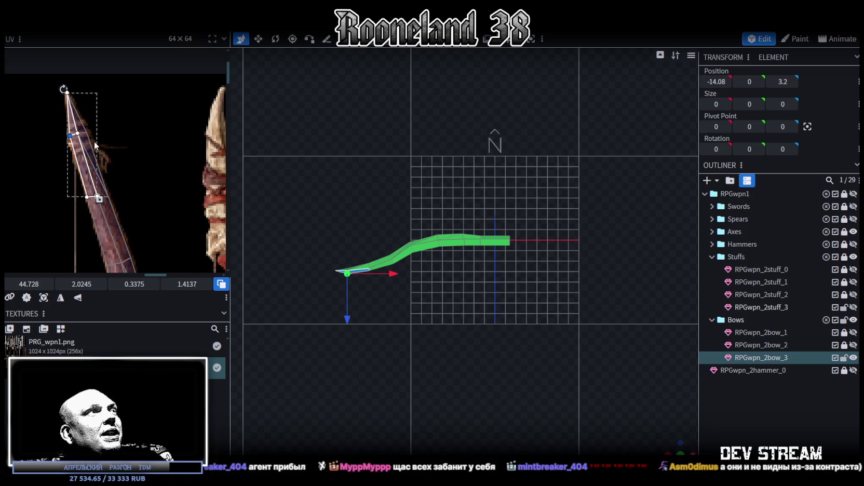
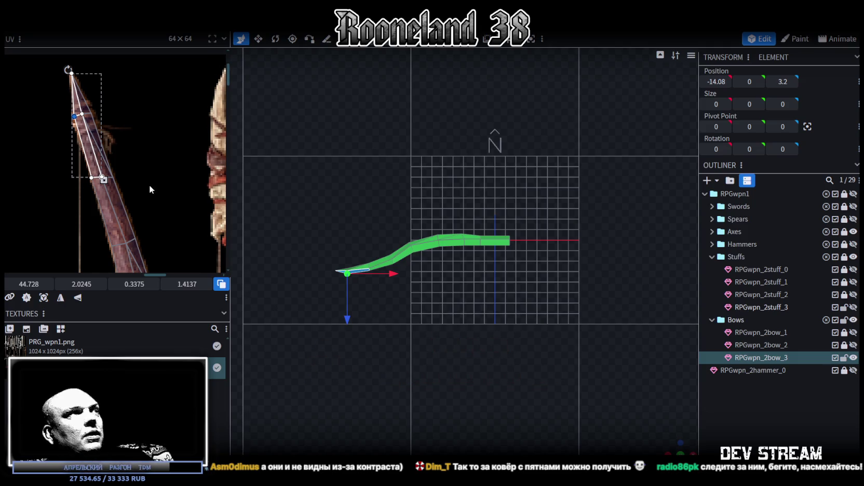
# Step: Align each left-tip face's UV with the curved painted limb in PRG_wpn1.png
pyautogui.scroll(-2, 150, 172)
pyautogui.scroll(3, 395, 229)
pyautogui.moveTo(409, 247); pyautogui.dragTo(462, 254, button='right')
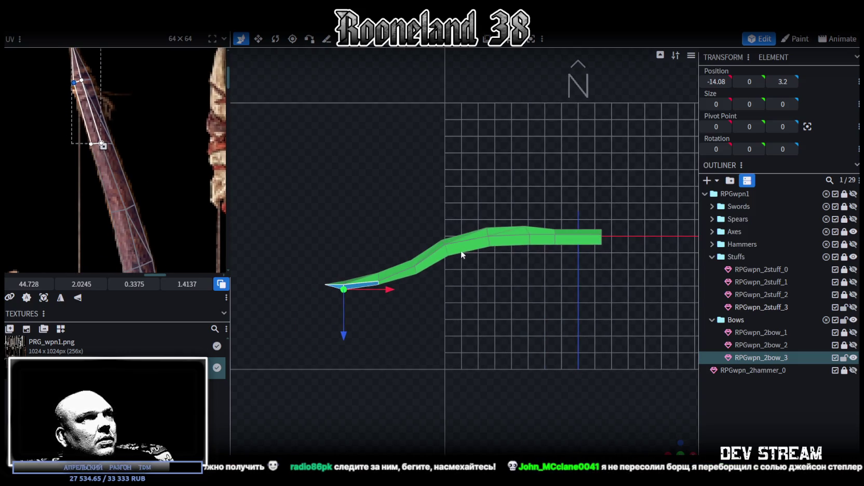
pyautogui.click(108, 149)
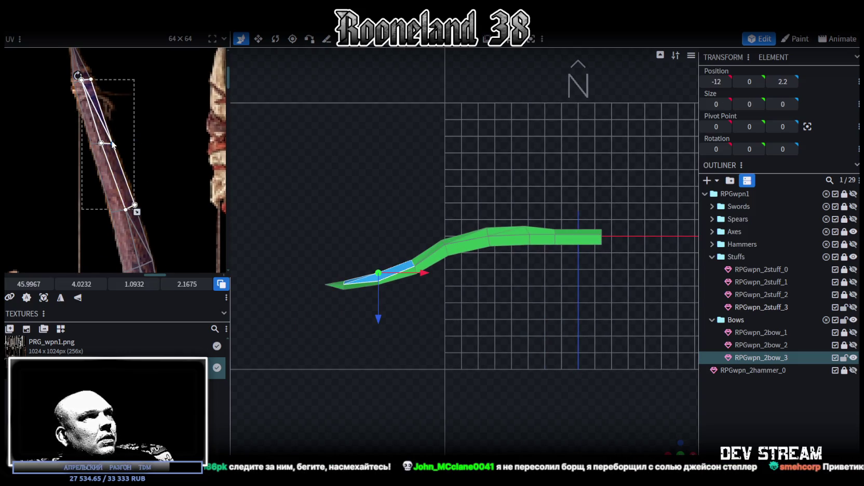
pyautogui.scroll(2, 109, 149)
pyautogui.click(77, 142)
pyautogui.moveTo(69, 146); pyautogui.dragTo(70, 147)
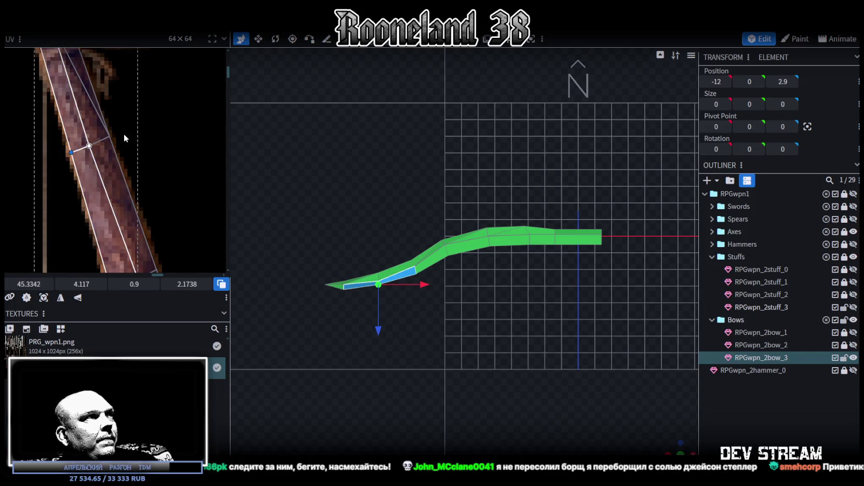
pyautogui.scroll(-3, 127, 138)
pyautogui.moveTo(132, 138); pyautogui.dragTo(123, 89, button='middle')
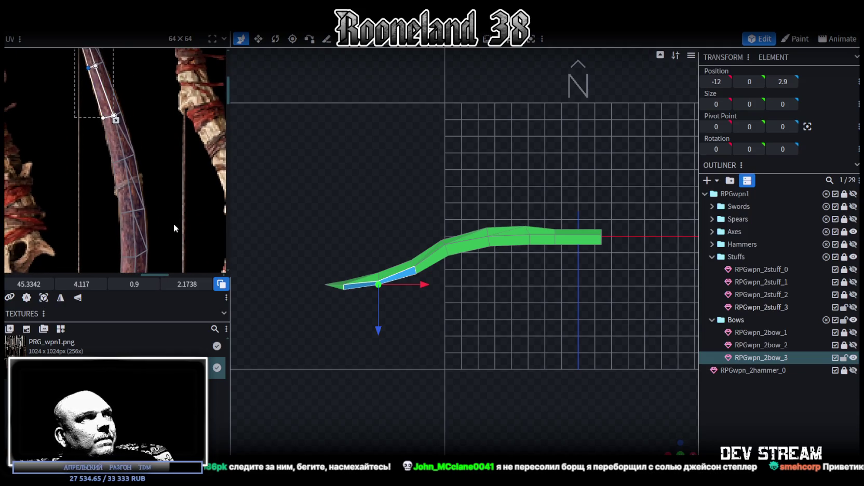
pyautogui.scroll(-3, 173, 223)
pyautogui.click(543, 238)
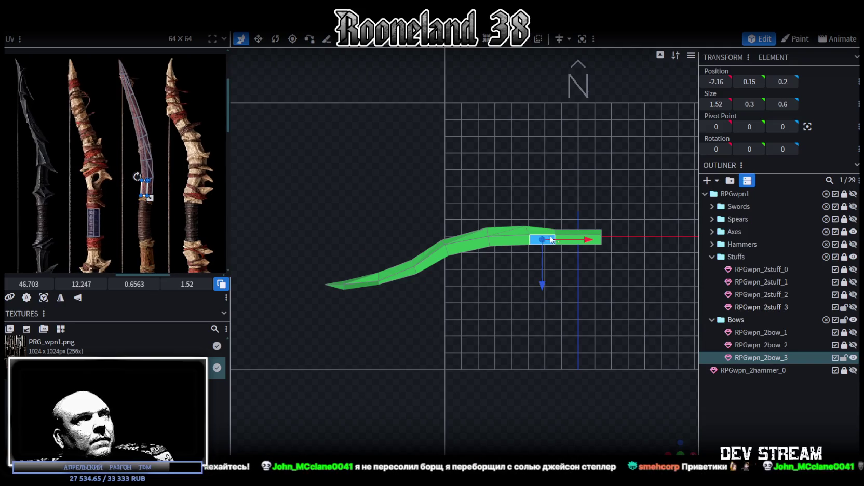
# Step: Map the right-end section's face UV onto the wrapped grip and stretch it down over the grip
pyautogui.click(577, 237)
pyautogui.scroll(3, 120, 221)
pyautogui.moveTo(74, 207)
pyautogui.mouseDown()
pyautogui.moveTo(150, 193)
pyautogui.moveTo(162, 161)
pyautogui.mouseUp()
pyautogui.scroll(3, 160, 180)
pyautogui.moveTo(197, 252); pyautogui.dragTo(136, 136, button='middle')
pyautogui.moveTo(137, 136); pyautogui.dragTo(141, 231)
pyautogui.scroll(-2, 143, 179)
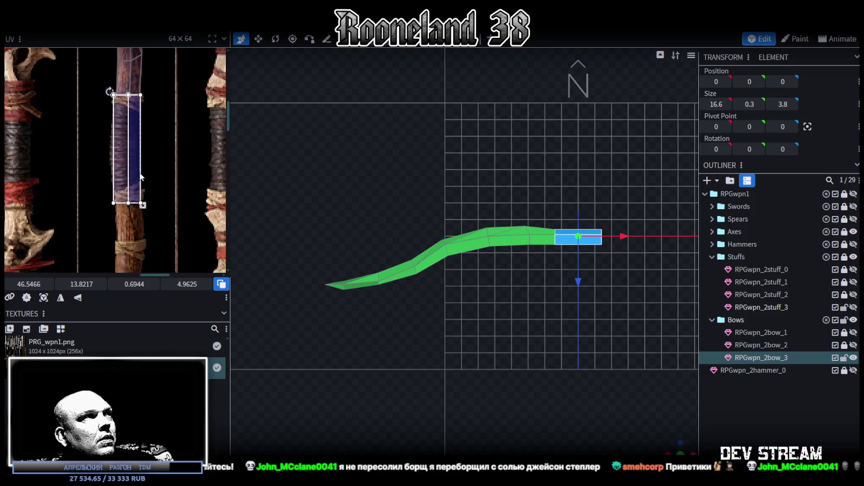
pyautogui.scroll(-1, 189, 183)
# Step: Shift the left-side pieces one unit left and move the bow's end out to X 2
pyautogui.moveTo(282, 182); pyautogui.dragTo(539, 323)
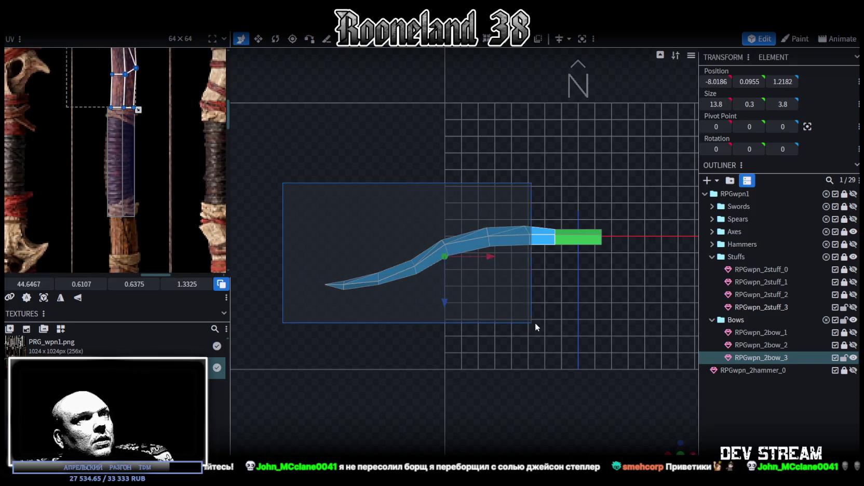
pyautogui.moveTo(487, 257); pyautogui.dragTo(470, 277)
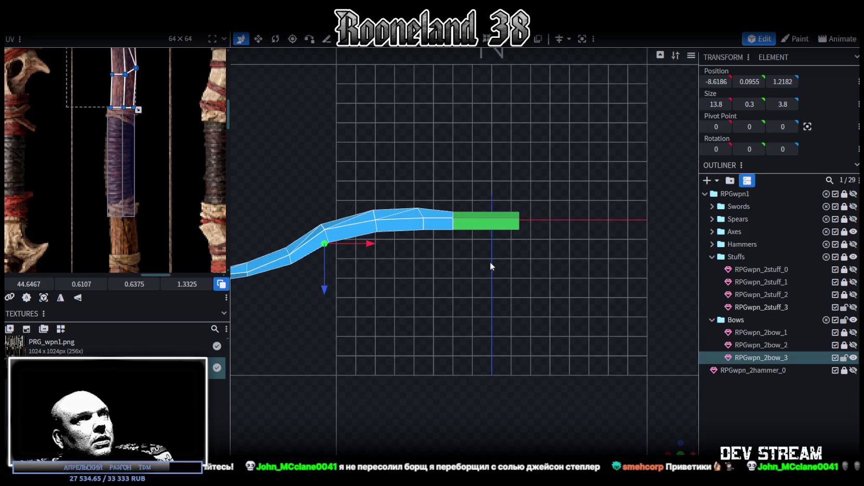
pyautogui.moveTo(554, 190); pyautogui.dragTo(509, 244)
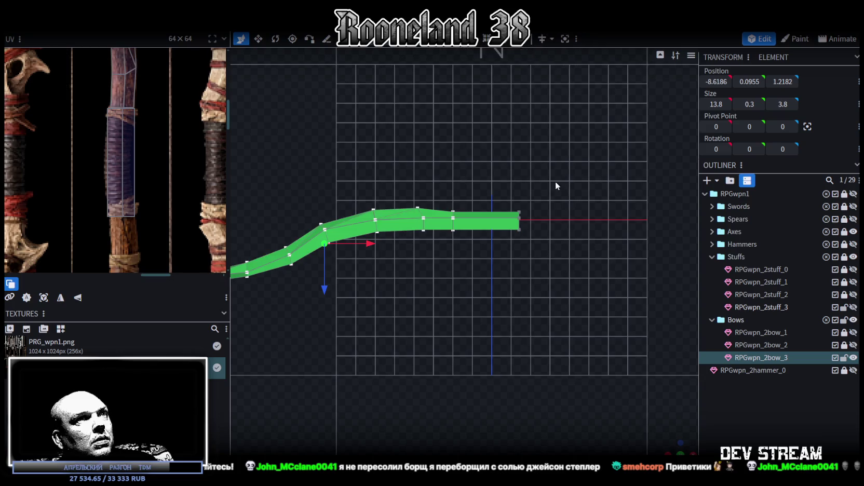
pyautogui.moveTo(565, 219); pyautogui.dragTo(576, 219)
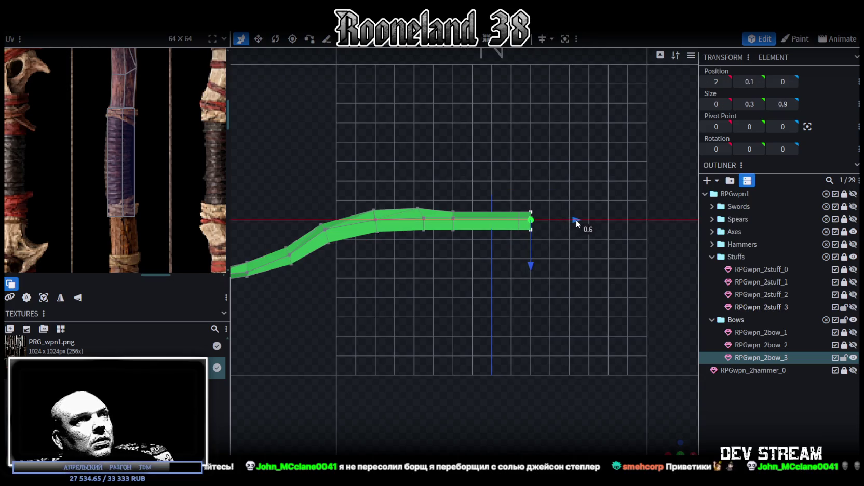
# Step: Add a loop cut with offset 1 across the grip section at the bow's right end
pyautogui.click(509, 222)
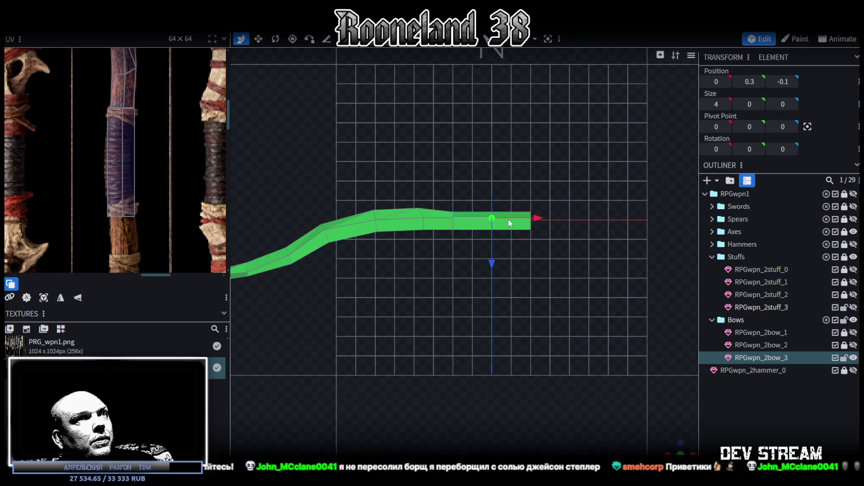
pyautogui.hotkey('ctrl', 'r')
pyautogui.click(508, 449)
pyautogui.moveTo(498, 448); pyautogui.dragTo(491, 440)
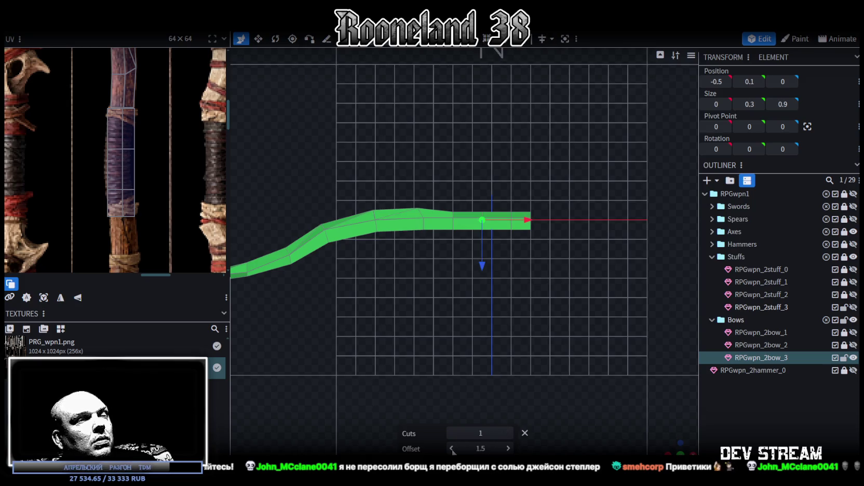
pyautogui.moveTo(450, 449); pyautogui.dragTo(418, 360)
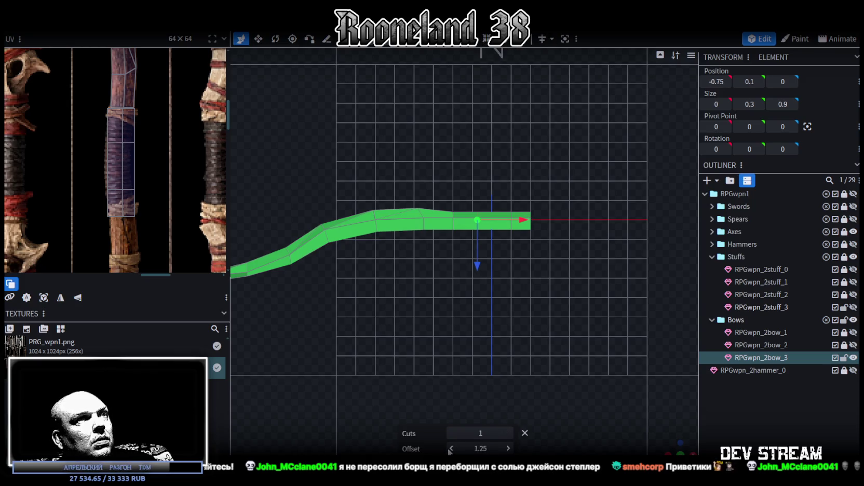
# Step: Skew the grip face's UV along the texture
pyautogui.click(126, 155)
pyautogui.scroll(3, 127, 156)
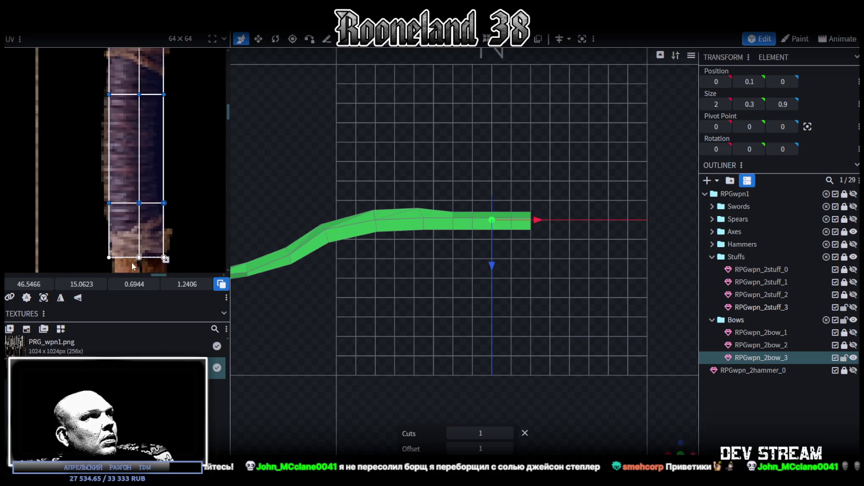
pyautogui.moveTo(29, 284); pyautogui.dragTo(26, 283)
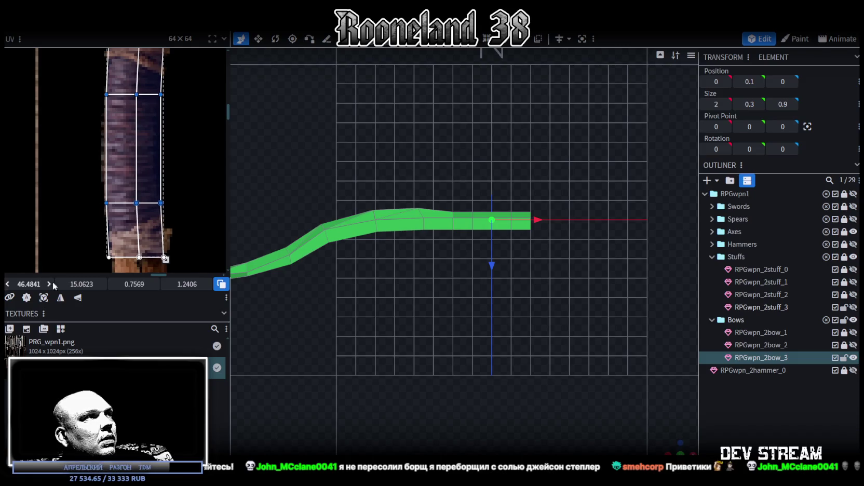
pyautogui.moveTo(96, 262); pyautogui.dragTo(181, 247)
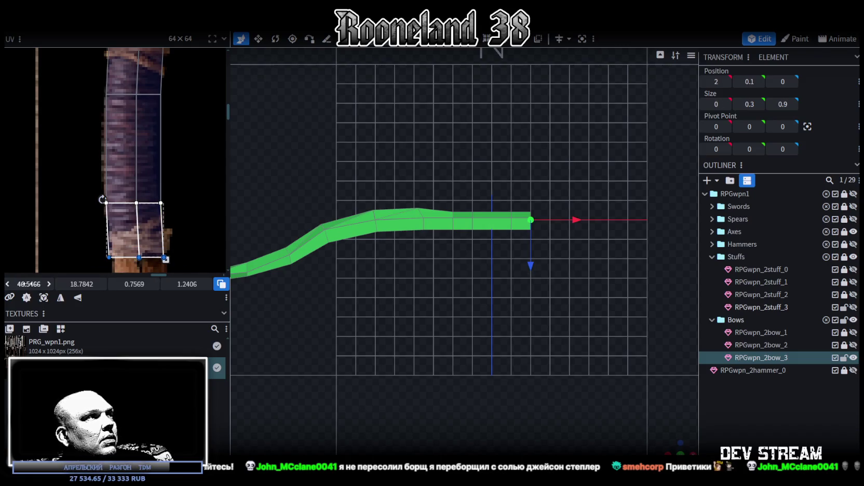
pyautogui.click(495, 238)
# Step: Push a grip face out 0.1 along Z, to Z 0.2
pyautogui.scroll(1, 494, 239)
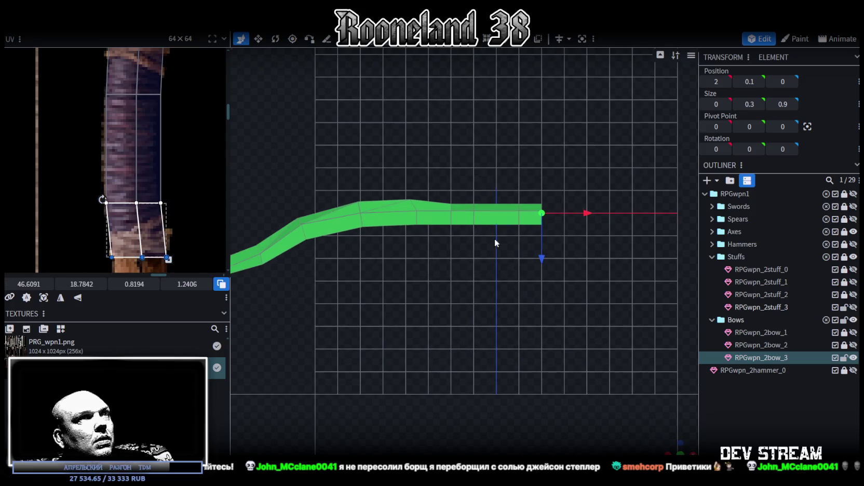
pyautogui.click(496, 223)
pyautogui.moveTo(497, 259)
pyautogui.mouseDown()
pyautogui.moveTo(516, 269)
pyautogui.moveTo(497, 265)
pyautogui.mouseUp()
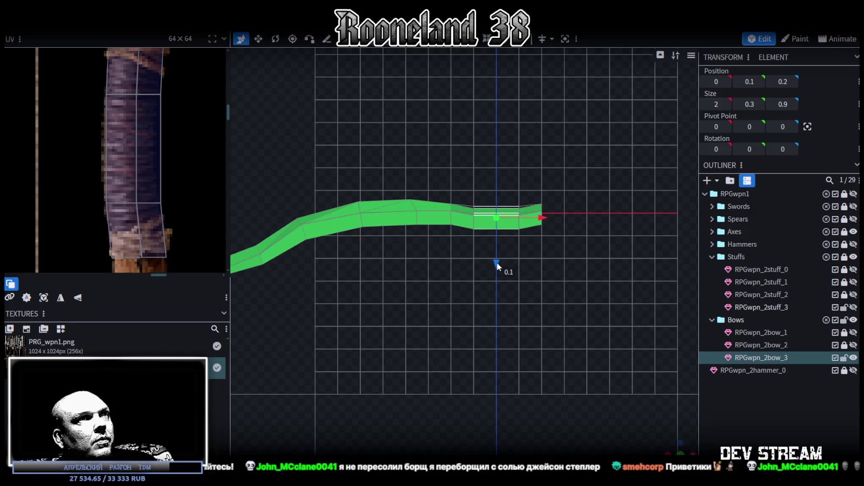
pyautogui.scroll(-1, 597, 343)
pyautogui.moveTo(678, 447)
pyautogui.mouseDown()
pyautogui.moveTo(549, 298)
pyautogui.moveTo(530, 256)
pyautogui.moveTo(591, 294)
pyautogui.mouseUp()
pyautogui.scroll(4, 516, 327)
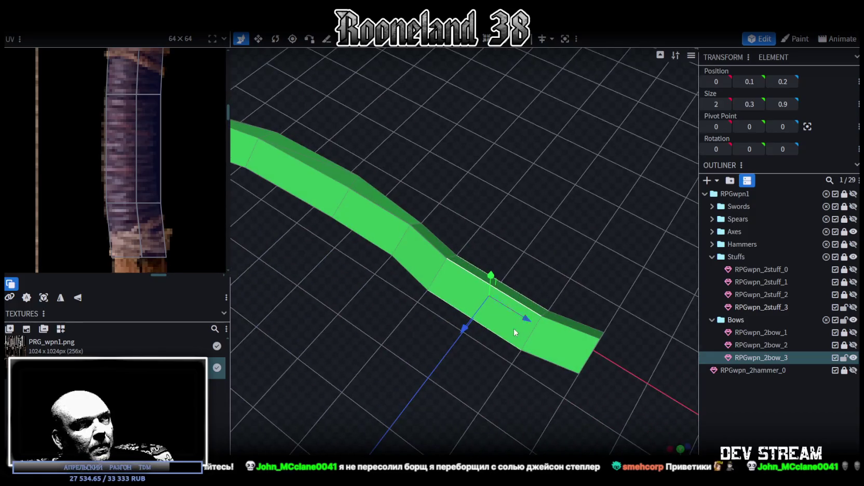
# Step: Shift a vertical edge of the grip outward by 0.1
pyautogui.click(492, 334)
pyautogui.scroll(-3, 116, 184)
pyautogui.scroll(-2, 83, 167)
pyautogui.moveTo(447, 197)
pyautogui.mouseDown()
pyautogui.moveTo(459, 209)
pyautogui.moveTo(424, 200)
pyautogui.moveTo(511, 246)
pyautogui.moveTo(465, 247)
pyautogui.moveTo(486, 255)
pyautogui.mouseUp()
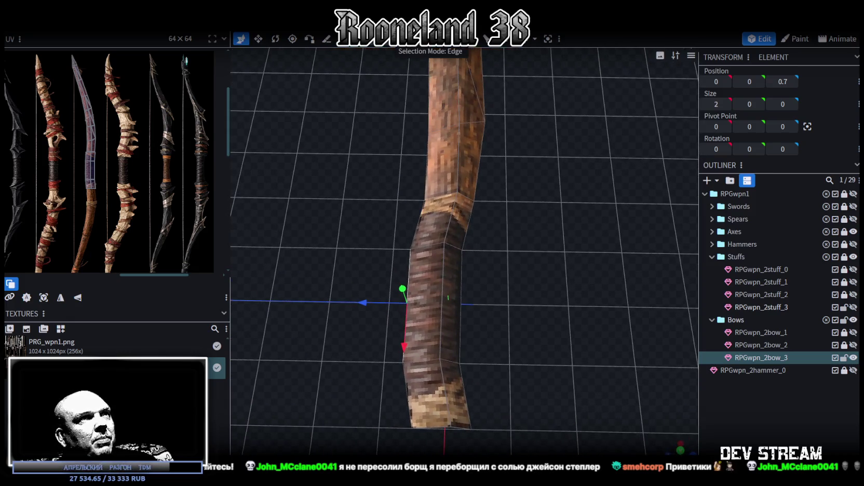
pyautogui.click(442, 300)
pyautogui.moveTo(415, 293); pyautogui.dragTo(402, 294)
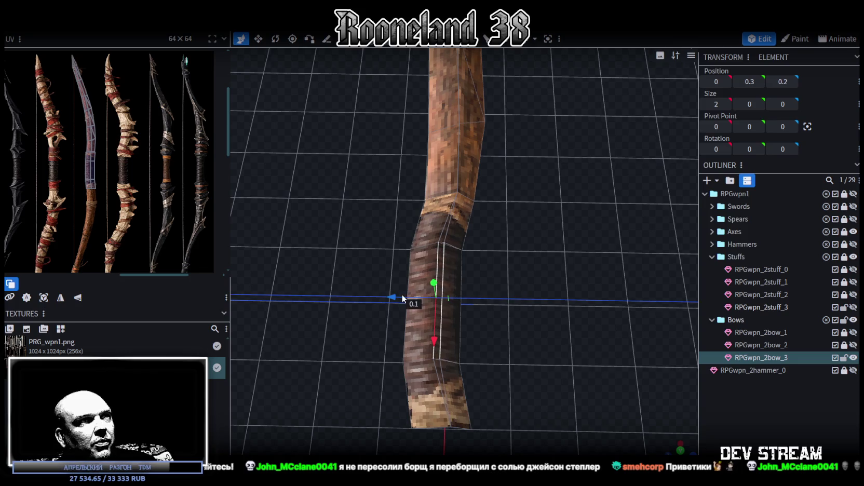
pyautogui.moveTo(495, 297)
pyautogui.mouseDown()
pyautogui.moveTo(524, 287)
pyautogui.moveTo(489, 286)
pyautogui.moveTo(513, 275)
pyautogui.moveTo(523, 284)
pyautogui.moveTo(518, 223)
pyautogui.moveTo(488, 216)
pyautogui.moveTo(467, 222)
pyautogui.mouseUp()
# Step: Nudge a pair of vertices along the bow by 0.1 to give the limb an S-shaped wave
pyautogui.click(496, 216)
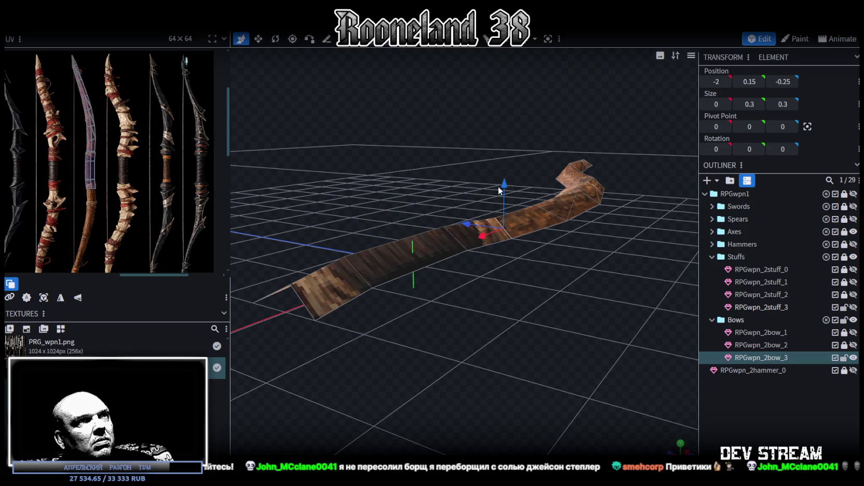
pyautogui.click(496, 219)
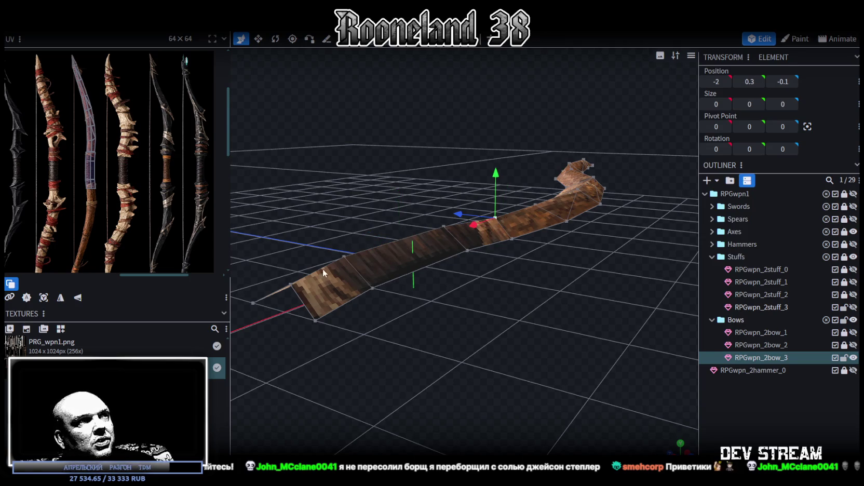
pyautogui.moveTo(495, 321)
pyautogui.mouseDown()
pyautogui.moveTo(437, 315)
pyautogui.moveTo(281, 254)
pyautogui.mouseUp()
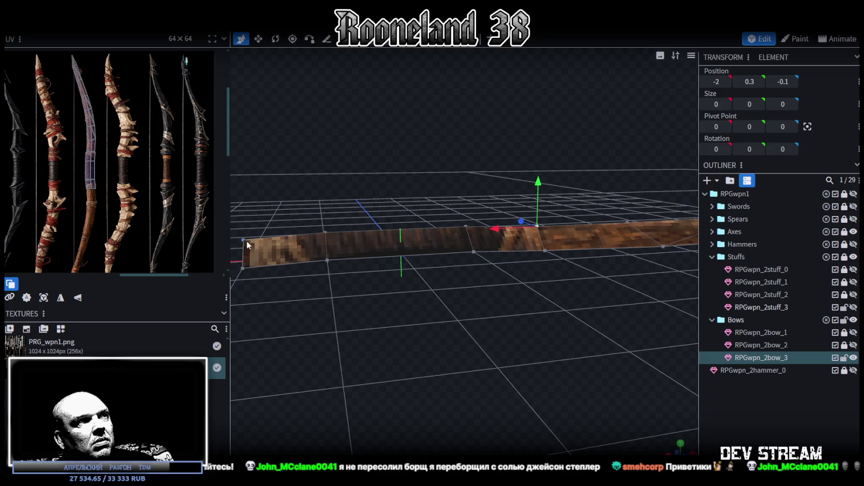
pyautogui.click(328, 232)
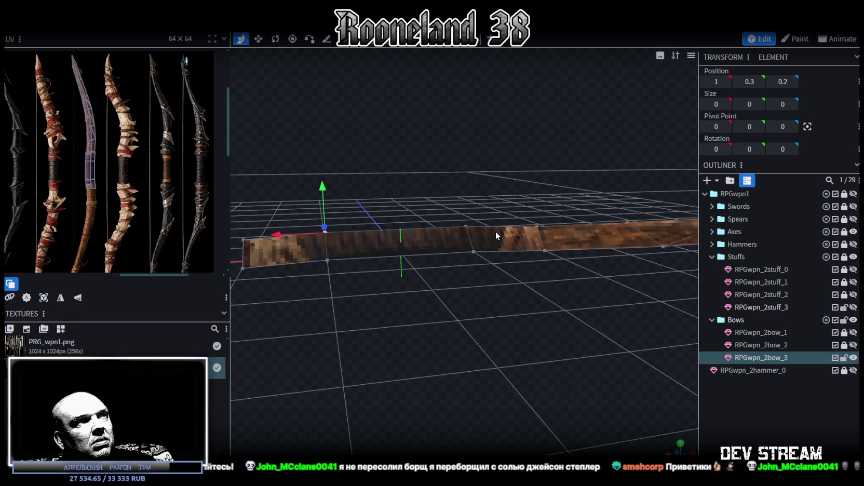
pyautogui.keyDown('shift'); pyautogui.click(466, 225); pyautogui.keyUp('shift')
pyautogui.moveTo(419, 241)
pyautogui.mouseDown()
pyautogui.moveTo(403, 334)
pyautogui.moveTo(538, 365)
pyautogui.moveTo(551, 348)
pyautogui.moveTo(549, 393)
pyautogui.mouseUp()
pyautogui.click(459, 248)
pyautogui.keyDown('shift'); pyautogui.click(483, 393); pyautogui.keyUp('shift')
pyautogui.moveTo(424, 319)
pyautogui.mouseDown()
pyautogui.moveTo(390, 326)
pyautogui.moveTo(364, 280)
pyautogui.moveTo(396, 342)
pyautogui.moveTo(440, 348)
pyautogui.moveTo(441, 333)
pyautogui.moveTo(421, 304)
pyautogui.moveTo(410, 319)
pyautogui.moveTo(408, 373)
pyautogui.moveTo(497, 357)
pyautogui.moveTo(488, 322)
pyautogui.mouseUp()
pyautogui.scroll(2, 492, 317)
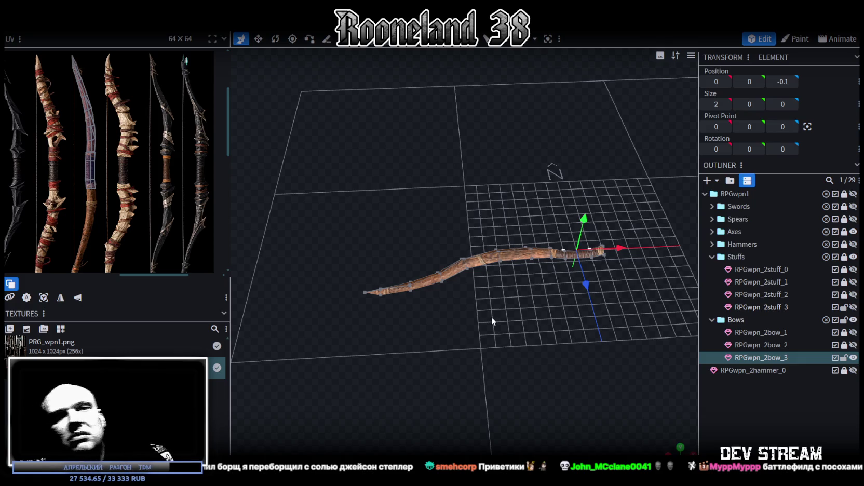
# Step: Box-select only the curved left limb's faces, recentre the view, and copy them
pyautogui.scroll(1, 491, 317)
pyautogui.moveTo(501, 336)
pyautogui.mouseDown()
pyautogui.moveTo(503, 361)
pyautogui.moveTo(443, 62)
pyautogui.moveTo(403, 170)
pyautogui.moveTo(390, 178)
pyautogui.mouseUp()
pyautogui.moveTo(292, 189)
pyautogui.keyDown('ctrl'); pyautogui.mouseDown()
pyautogui.moveTo(474, 313)
pyautogui.moveTo(602, 332)
pyautogui.moveTo(567, 353)
pyautogui.moveTo(443, 323)
pyautogui.moveTo(449, 308)
pyautogui.mouseUp(); pyautogui.keyUp('ctrl')
pyautogui.keyDown('shift'); pyautogui.click(418, 387); pyautogui.keyUp('shift')
pyautogui.moveTo(390, 339)
pyautogui.mouseDown()
pyautogui.moveTo(472, 331)
pyautogui.moveTo(464, 316)
pyautogui.mouseUp()
pyautogui.moveTo(290, 170)
pyautogui.mouseDown()
pyautogui.moveTo(555, 308)
pyautogui.moveTo(589, 378)
pyautogui.moveTo(597, 373)
pyautogui.mouseUp()
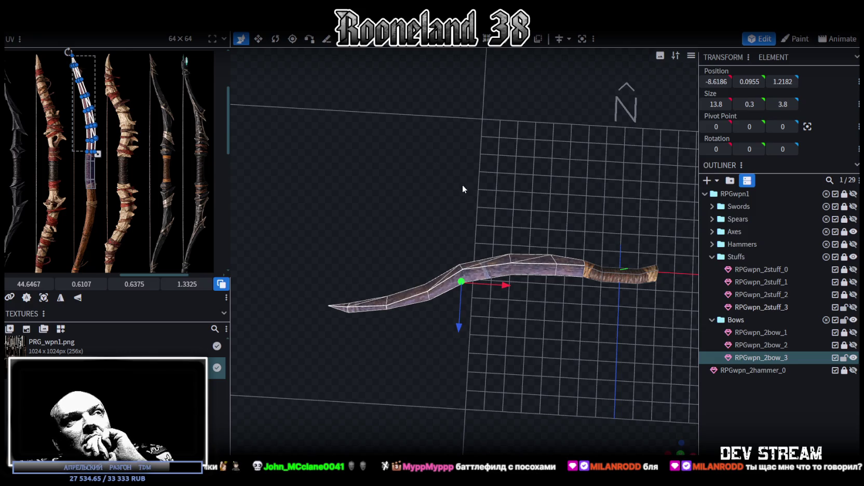
pyautogui.press('f')
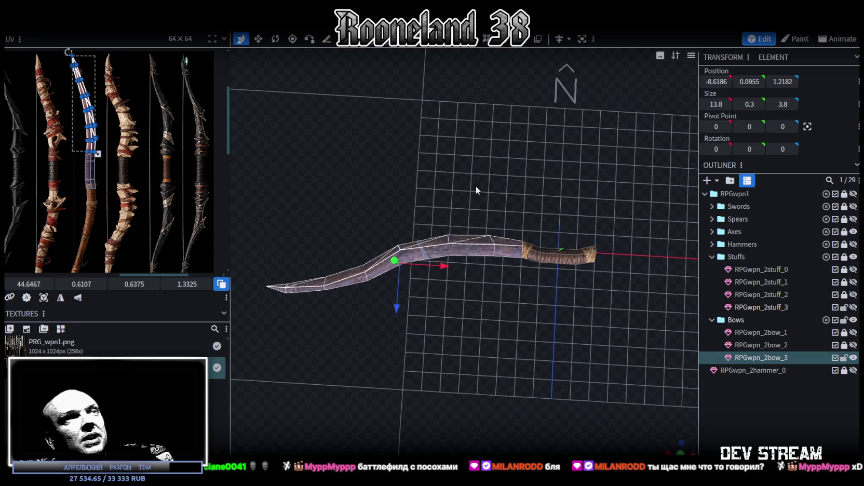
pyautogui.moveTo(508, 270); pyautogui.dragTo(513, 252)
pyautogui.hotkey('ctrl', 'c')
# Step: Flip the copied limb across X and merge its 3 overlapping vertices
pyautogui.rightClick(503, 247)
pyautogui.click(507, 252)
pyautogui.rightClick(107, 32)
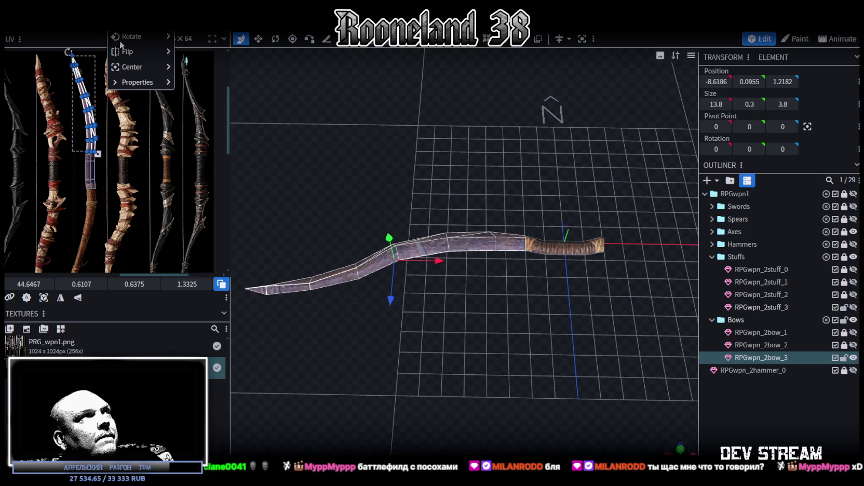
pyautogui.moveTo(135, 52)
pyautogui.click(205, 57)
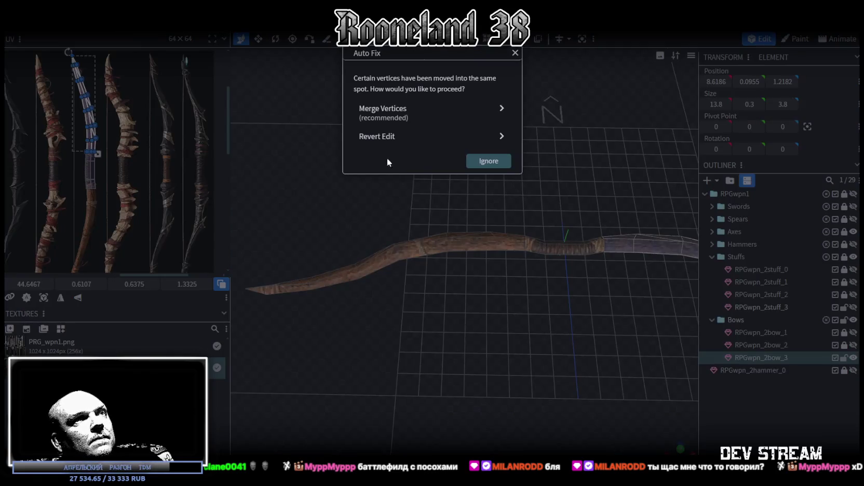
pyautogui.click(410, 111)
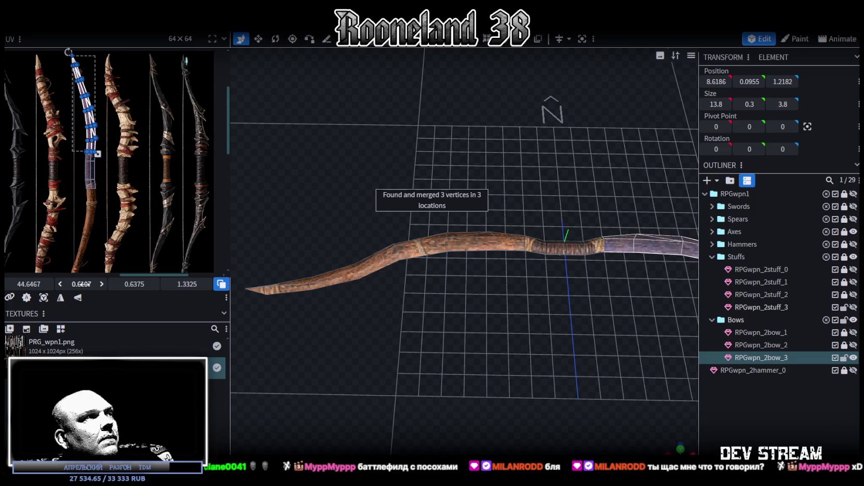
# Step: Mirror the limb's UV island horizontally and move it onto the bow texture
pyautogui.click(77, 298)
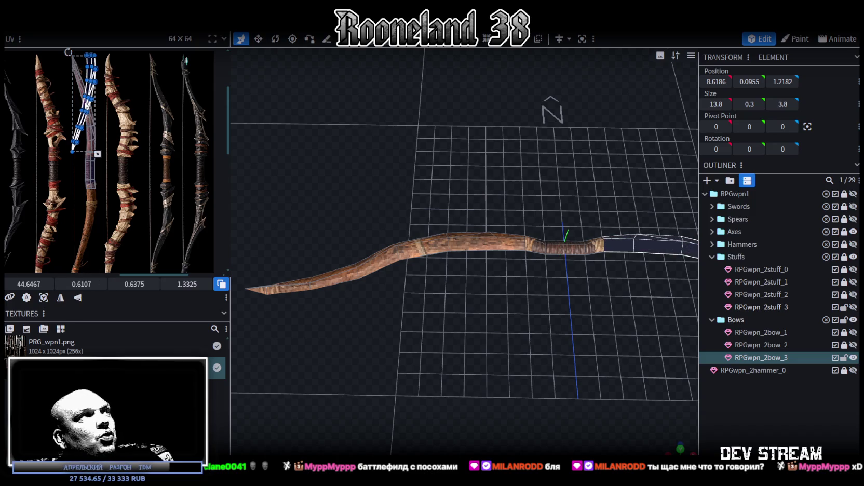
pyautogui.moveTo(84, 103); pyautogui.dragTo(93, 203)
pyautogui.scroll(3, 95, 188)
pyautogui.scroll(1, 95, 188)
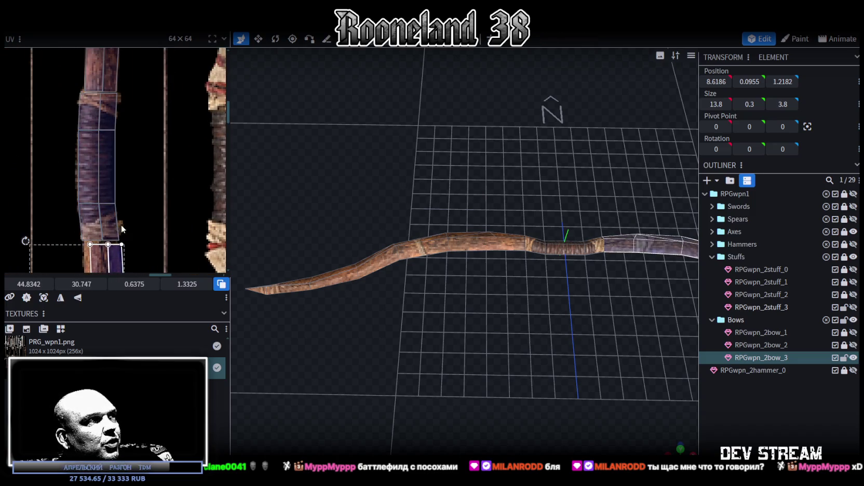
# Step: Nudge the new limb's UV island and faces to fit the wooden bow texture
pyautogui.moveTo(118, 226); pyautogui.dragTo(128, 155, button='middle')
pyautogui.moveTo(100, 199); pyautogui.dragTo(95, 182)
pyautogui.scroll(1, 97, 181)
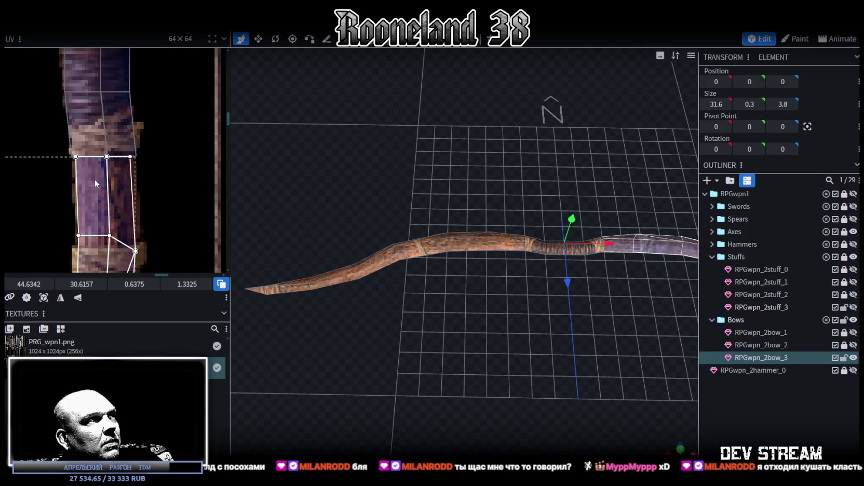
pyautogui.scroll(-2, 96, 182)
pyautogui.moveTo(142, 220); pyautogui.dragTo(145, 197, button='middle')
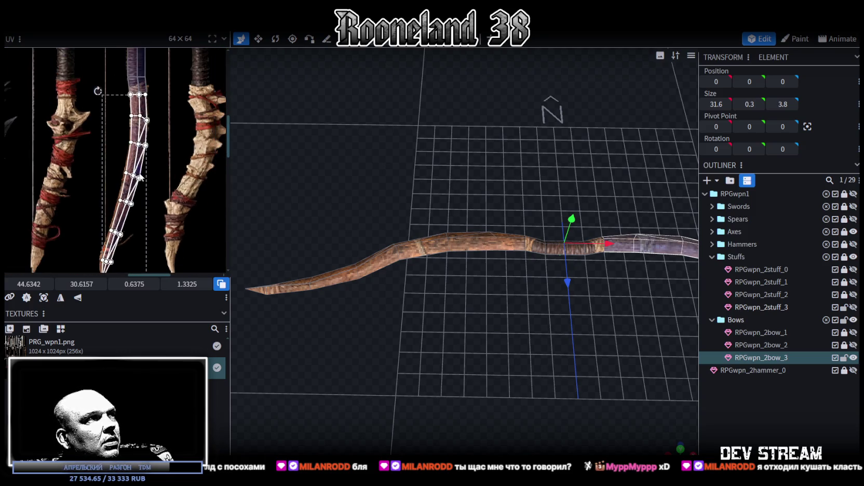
pyautogui.scroll(3, 139, 179)
pyautogui.moveTo(133, 167); pyautogui.dragTo(132, 160)
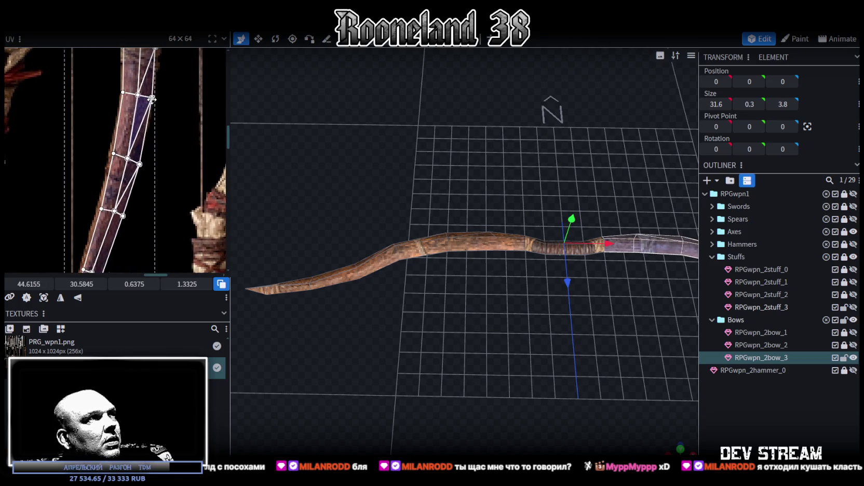
pyautogui.moveTo(80, 73); pyautogui.dragTo(186, 181)
pyautogui.click(106, 148)
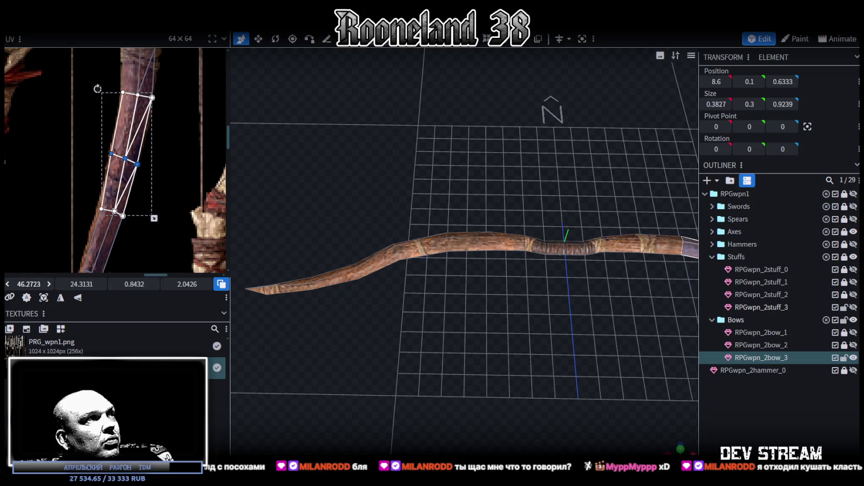
pyautogui.moveTo(75, 217); pyautogui.dragTo(127, 103, button='middle')
# Step: Shift the limb's UV vertices left onto the wood and align the tip vertex with the texture's tip
pyautogui.moveTo(116, 71); pyautogui.dragTo(186, 270)
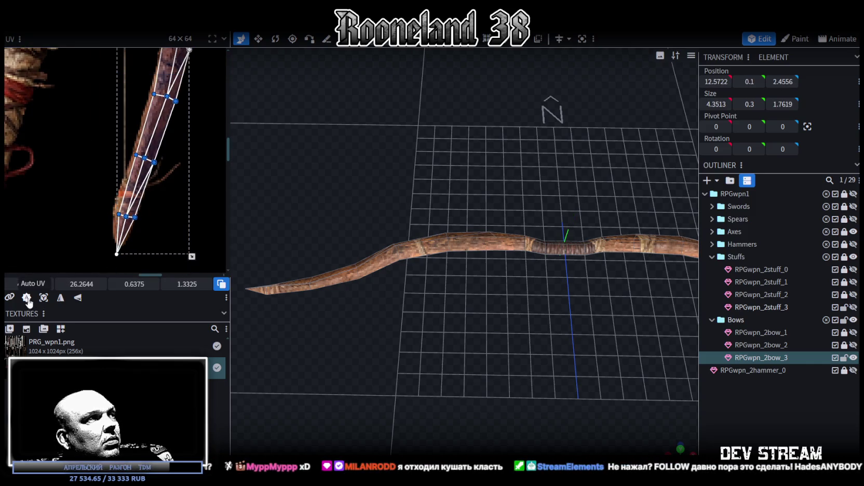
pyautogui.moveTo(29, 284); pyautogui.dragTo(49, 275)
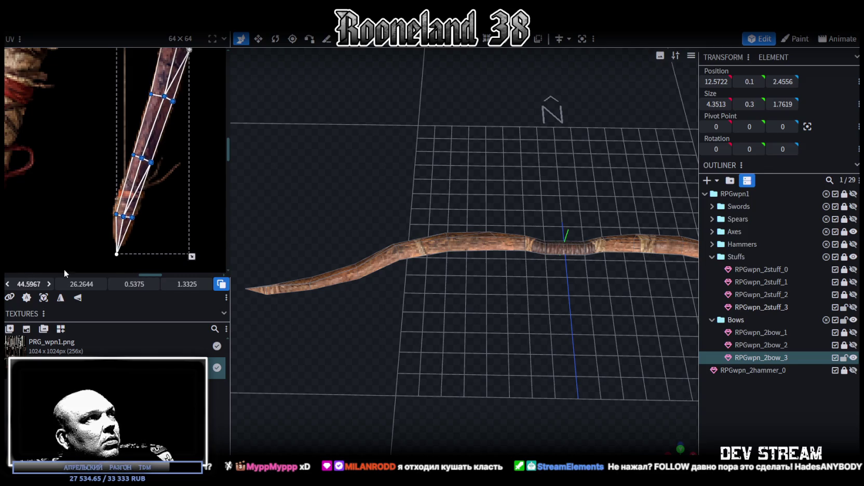
pyautogui.moveTo(99, 259); pyautogui.dragTo(154, 204)
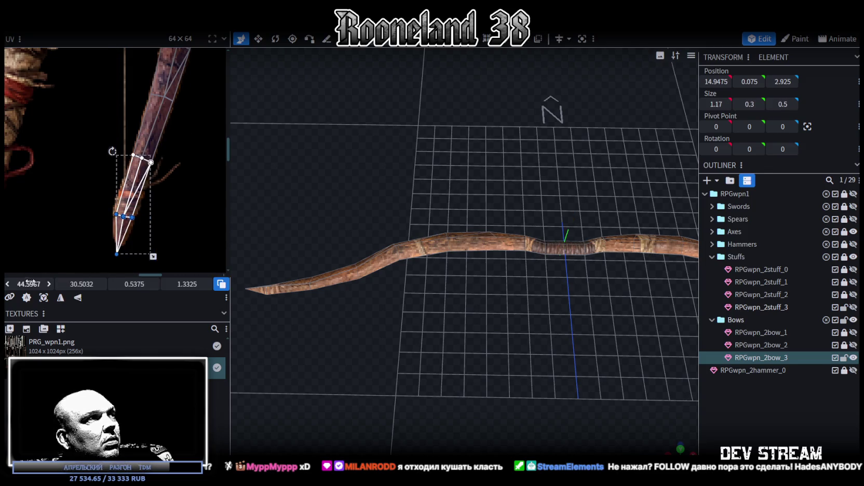
pyautogui.moveTo(29, 284)
pyautogui.mouseDown()
pyautogui.moveTo(84, 284)
pyautogui.moveTo(168, 252)
pyautogui.mouseUp()
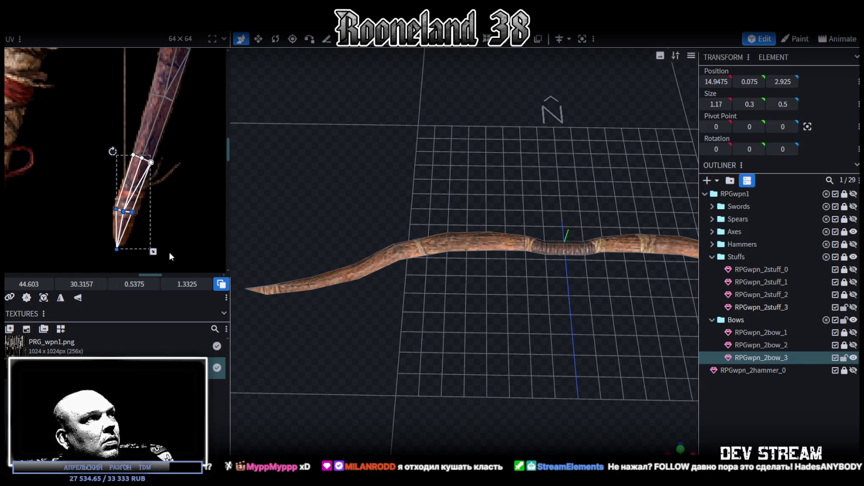
pyautogui.moveTo(103, 256); pyautogui.dragTo(135, 205)
pyautogui.moveTo(116, 248); pyautogui.dragTo(119, 244)
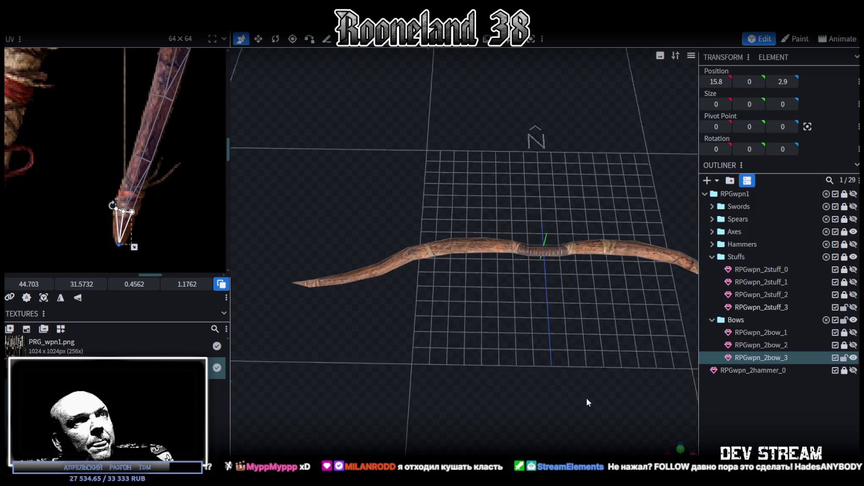
# Step: Orbit to top and side views to check both textured limbs of the bow
pyautogui.moveTo(649, 366); pyautogui.dragTo(496, 377)
pyautogui.click(691, 446)
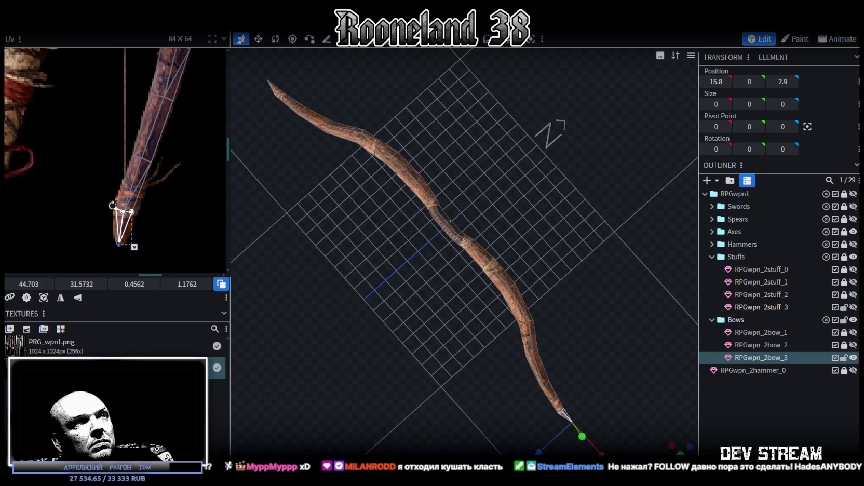
pyautogui.click(551, 256)
pyautogui.moveTo(551, 257)
pyautogui.mouseDown()
pyautogui.moveTo(471, 214)
pyautogui.moveTo(480, 200)
pyautogui.moveTo(367, 317)
pyautogui.moveTo(368, 393)
pyautogui.moveTo(377, 369)
pyautogui.moveTo(542, 428)
pyautogui.moveTo(468, 389)
pyautogui.moveTo(483, 351)
pyautogui.moveTo(583, 271)
pyautogui.moveTo(399, 364)
pyautogui.moveTo(696, 432)
pyautogui.moveTo(571, 307)
pyautogui.moveTo(553, 354)
pyautogui.moveTo(528, 316)
pyautogui.moveTo(543, 225)
pyautogui.moveTo(546, 265)
pyautogui.mouseUp()
pyautogui.click(479, 200)
# Step: Duplicate RPGwpn_2bow_3 and flip the copy along Y
pyautogui.click(571, 307)
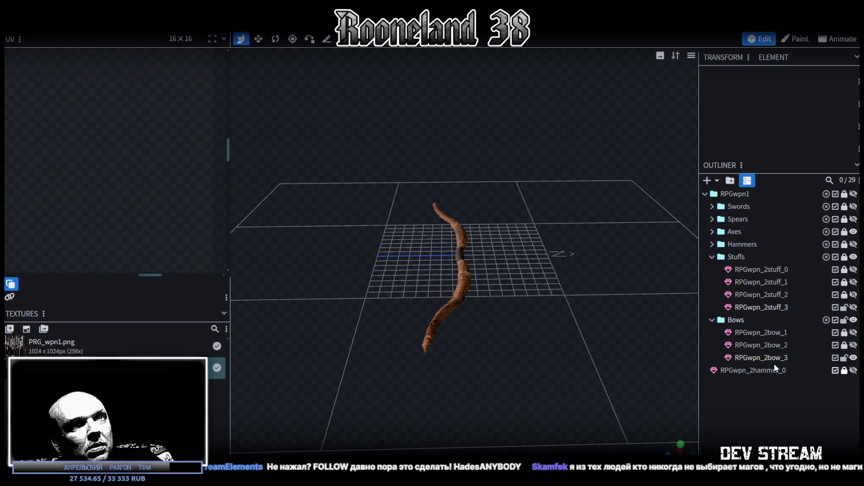
pyautogui.click(771, 359)
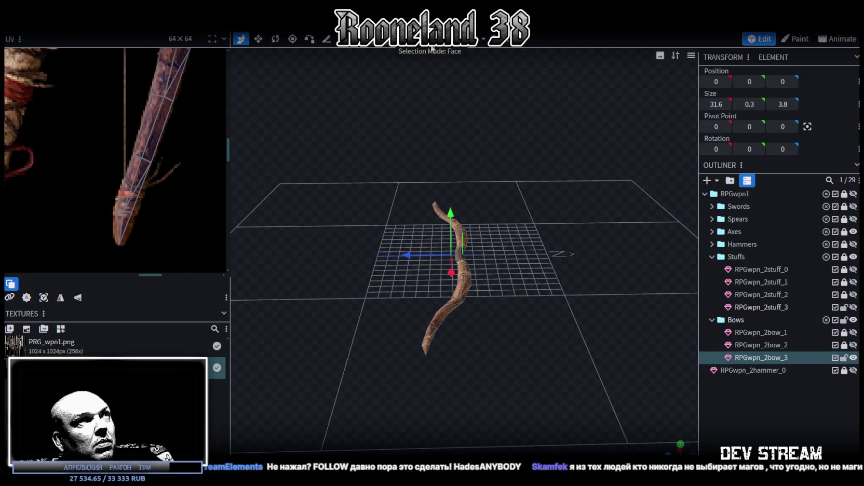
pyautogui.hotkey('ctrl', 'a')
pyautogui.hotkey('ctrl', 'd')
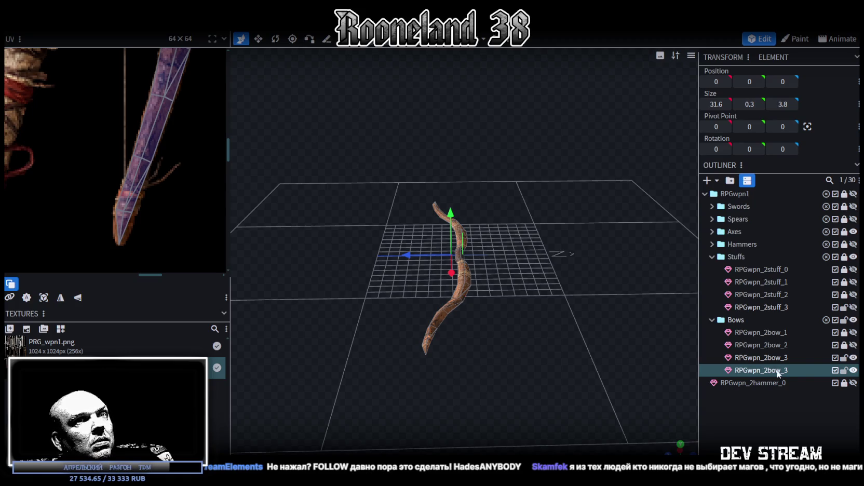
pyautogui.hotkey('ctrl', 'a')
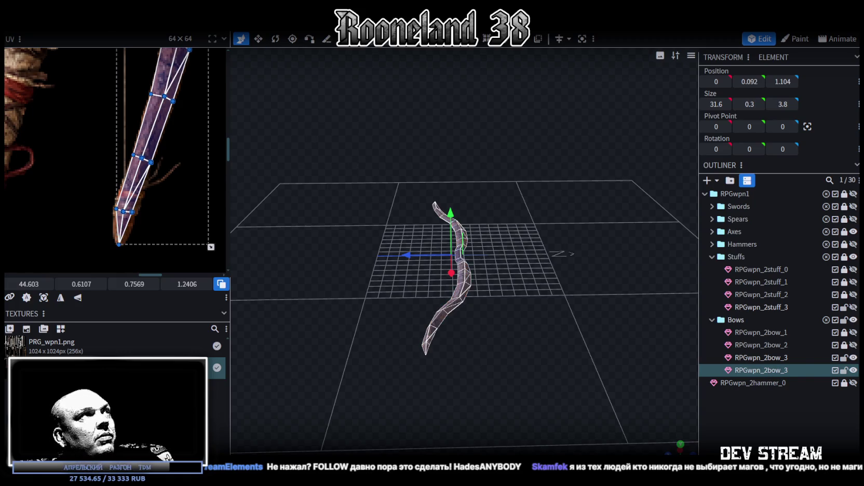
pyautogui.rightClick(109, 32)
pyautogui.click(202, 64)
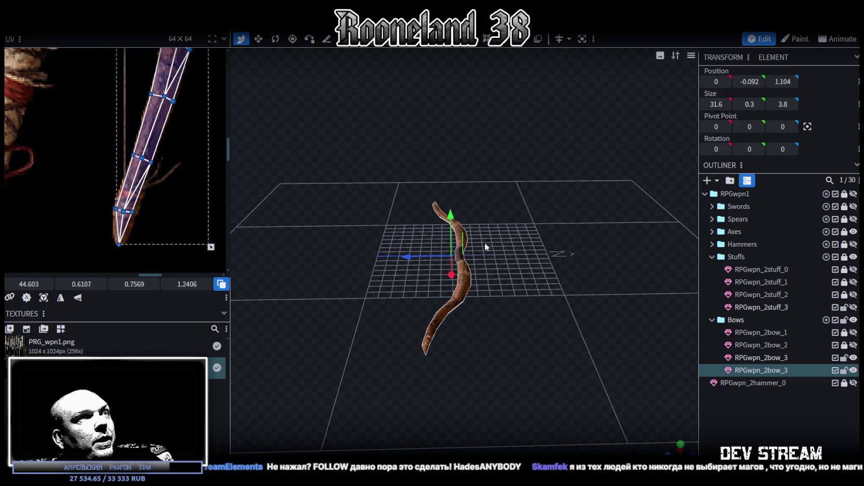
# Step: Merge the flipped copy into the original mesh and weld its 34 overlapping vertices
pyautogui.moveTo(485, 243); pyautogui.dragTo(560, 267)
pyautogui.click(778, 357)
pyautogui.keyDown('ctrl'); pyautogui.click(779, 370); pyautogui.keyUp('ctrl')
pyautogui.rightClick(779, 372)
pyautogui.click(711, 193)
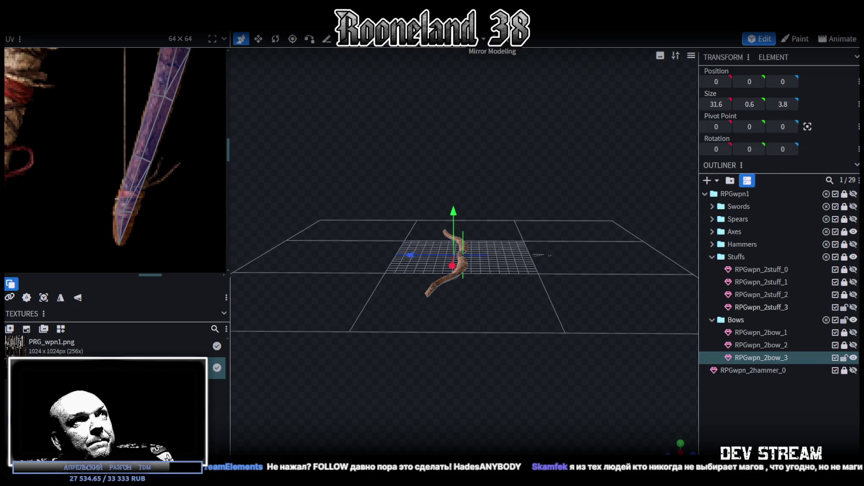
pyautogui.click(455, 250)
pyautogui.moveTo(455, 214); pyautogui.dragTo(455, 207)
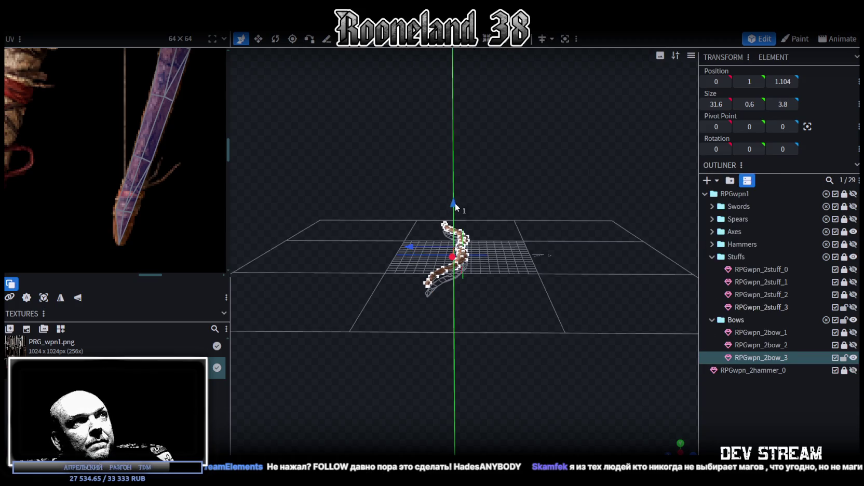
pyautogui.click(395, 111)
pyautogui.scroll(5, 577, 239)
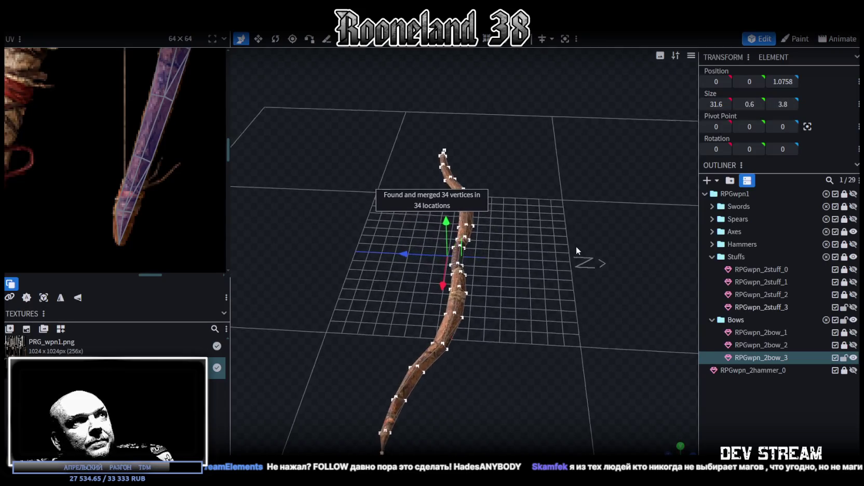
pyautogui.moveTo(576, 249)
pyautogui.mouseDown()
pyautogui.moveTo(456, 282)
pyautogui.moveTo(547, 325)
pyautogui.moveTo(779, 372)
pyautogui.mouseUp()
# Step: Reselect the whole RPGwpn_2bow_3 mesh from an upright view
pyautogui.click(588, 278)
pyautogui.moveTo(588, 278)
pyautogui.mouseDown()
pyautogui.moveTo(575, 251)
pyautogui.moveTo(505, 197)
pyautogui.moveTo(539, 238)
pyautogui.moveTo(576, 250)
pyautogui.moveTo(572, 288)
pyautogui.mouseUp()
pyautogui.click(493, 187)
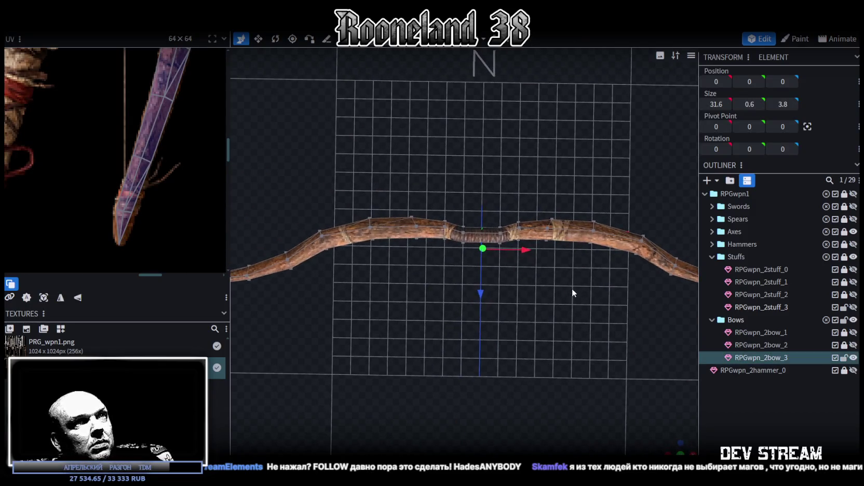
pyautogui.click(378, 244)
pyautogui.moveTo(457, 276); pyautogui.dragTo(599, 275)
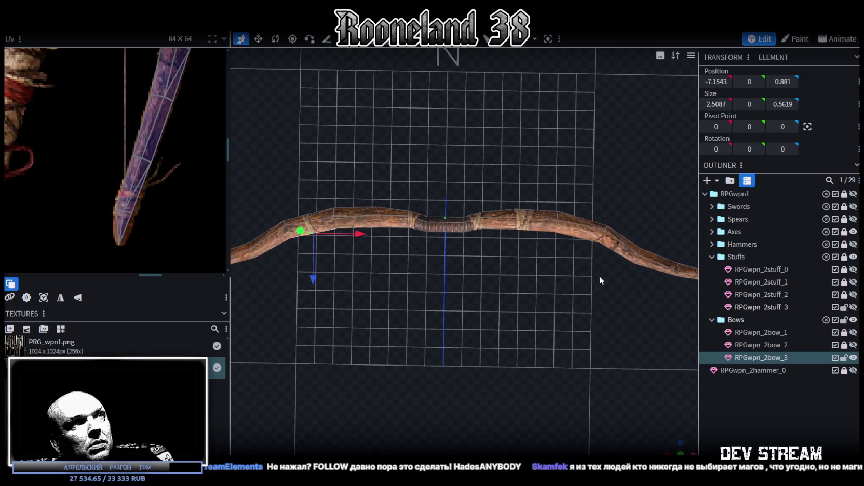
pyautogui.scroll(-2, 599, 276)
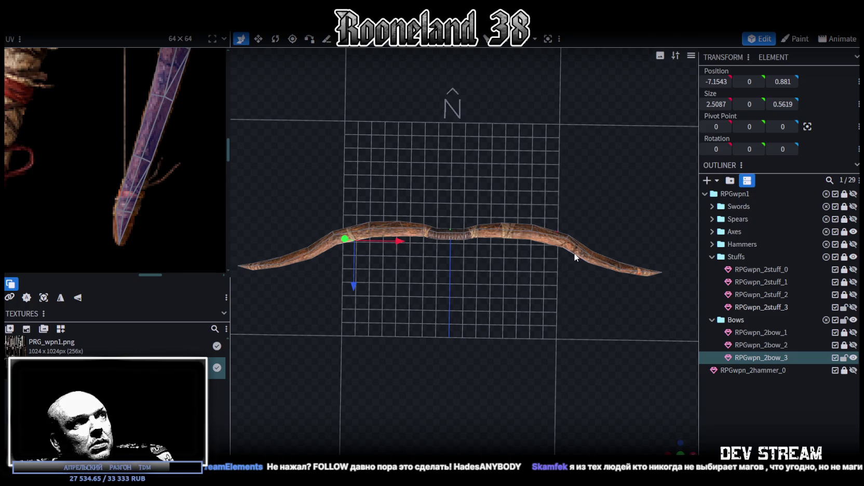
pyautogui.doubleClick(546, 245)
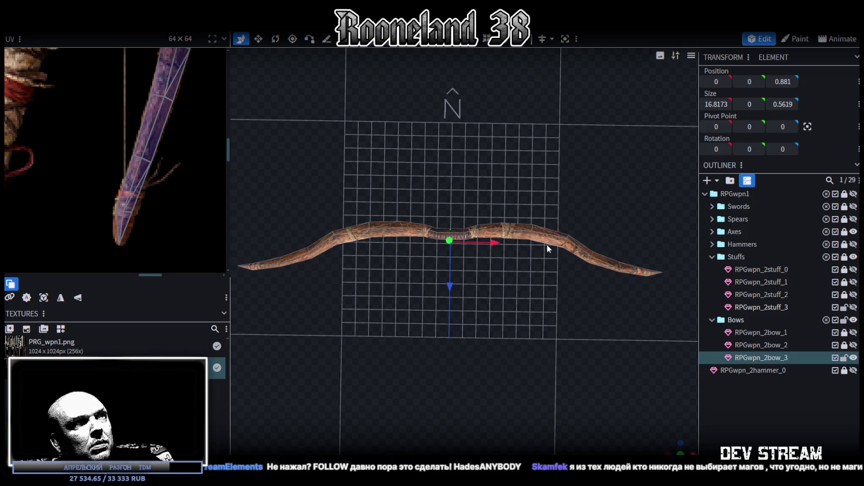
# Step: Lower the bow 0.2 along Z, stretch it slightly along X, then raise it 0.1
pyautogui.moveTo(451, 284); pyautogui.dragTo(449, 282)
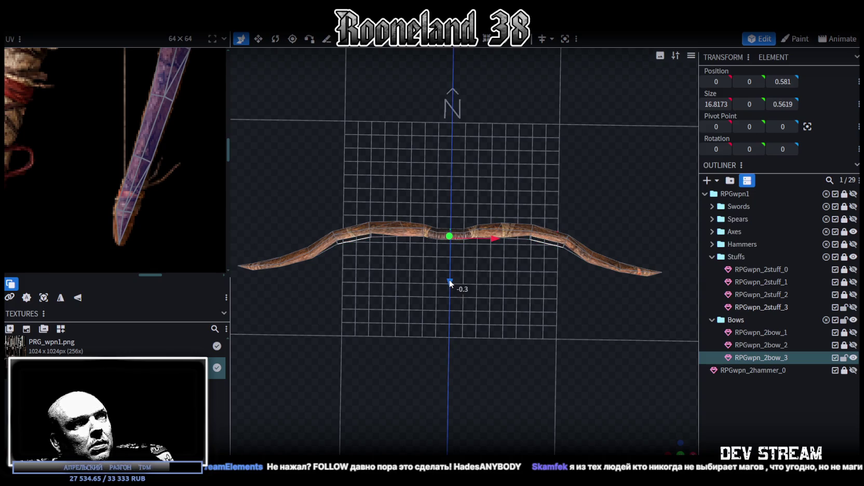
pyautogui.press('s')
pyautogui.scroll(1, 505, 266)
pyautogui.moveTo(493, 235); pyautogui.dragTo(493, 244)
pyautogui.press('v')
pyautogui.moveTo(447, 277); pyautogui.dragTo(448, 278)
pyautogui.scroll(-3, 522, 279)
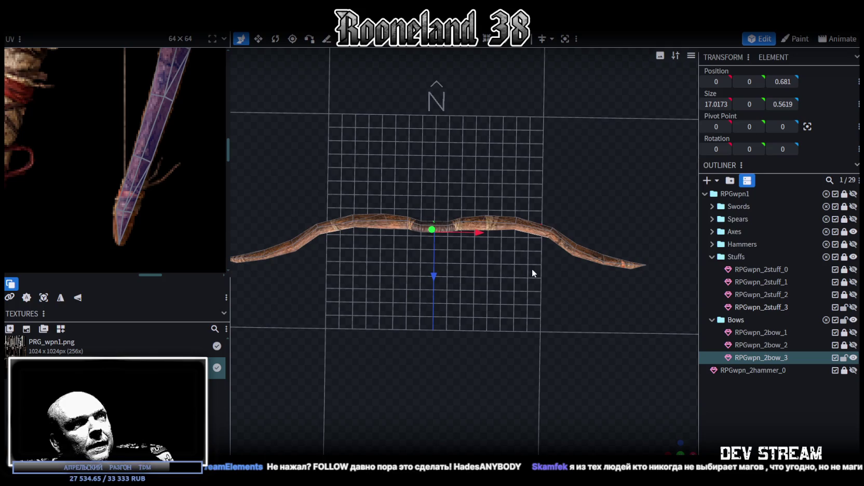
pyautogui.scroll(1, 344, 262)
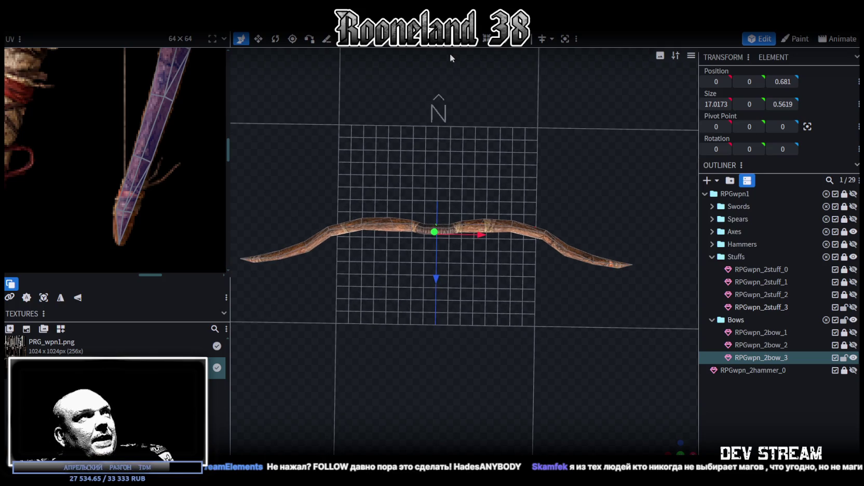
# Step: Lower the matching left- and right-limb grip vertices 0.1 along Z to 2.1619
pyautogui.click(309, 253)
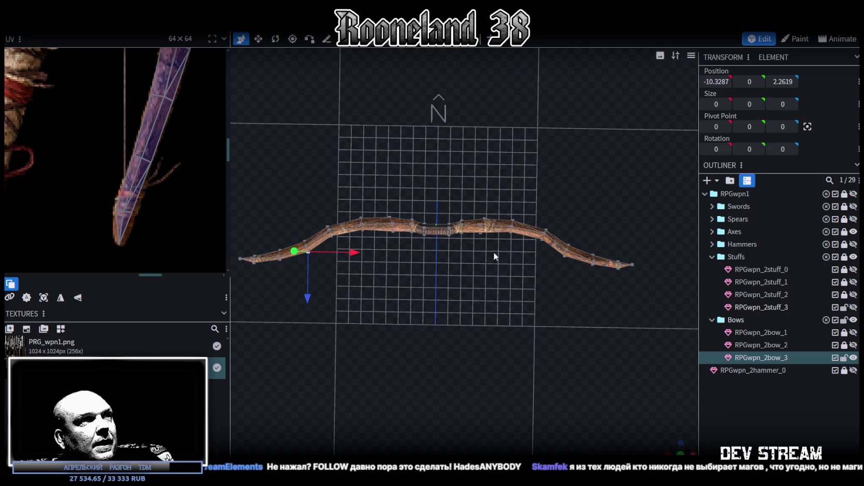
pyautogui.keyDown('shift'); pyautogui.click(564, 256); pyautogui.keyUp('shift')
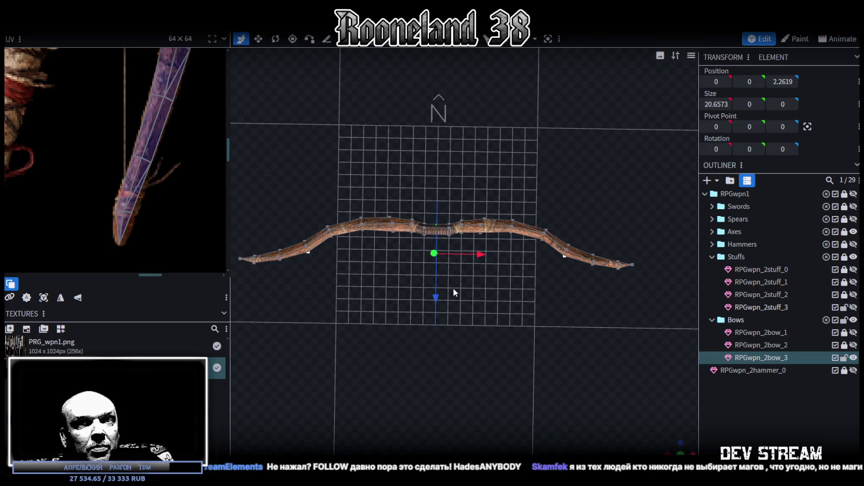
pyautogui.moveTo(436, 295); pyautogui.dragTo(436, 294)
pyautogui.scroll(1, 456, 297)
pyautogui.moveTo(670, 440)
pyautogui.mouseDown()
pyautogui.moveTo(572, 317)
pyautogui.moveTo(571, 256)
pyautogui.moveTo(533, 344)
pyautogui.moveTo(470, 275)
pyautogui.moveTo(452, 281)
pyautogui.moveTo(523, 311)
pyautogui.moveTo(504, 349)
pyautogui.moveTo(448, 342)
pyautogui.moveTo(445, 364)
pyautogui.moveTo(456, 369)
pyautogui.mouseUp()
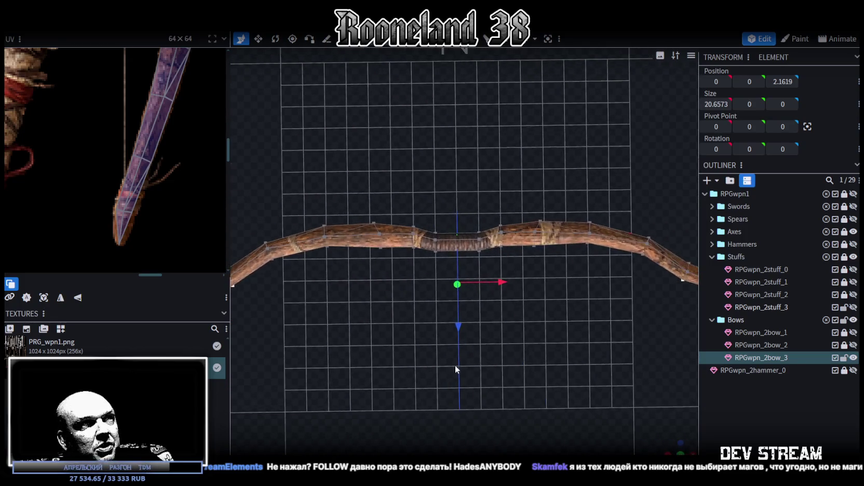
pyautogui.scroll(2, 409, 292)
pyautogui.scroll(2, 416, 270)
pyautogui.scroll(-2, 419, 269)
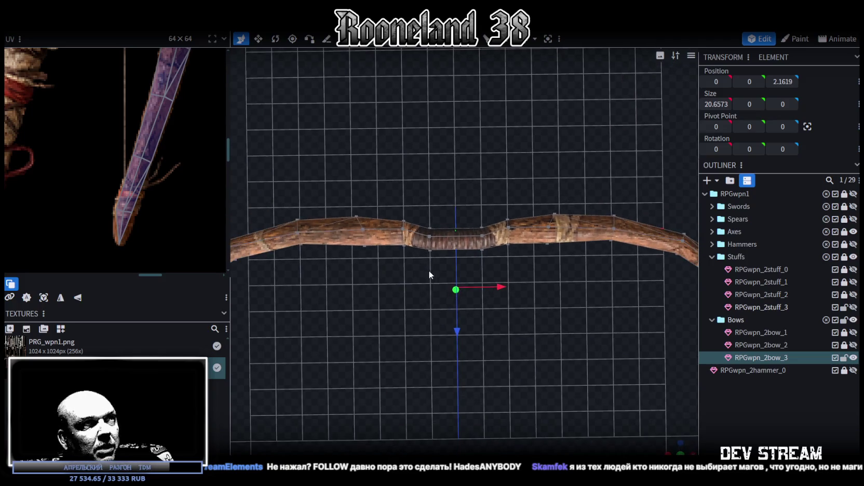
pyautogui.scroll(2, 560, 336)
pyautogui.moveTo(561, 336); pyautogui.dragTo(569, 343)
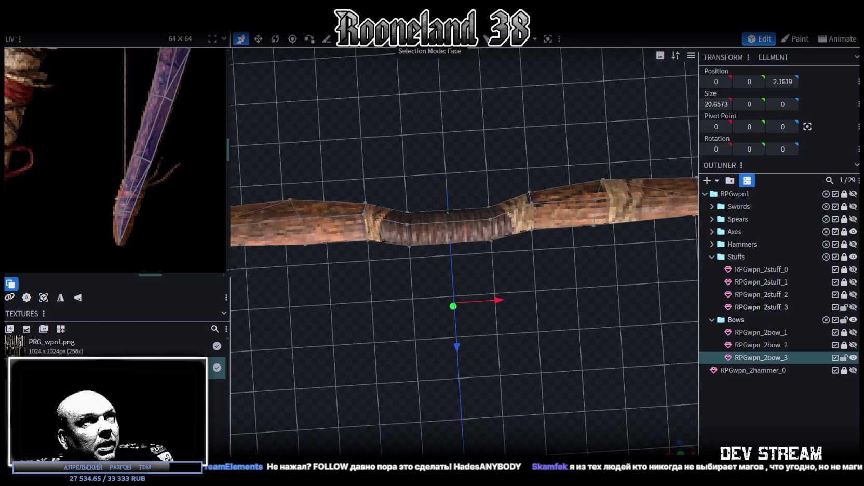
# Step: Select the entire RPGwpn_2bow_3 mesh and lower it 0.2 along Z to 0.8606
pyautogui.click(430, 191)
pyautogui.moveTo(498, 283)
pyautogui.mouseDown()
pyautogui.moveTo(404, 310)
pyautogui.moveTo(450, 244)
pyautogui.mouseUp()
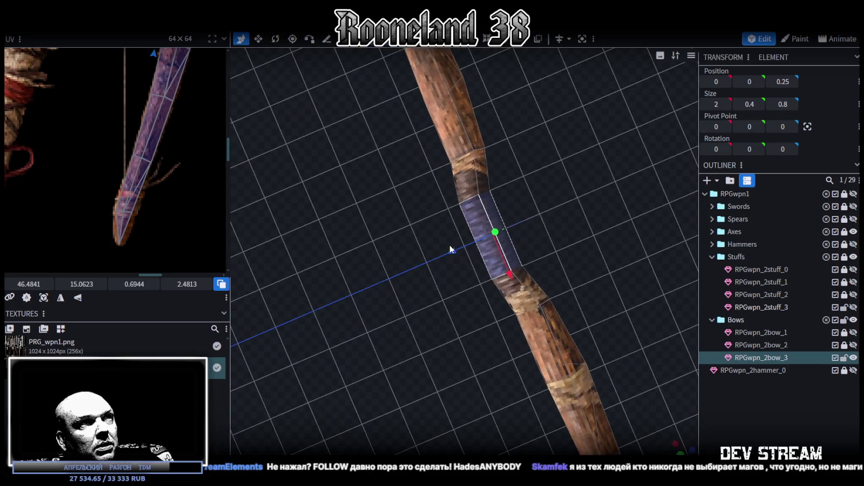
pyautogui.hotkey('ctrl', 'a')
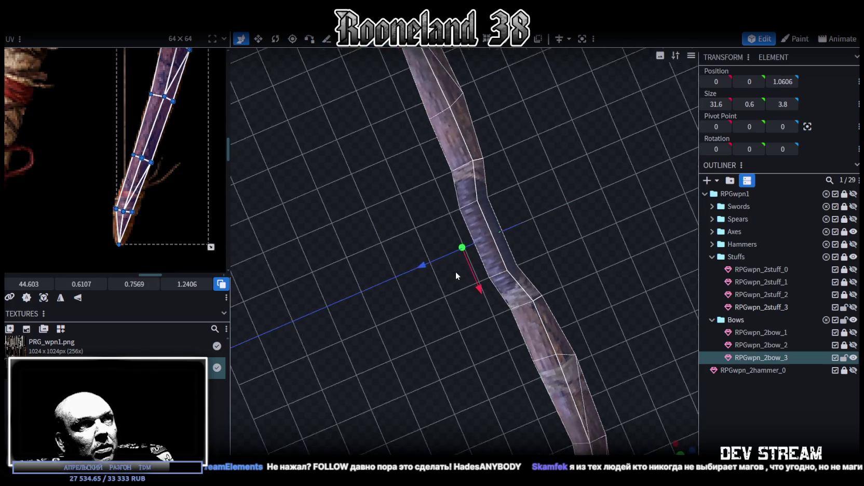
pyautogui.moveTo(422, 265); pyautogui.dragTo(415, 268)
pyautogui.moveTo(439, 312)
pyautogui.mouseDown()
pyautogui.moveTo(446, 315)
pyautogui.moveTo(497, 241)
pyautogui.mouseUp()
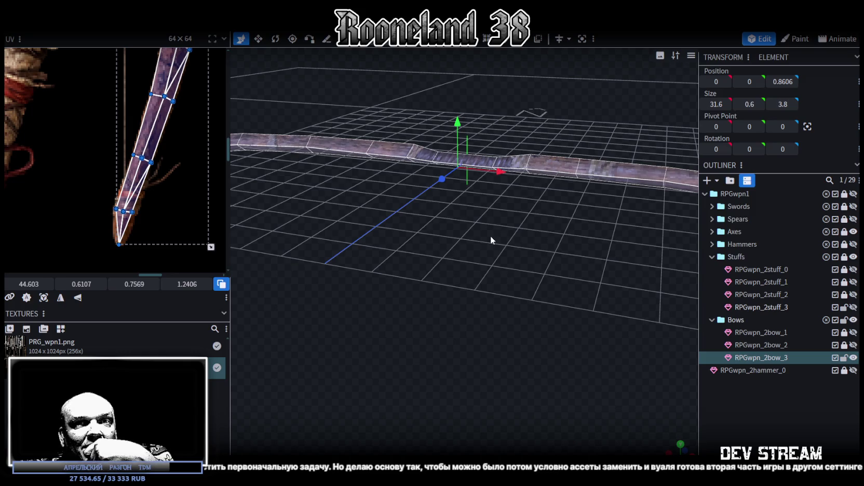
pyautogui.moveTo(490, 236)
pyautogui.mouseDown()
pyautogui.moveTo(483, 232)
pyautogui.moveTo(497, 204)
pyautogui.moveTo(475, 217)
pyautogui.moveTo(427, 205)
pyautogui.moveTo(519, 206)
pyautogui.moveTo(536, 220)
pyautogui.moveTo(662, 227)
pyautogui.moveTo(428, 250)
pyautogui.moveTo(383, 300)
pyautogui.moveTo(452, 299)
pyautogui.moveTo(502, 311)
pyautogui.moveTo(498, 298)
pyautogui.moveTo(541, 338)
pyautogui.moveTo(581, 397)
pyautogui.moveTo(528, 336)
pyautogui.moveTo(503, 346)
pyautogui.moveTo(513, 343)
pyautogui.mouseUp()
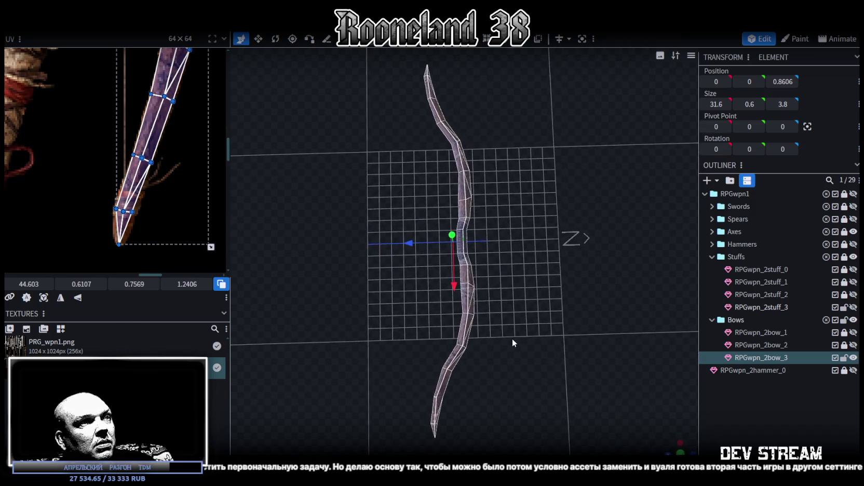
# Step: Save the model as RPGweapon.bbmodel
pyautogui.scroll(-3, 519, 314)
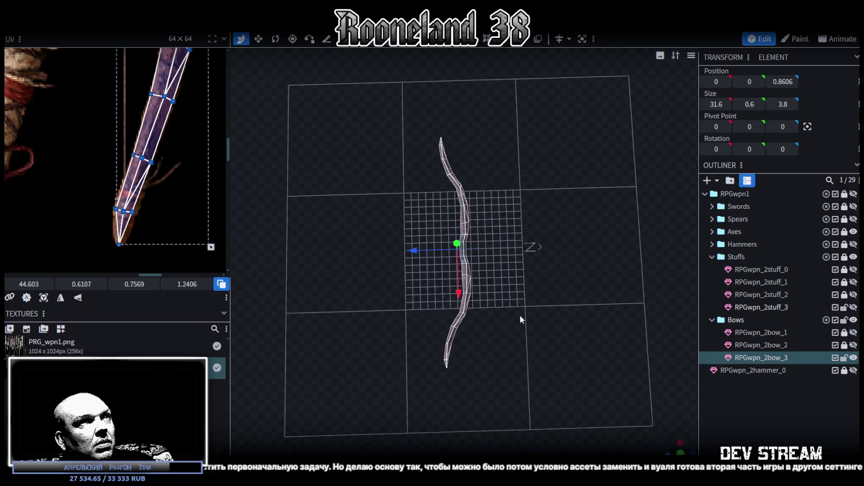
pyautogui.hotkey('ctrl', 's')
pyautogui.scroll(2, 512, 294)
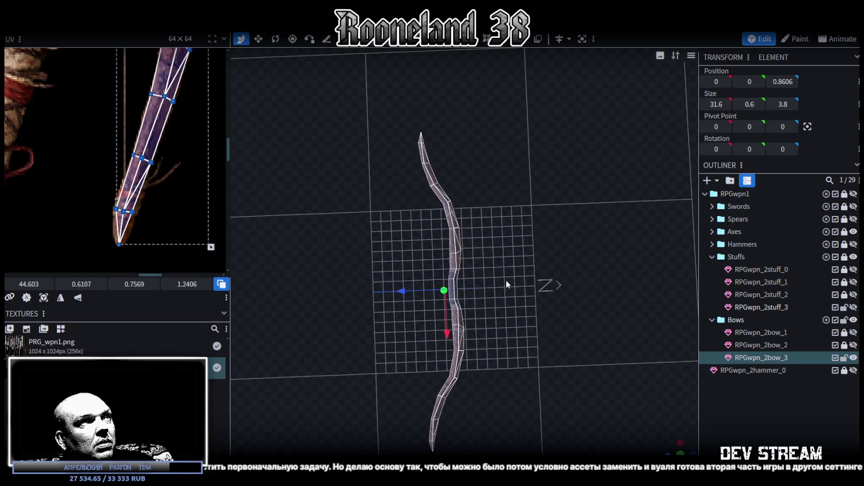
# Step: Select the bow's top and bottom tip vertices and set them to Z 2.45
pyautogui.press('z')
pyautogui.click(425, 164)
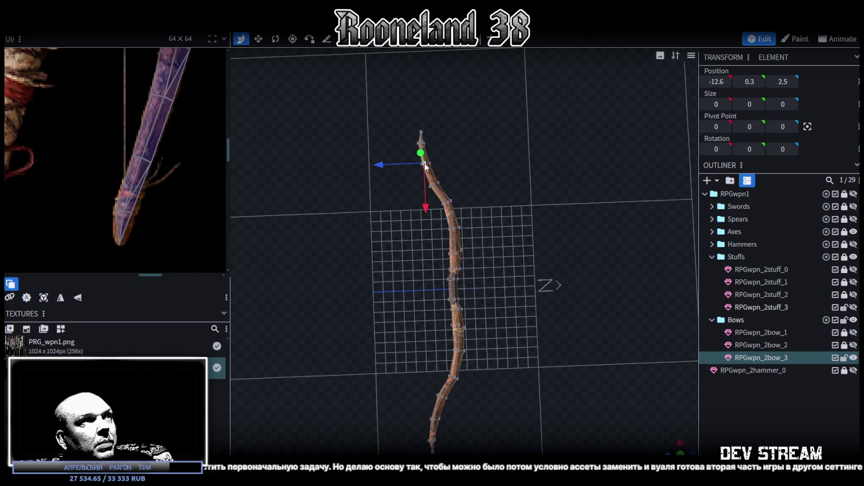
pyautogui.keyDown('shift'); pyautogui.click(433, 420); pyautogui.keyUp('shift')
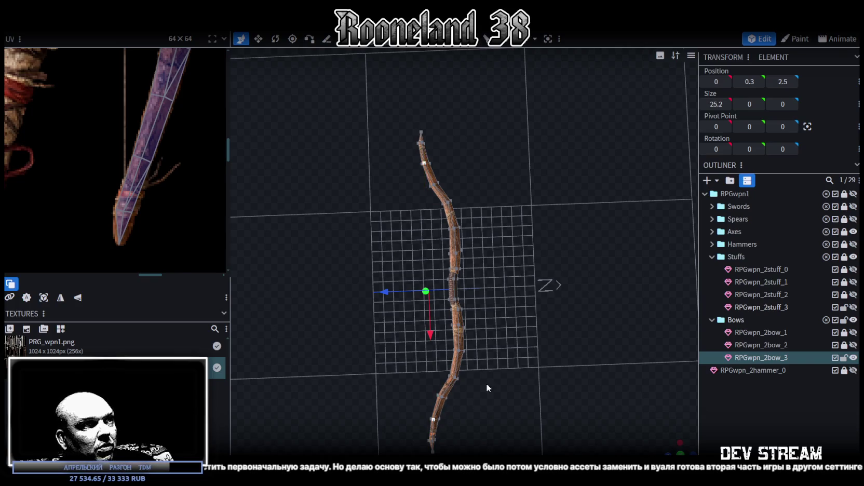
pyautogui.moveTo(386, 294); pyautogui.dragTo(384, 294)
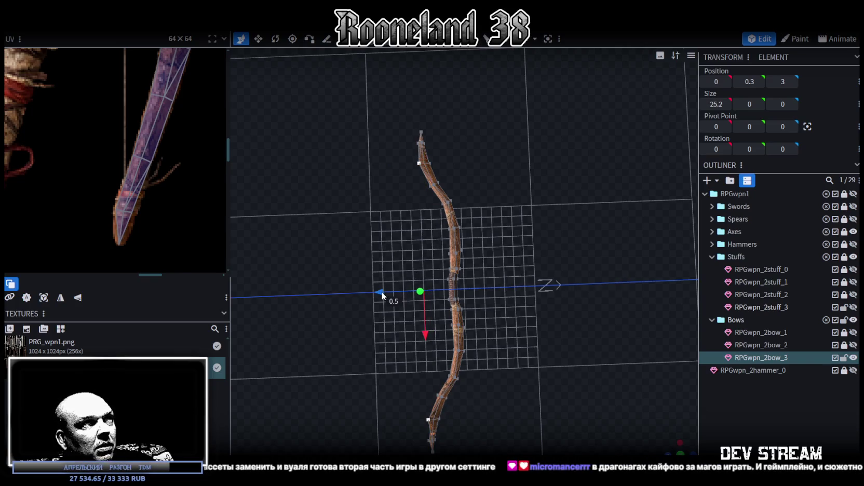
pyautogui.moveTo(385, 292); pyautogui.dragTo(387, 291)
# Step: Lower the tip vertices a further 0.1 along Z to 2.35
pyautogui.scroll(2, 513, 294)
pyautogui.moveTo(512, 294); pyautogui.dragTo(596, 321)
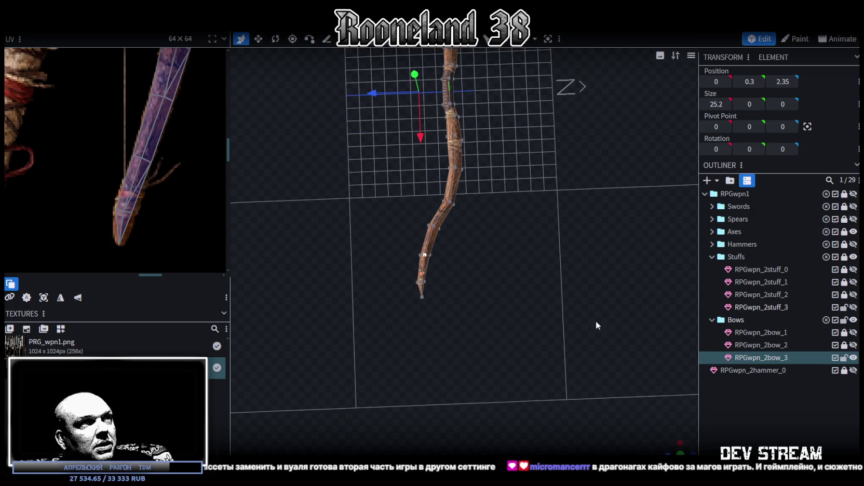
pyautogui.moveTo(674, 451)
pyautogui.mouseDown()
pyautogui.moveTo(417, 275)
pyautogui.moveTo(477, 283)
pyautogui.mouseUp()
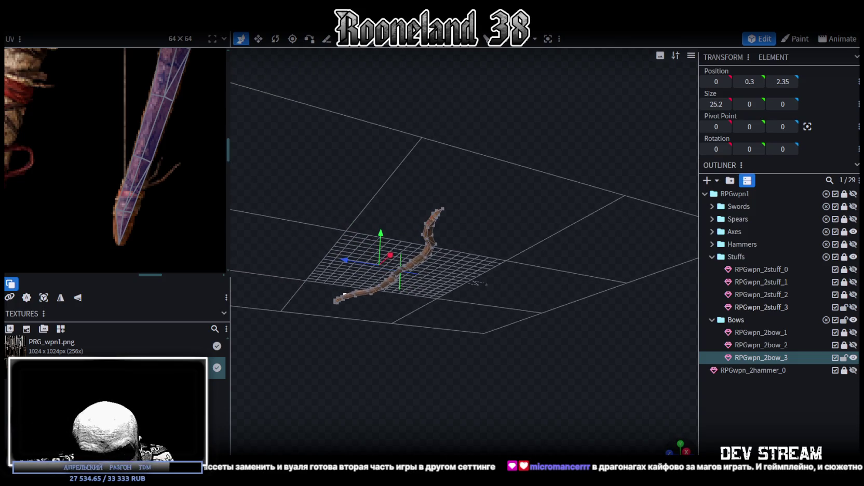
pyautogui.moveTo(477, 283); pyautogui.dragTo(670, 445)
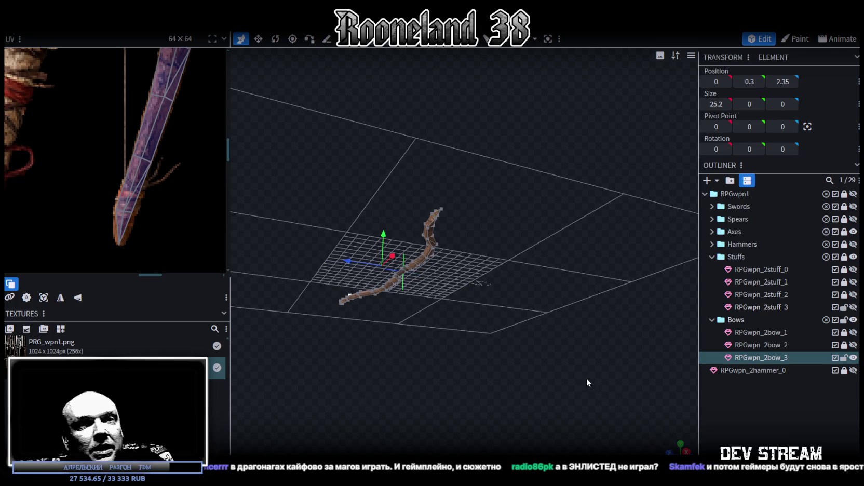
pyautogui.moveTo(354, 143)
pyautogui.mouseDown()
pyautogui.moveTo(434, 234)
pyautogui.moveTo(424, 142)
pyautogui.mouseUp()
pyautogui.scroll(5, 426, 187)
pyautogui.moveTo(427, 236)
pyautogui.mouseDown()
pyautogui.moveTo(477, 275)
pyautogui.moveTo(357, 293)
pyautogui.moveTo(455, 271)
pyautogui.moveTo(473, 309)
pyautogui.moveTo(471, 214)
pyautogui.moveTo(511, 201)
pyautogui.moveTo(502, 197)
pyautogui.moveTo(514, 175)
pyautogui.moveTo(500, 186)
pyautogui.moveTo(515, 184)
pyautogui.moveTo(502, 118)
pyautogui.moveTo(475, 135)
pyautogui.moveTo(561, 181)
pyautogui.mouseUp()
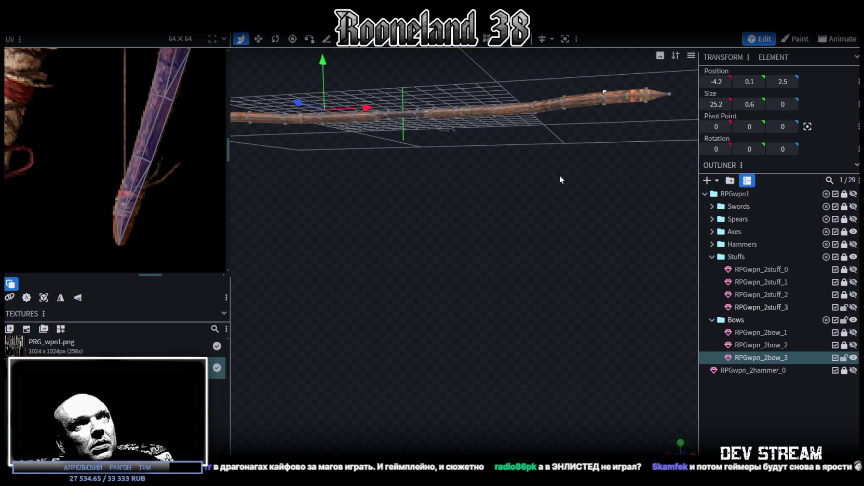
pyautogui.moveTo(605, 109)
pyautogui.mouseDown()
pyautogui.moveTo(604, 149)
pyautogui.moveTo(482, 264)
pyautogui.moveTo(489, 271)
pyautogui.mouseUp()
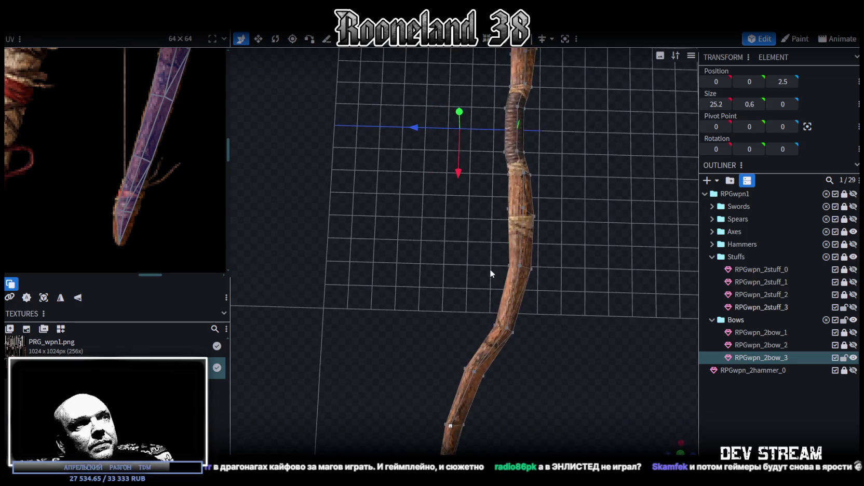
pyautogui.moveTo(421, 134); pyautogui.dragTo(421, 130)
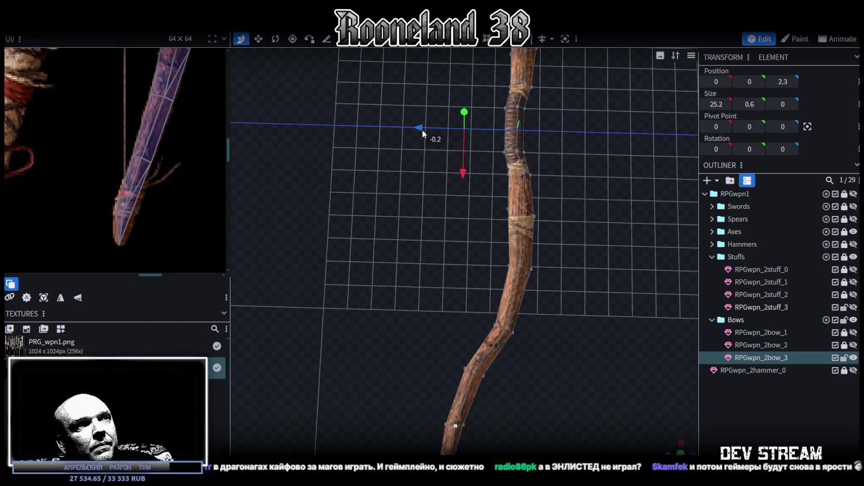
# Step: Select another pair of bow vertices
pyautogui.moveTo(516, 219); pyautogui.dragTo(541, 211)
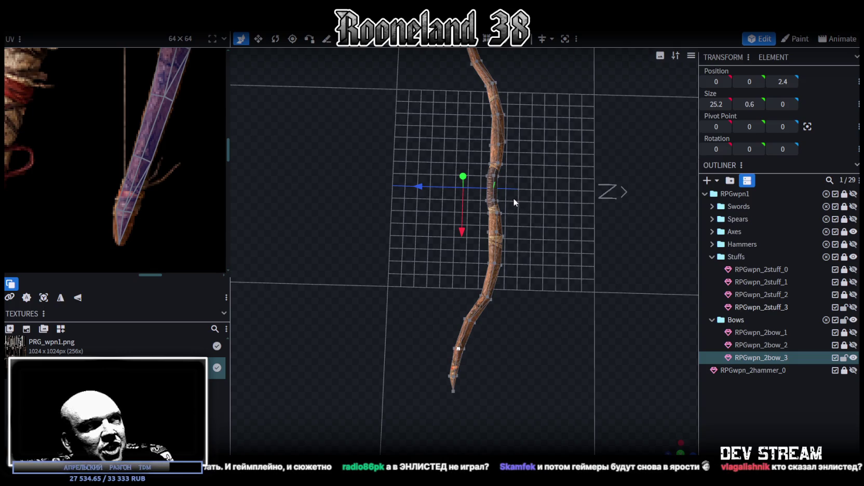
pyautogui.scroll(3, 543, 275)
pyautogui.moveTo(574, 86); pyautogui.dragTo(537, 193, button='right')
pyautogui.moveTo(537, 192)
pyautogui.mouseDown()
pyautogui.moveTo(581, 298)
pyautogui.moveTo(550, 237)
pyautogui.moveTo(567, 267)
pyautogui.moveTo(562, 150)
pyautogui.moveTo(570, 244)
pyautogui.moveTo(564, 212)
pyautogui.moveTo(476, 273)
pyautogui.mouseUp()
pyautogui.moveTo(519, 244)
pyautogui.mouseDown()
pyautogui.moveTo(581, 202)
pyautogui.moveTo(547, 262)
pyautogui.mouseUp()
pyautogui.click(451, 199)
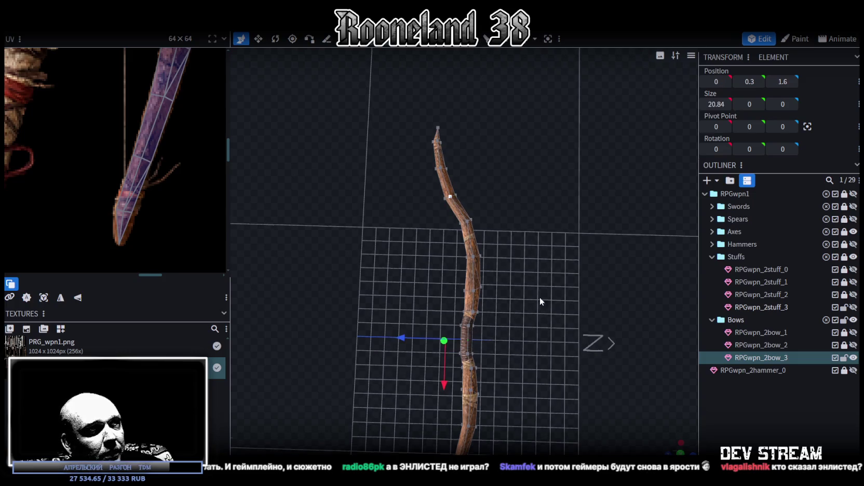
# Step: Select the vertices around the grip of the upright bow
pyautogui.moveTo(540, 297); pyautogui.dragTo(599, 375)
pyautogui.moveTo(667, 441)
pyautogui.mouseDown()
pyautogui.moveTo(512, 344)
pyautogui.moveTo(520, 287)
pyautogui.moveTo(618, 235)
pyautogui.mouseUp()
pyautogui.click(597, 242)
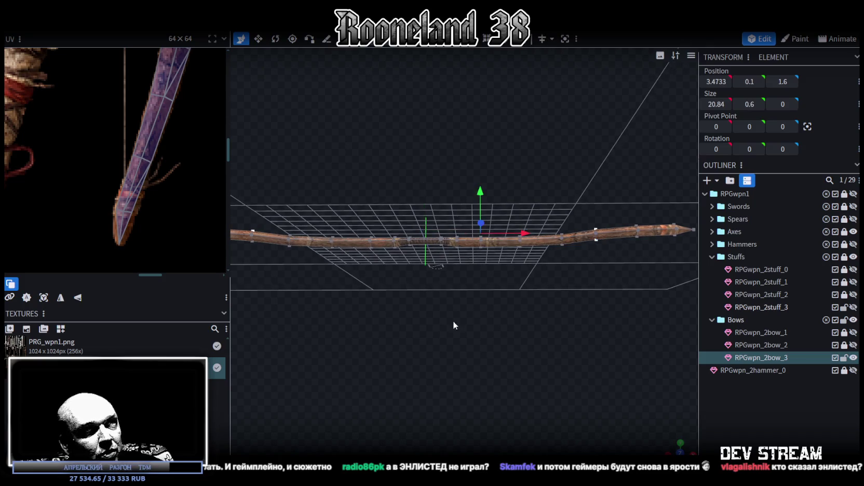
pyautogui.moveTo(453, 321); pyautogui.dragTo(432, 273)
pyautogui.click(362, 252)
pyautogui.moveTo(470, 171)
pyautogui.mouseDown()
pyautogui.moveTo(363, 237)
pyautogui.moveTo(358, 296)
pyautogui.moveTo(482, 201)
pyautogui.moveTo(475, 182)
pyautogui.moveTo(470, 193)
pyautogui.moveTo(475, 181)
pyautogui.moveTo(580, 211)
pyautogui.moveTo(478, 314)
pyautogui.moveTo(448, 205)
pyautogui.moveTo(449, 255)
pyautogui.moveTo(549, 321)
pyautogui.moveTo(588, 273)
pyautogui.moveTo(576, 235)
pyautogui.moveTo(508, 285)
pyautogui.mouseUp()
pyautogui.click(467, 293)
pyautogui.click(573, 236)
pyautogui.moveTo(430, 218)
pyautogui.mouseDown()
pyautogui.moveTo(469, 252)
pyautogui.moveTo(477, 278)
pyautogui.mouseUp()
# Step: Keep the grip vertices at width 7.04 and lower them 0.1 along Z
pyautogui.press('v')
pyautogui.moveTo(541, 249)
pyautogui.mouseDown()
pyautogui.moveTo(583, 321)
pyautogui.moveTo(556, 269)
pyautogui.moveTo(539, 263)
pyautogui.mouseUp()
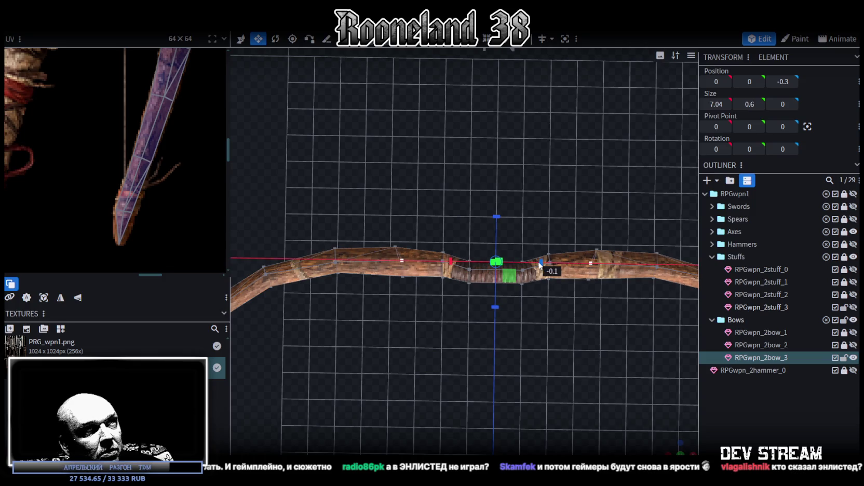
pyautogui.moveTo(578, 309)
pyautogui.mouseDown()
pyautogui.moveTo(471, 331)
pyautogui.moveTo(515, 274)
pyautogui.mouseUp()
pyautogui.press('v')
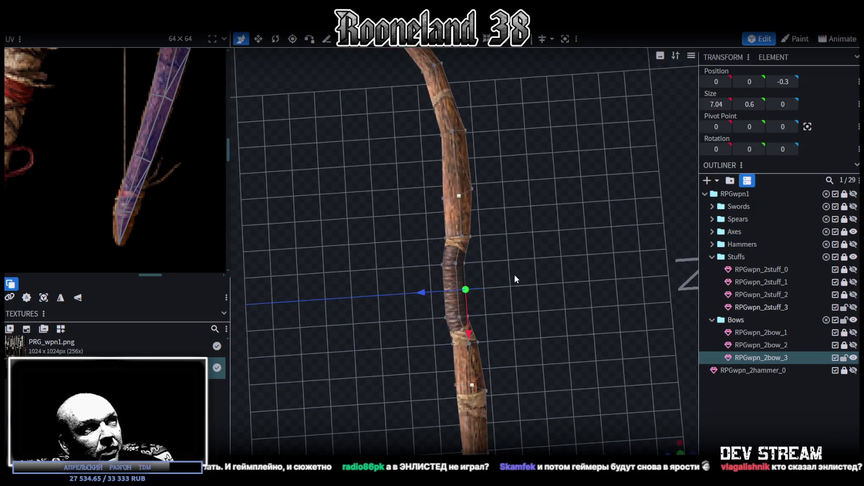
pyautogui.moveTo(432, 289); pyautogui.dragTo(424, 292)
# Step: Move the vertex pair beside the grip along Z to 0
pyautogui.moveTo(402, 326)
pyautogui.mouseDown()
pyautogui.moveTo(467, 335)
pyautogui.moveTo(408, 249)
pyautogui.mouseUp()
pyautogui.click(409, 252)
pyautogui.keyDown('shift'); pyautogui.click(578, 313); pyautogui.keyUp('shift')
pyautogui.moveTo(576, 327)
pyautogui.mouseDown()
pyautogui.moveTo(551, 354)
pyautogui.moveTo(477, 344)
pyautogui.moveTo(474, 386)
pyautogui.moveTo(404, 240)
pyautogui.mouseUp()
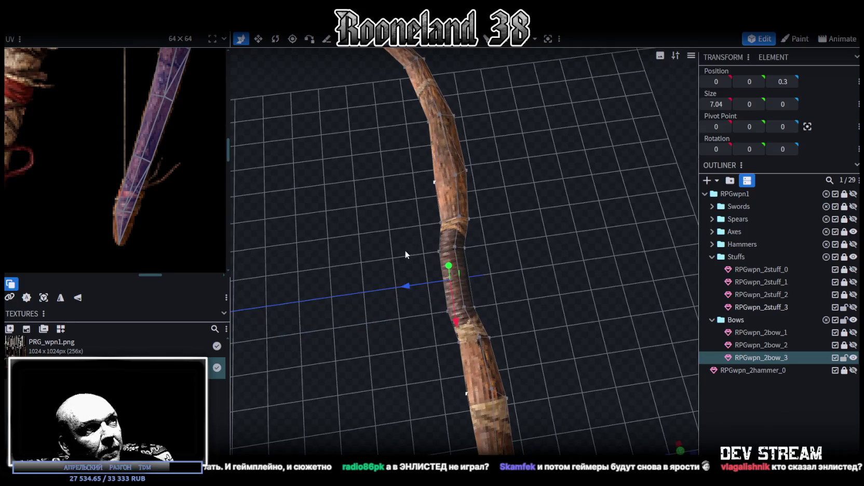
pyautogui.moveTo(409, 289); pyautogui.dragTo(418, 288)
pyautogui.moveTo(503, 232)
pyautogui.mouseDown()
pyautogui.moveTo(538, 279)
pyautogui.moveTo(600, 270)
pyautogui.moveTo(579, 273)
pyautogui.moveTo(544, 328)
pyautogui.moveTo(549, 301)
pyautogui.moveTo(546, 328)
pyautogui.moveTo(530, 306)
pyautogui.mouseUp()
# Step: Spread the mirrored vertex pair across the grip to width 7.64, ending at Z -0.8
pyautogui.click(389, 251)
pyautogui.keyDown('shift'); pyautogui.click(569, 251); pyautogui.keyUp('shift')
pyautogui.moveTo(566, 223); pyautogui.dragTo(567, 227)
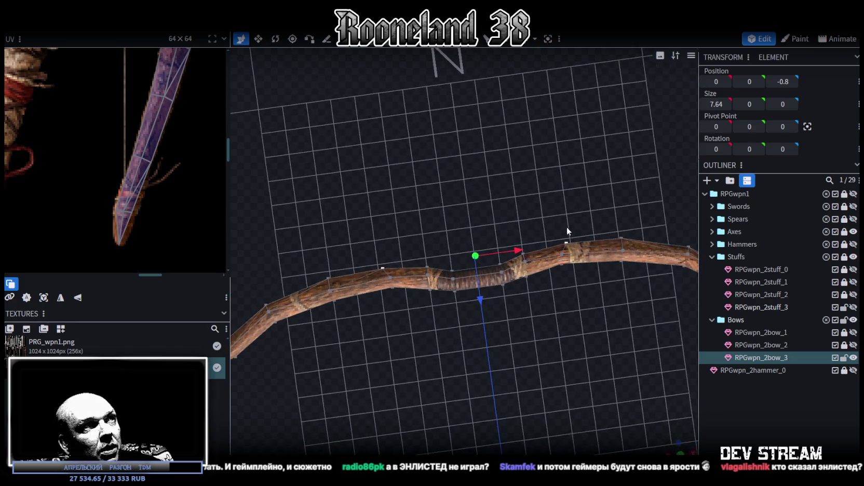
pyautogui.press('v')
pyautogui.moveTo(521, 246); pyautogui.dragTo(518, 250)
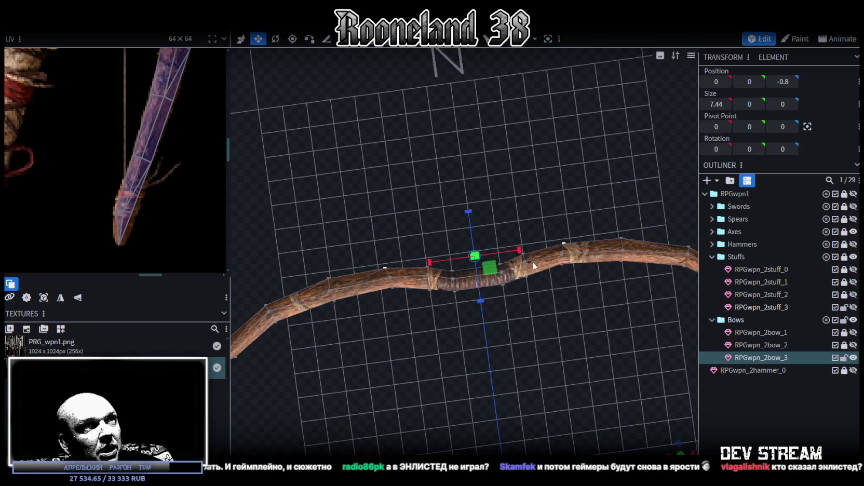
pyautogui.press('q')
pyautogui.moveTo(481, 302); pyautogui.dragTo(481, 296)
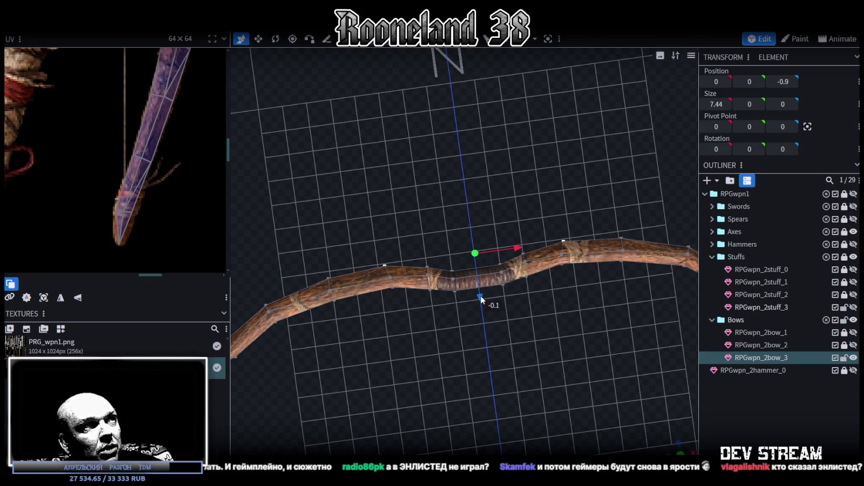
pyautogui.press('v')
pyautogui.moveTo(519, 249); pyautogui.dragTo(521, 247)
pyautogui.press('q')
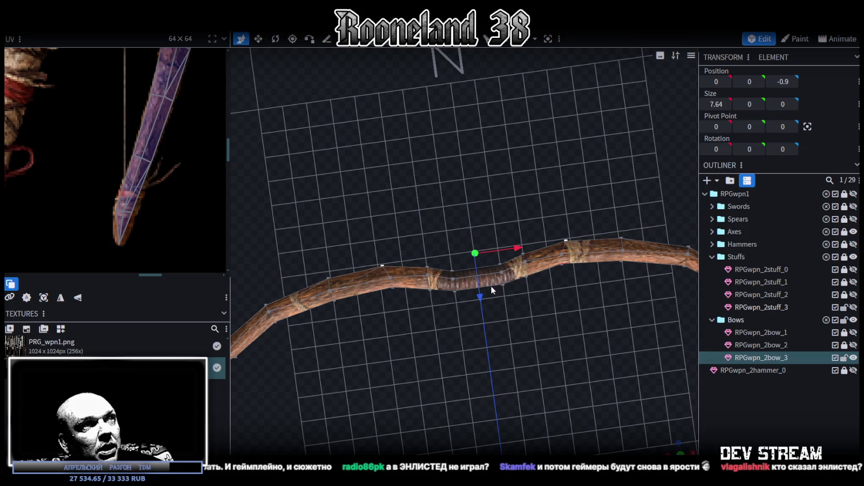
pyautogui.moveTo(480, 295); pyautogui.dragTo(479, 300)
# Step: Orbit to a flat side view and select the middle grip section
pyautogui.moveTo(525, 205)
pyautogui.mouseDown()
pyautogui.moveTo(385, 136)
pyautogui.moveTo(378, 111)
pyautogui.moveTo(459, 116)
pyautogui.mouseUp()
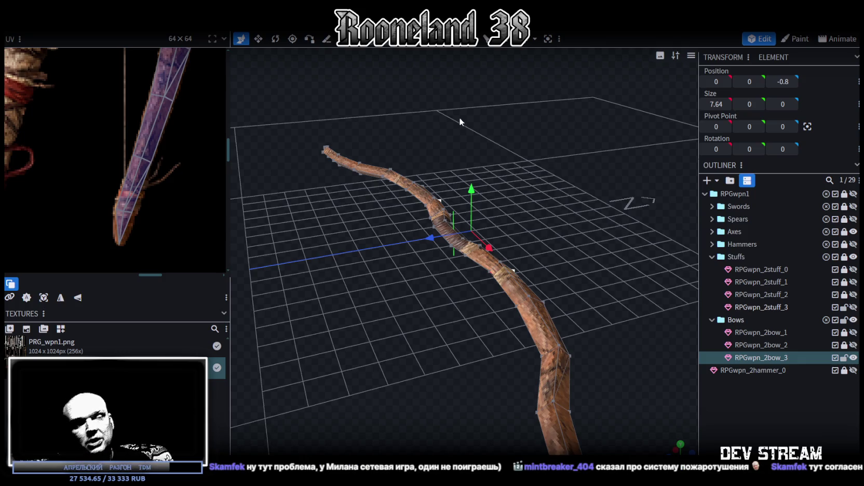
pyautogui.moveTo(442, 111)
pyautogui.mouseDown()
pyautogui.moveTo(511, 352)
pyautogui.moveTo(510, 281)
pyautogui.mouseUp()
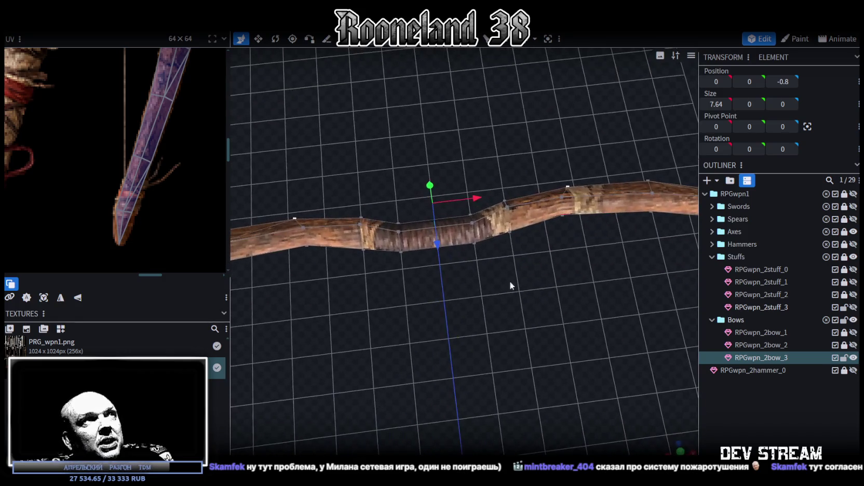
pyautogui.moveTo(463, 110); pyautogui.dragTo(446, 169)
pyautogui.click(445, 223)
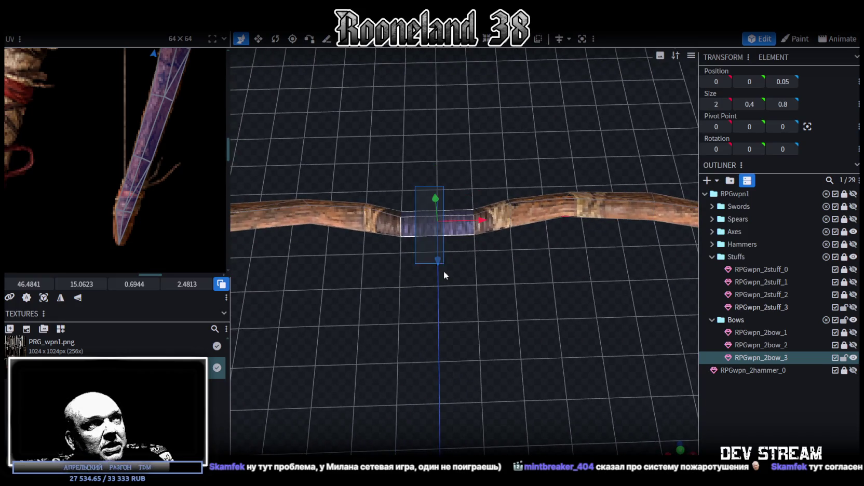
# Step: Select the limb segment right of the grip and centre its texture strip in the UV editor
pyautogui.moveTo(534, 306)
pyautogui.mouseDown()
pyautogui.moveTo(408, 277)
pyautogui.moveTo(400, 318)
pyautogui.moveTo(405, 297)
pyautogui.moveTo(447, 306)
pyautogui.moveTo(483, 340)
pyautogui.moveTo(524, 332)
pyautogui.mouseUp()
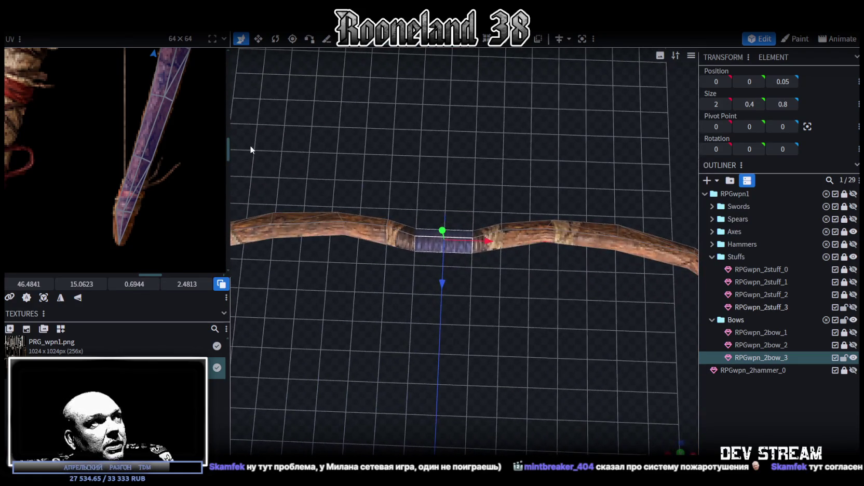
pyautogui.scroll(-2, 186, 141)
pyautogui.scroll(3, 186, 141)
pyautogui.moveTo(166, 139); pyautogui.dragTo(157, 160, button='middle')
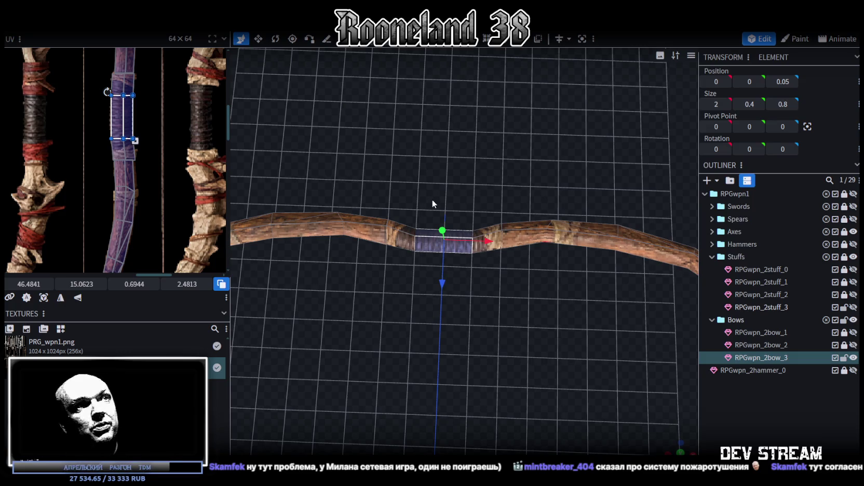
pyautogui.click(556, 238)
pyautogui.moveTo(545, 261)
pyautogui.mouseDown()
pyautogui.moveTo(520, 314)
pyautogui.moveTo(497, 294)
pyautogui.mouseUp()
pyautogui.moveTo(155, 149); pyautogui.dragTo(161, 180, button='middle')
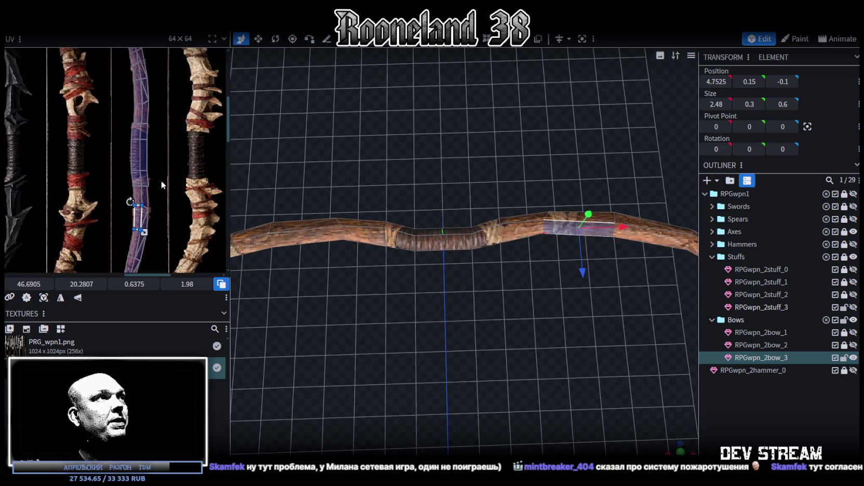
pyautogui.scroll(1, 160, 204)
pyautogui.scroll(2, 161, 208)
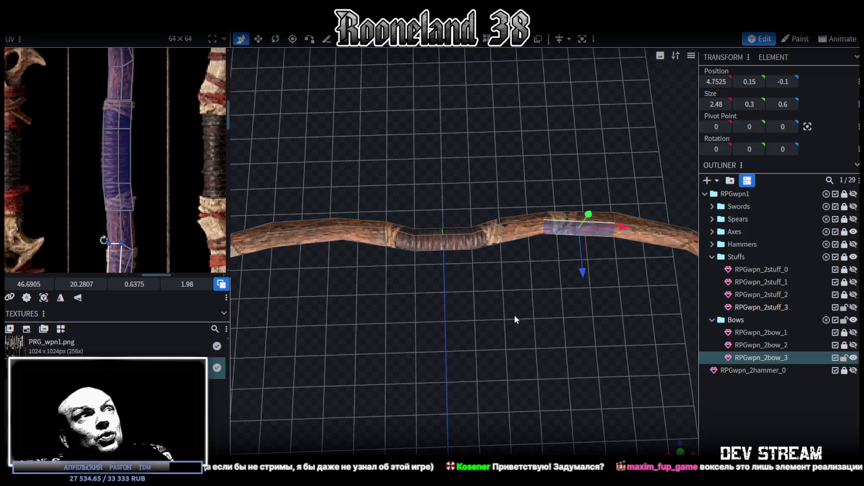
# Step: Stretch the UV face of the limb segment right of the grip further down the texture
pyautogui.moveTo(506, 308); pyautogui.dragTo(346, 236)
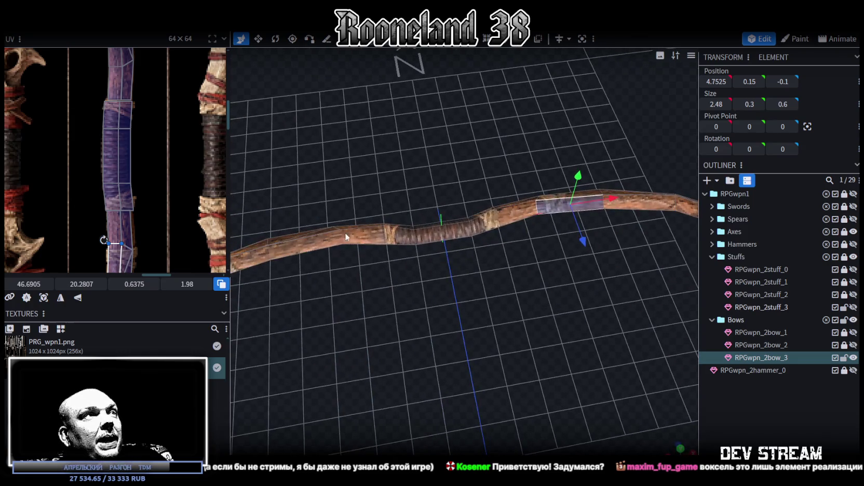
pyautogui.moveTo(589, 272)
pyautogui.mouseDown()
pyautogui.moveTo(555, 331)
pyautogui.moveTo(601, 340)
pyautogui.moveTo(471, 48)
pyautogui.mouseUp()
pyautogui.click(528, 257)
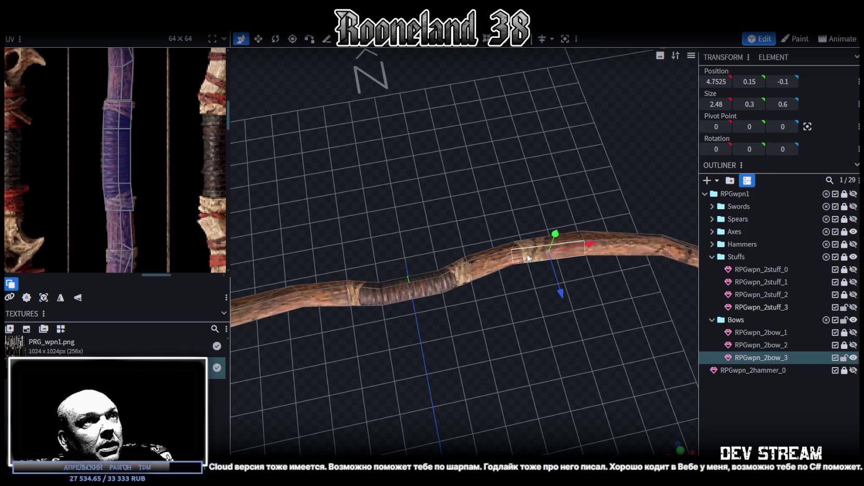
pyautogui.moveTo(528, 257); pyautogui.dragTo(565, 318)
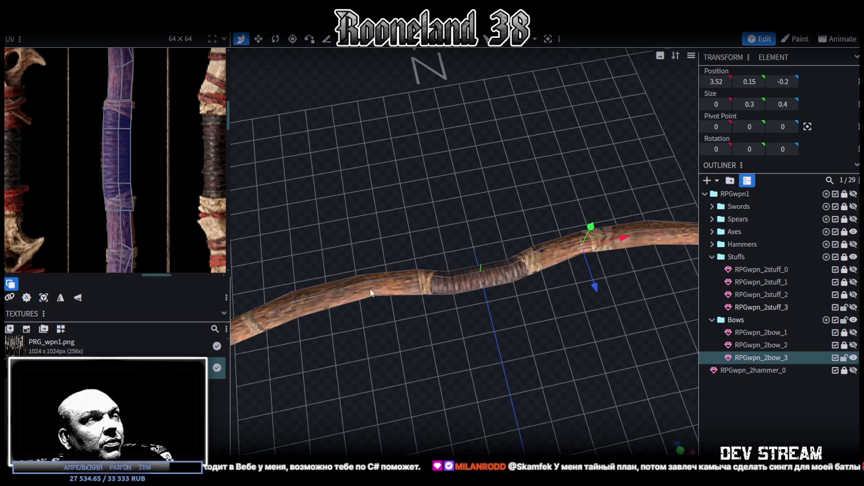
pyautogui.press('v')
pyautogui.moveTo(441, 317)
pyautogui.mouseDown()
pyautogui.moveTo(523, 292)
pyautogui.moveTo(529, 269)
pyautogui.mouseUp()
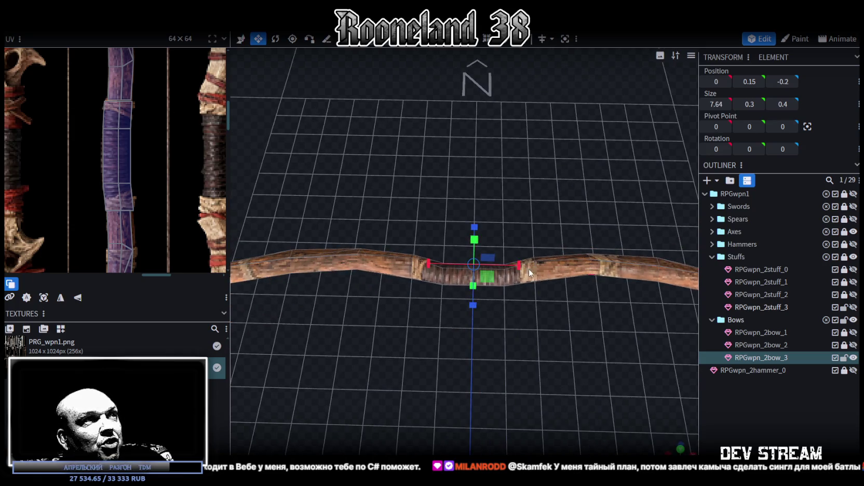
pyautogui.moveTo(411, 186); pyautogui.dragTo(431, 169)
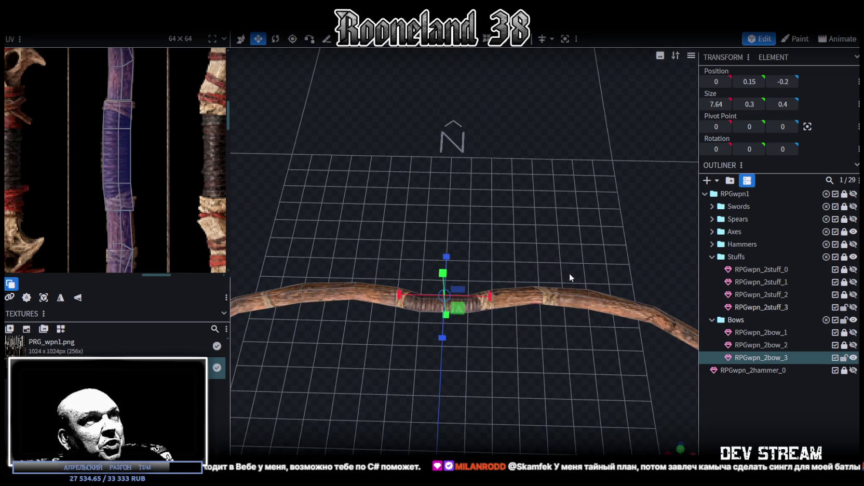
pyautogui.click(551, 301)
pyautogui.scroll(2, 88, 171)
pyautogui.scroll(2, 129, 187)
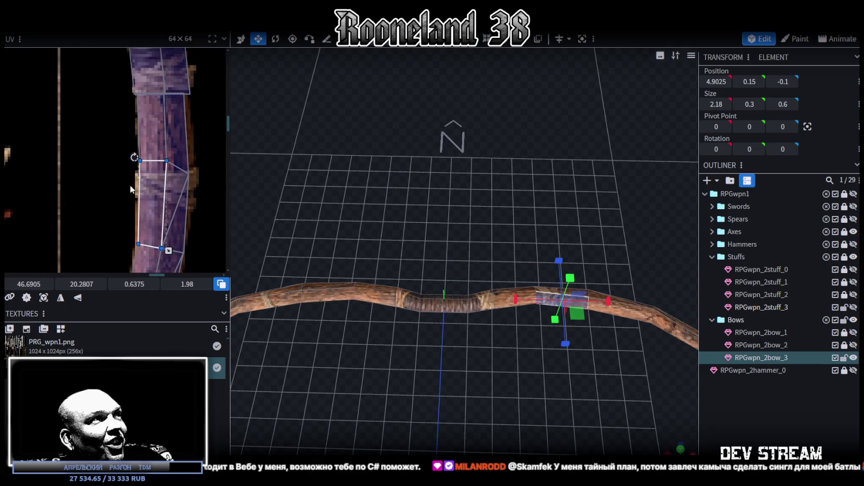
pyautogui.click(146, 185)
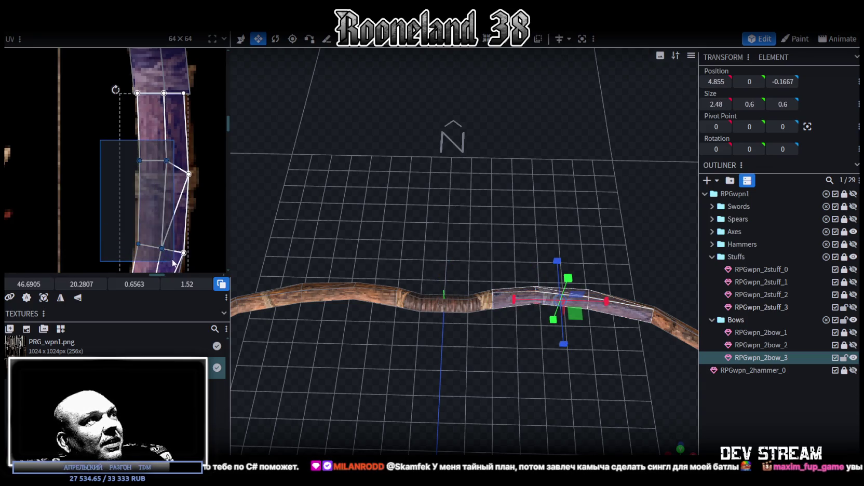
pyautogui.moveTo(165, 244); pyautogui.dragTo(165, 254)
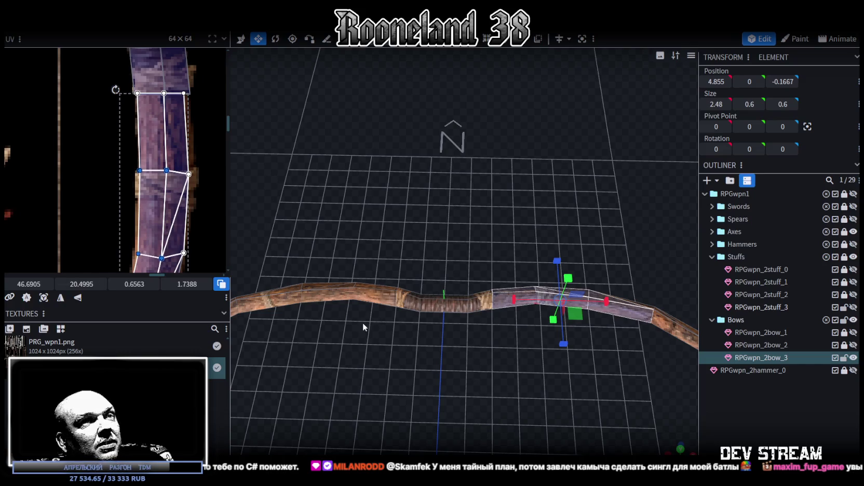
# Step: Adjust the UV of the short segments beside the grip, then switch to Chrome
pyautogui.moveTo(362, 322)
pyautogui.mouseDown()
pyautogui.moveTo(454, 380)
pyautogui.moveTo(453, 346)
pyautogui.mouseUp()
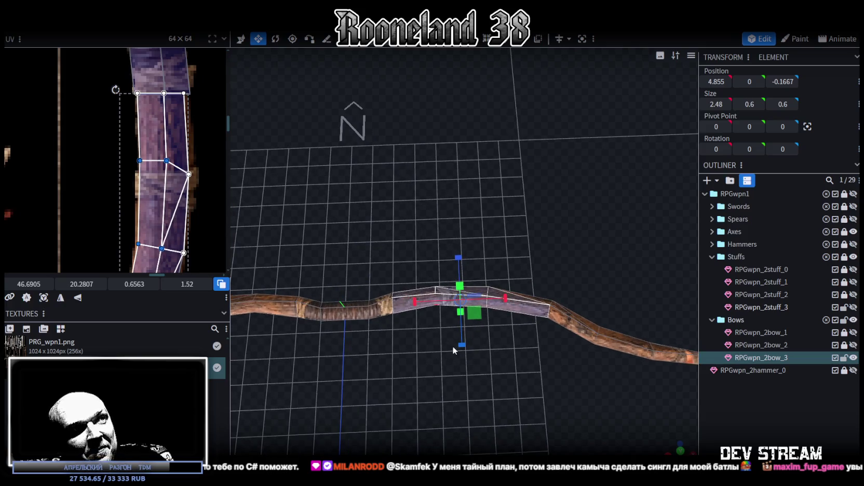
pyautogui.click(143, 158)
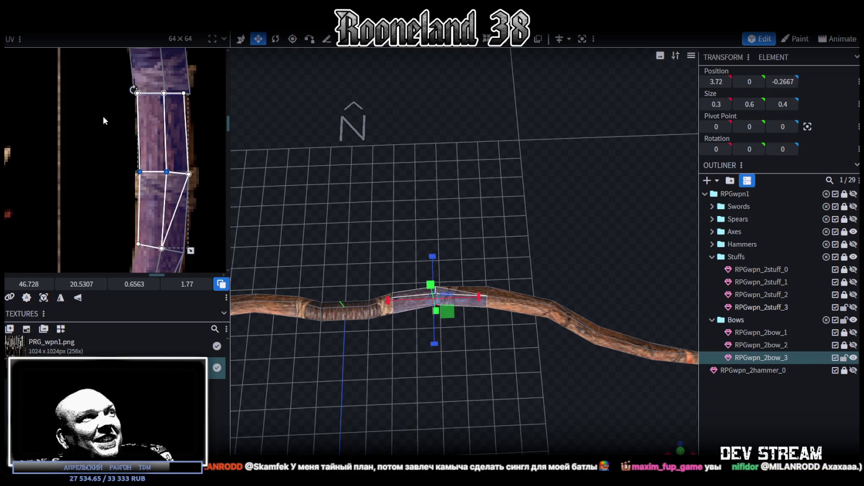
pyautogui.scroll(-3, 102, 116)
pyautogui.scroll(-3, 131, 146)
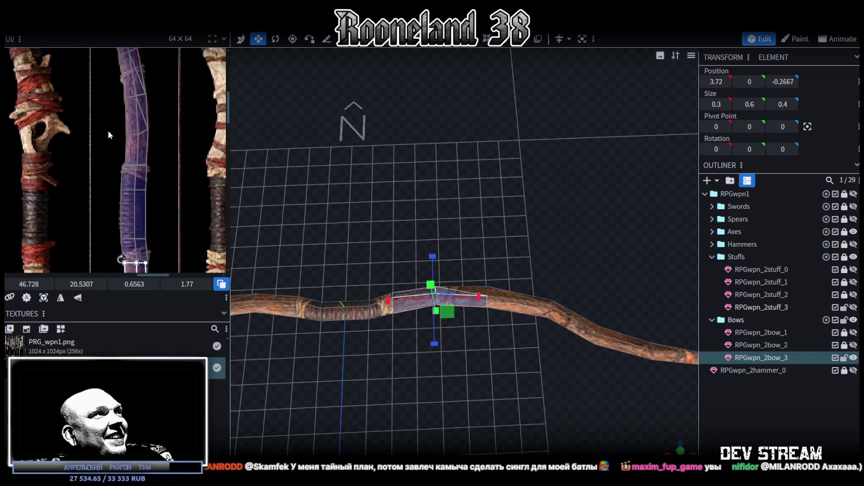
pyautogui.scroll(2, 130, 141)
pyautogui.click(134, 141)
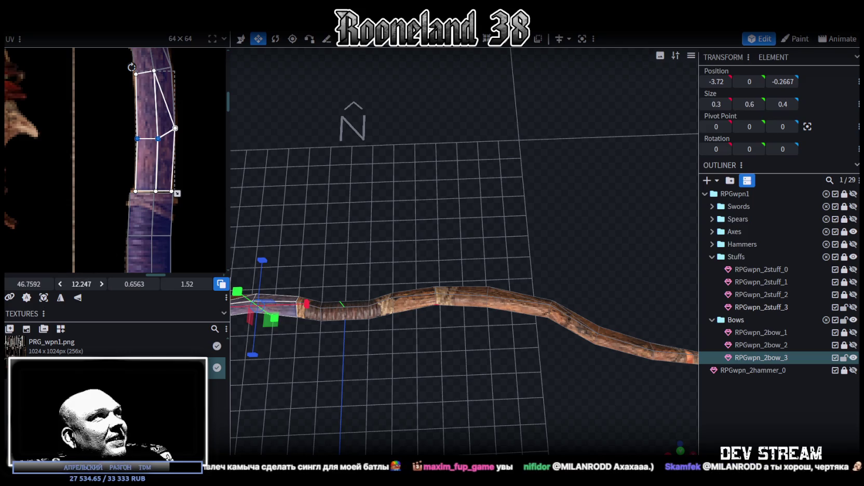
pyautogui.hotkey('ctrl', 'z')
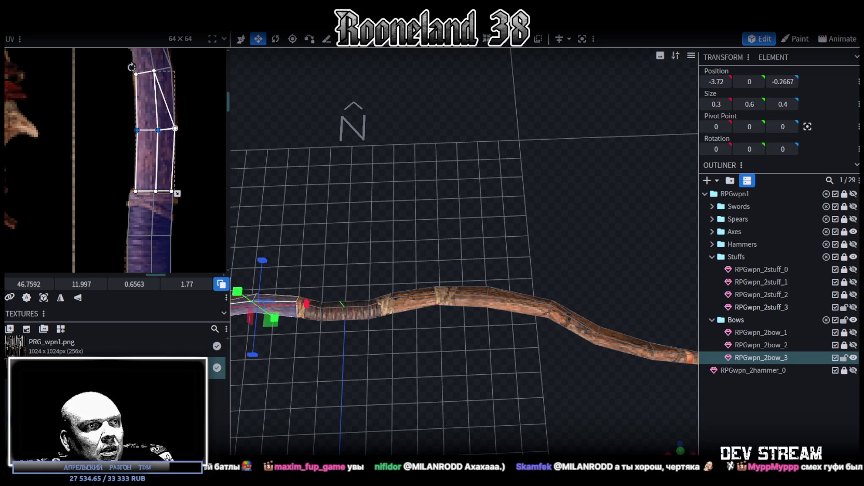
pyautogui.hotkey('alt', 'Tab')
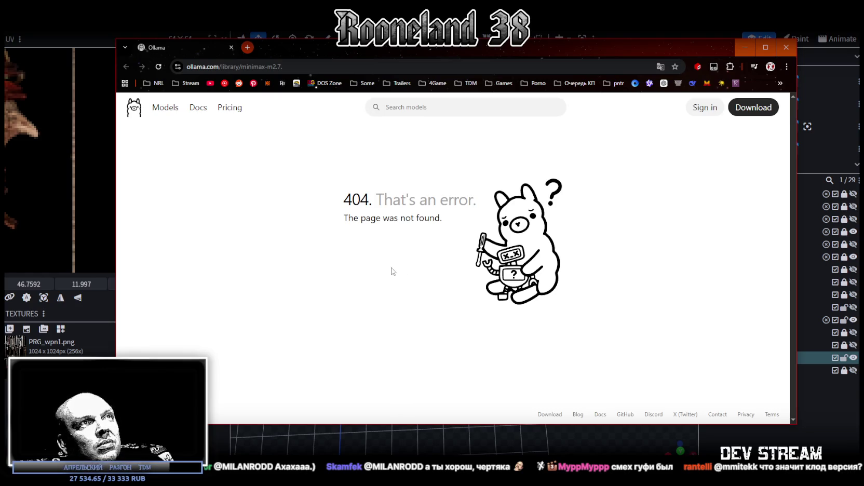
# Step: Minimise the Chrome window to bring back the Blockbench bow model
pyautogui.press('super+Down')
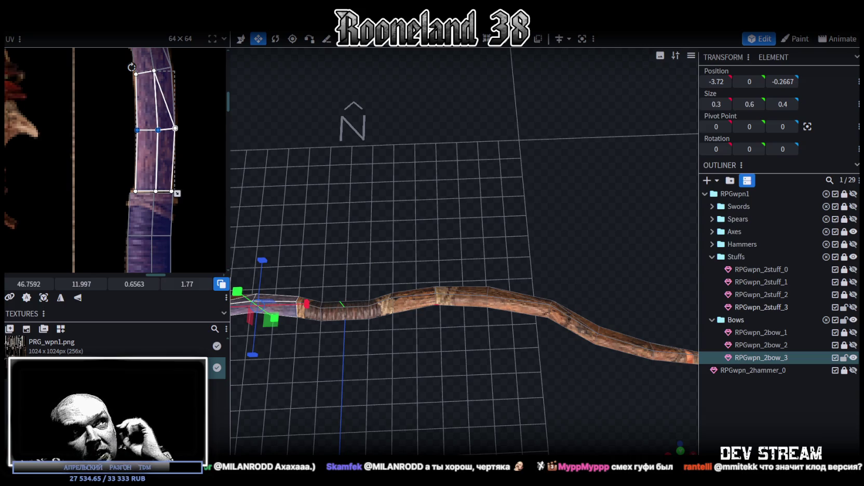
# Step: Select the long central bow element and save the model as RPGweapon.bbmodel
pyautogui.click(485, 306)
pyautogui.moveTo(485, 307)
pyautogui.mouseDown()
pyautogui.moveTo(529, 334)
pyautogui.moveTo(489, 310)
pyautogui.mouseUp()
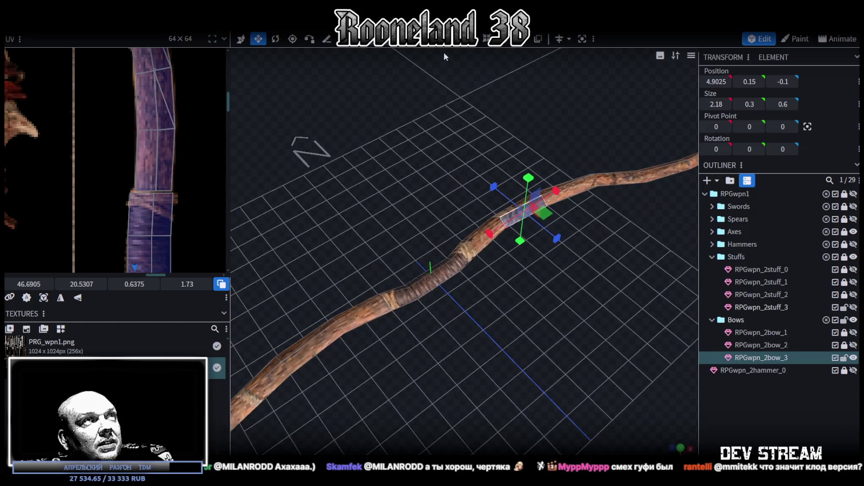
pyautogui.moveTo(356, 316)
pyautogui.mouseDown()
pyautogui.moveTo(554, 271)
pyautogui.moveTo(595, 341)
pyautogui.moveTo(387, 304)
pyautogui.mouseUp()
pyautogui.click(299, 286)
pyautogui.moveTo(299, 287)
pyautogui.mouseDown()
pyautogui.moveTo(530, 366)
pyautogui.moveTo(570, 348)
pyautogui.moveTo(619, 375)
pyautogui.moveTo(643, 372)
pyautogui.mouseUp()
pyautogui.hotkey('ctrl', 's')
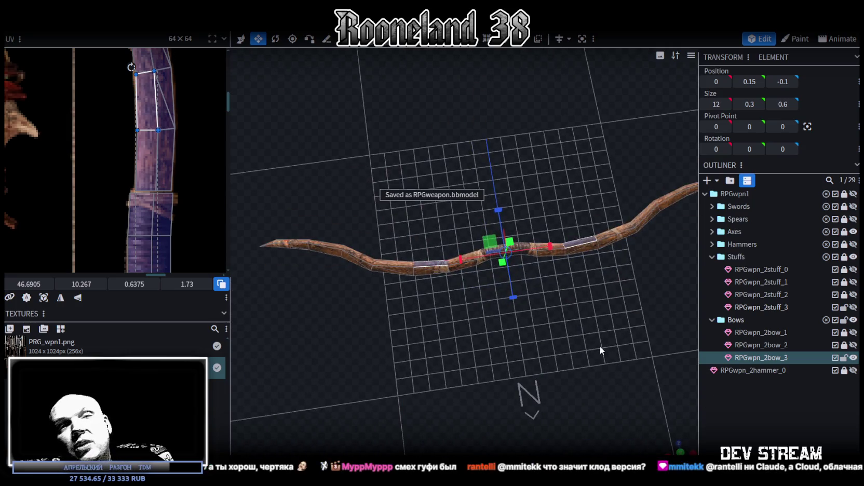
# Step: Save the model again and deselect RPGwpn_2bow_3 in the Outliner
pyautogui.moveTo(599, 346)
pyautogui.mouseDown()
pyautogui.moveTo(573, 325)
pyautogui.moveTo(660, 318)
pyautogui.mouseUp()
pyautogui.hotkey('ctrl', 's')
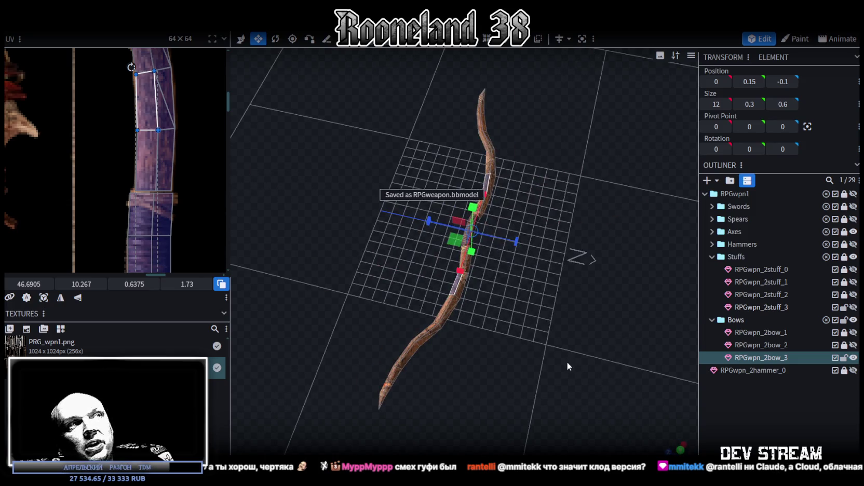
pyautogui.moveTo(567, 362); pyautogui.dragTo(364, 291)
pyautogui.scroll(-3, 211, 247)
pyautogui.scroll(-2, 150, 187)
pyautogui.scroll(-2, 170, 226)
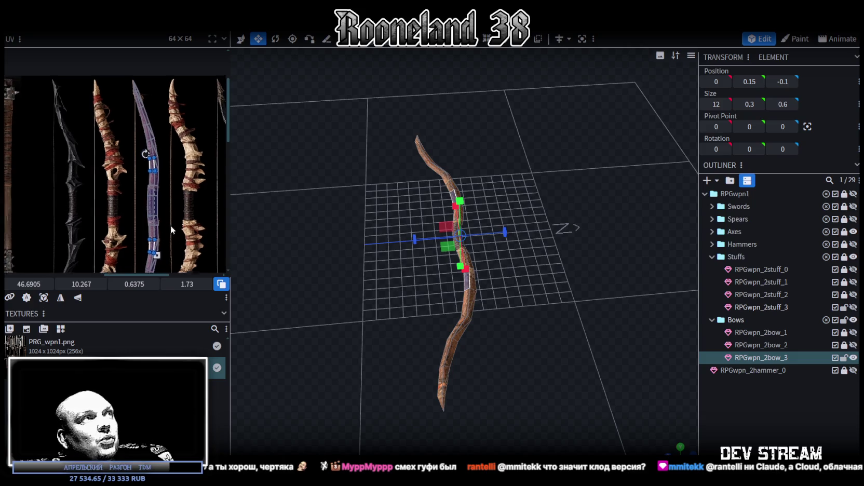
pyautogui.click(845, 358)
# Step: Hide RPGwpn_2bow_3, show RPGwpn_2bow_2, and duplicate it into the Bows group
pyautogui.click(853, 358)
pyautogui.click(853, 345)
pyautogui.click(844, 345)
pyautogui.click(785, 346)
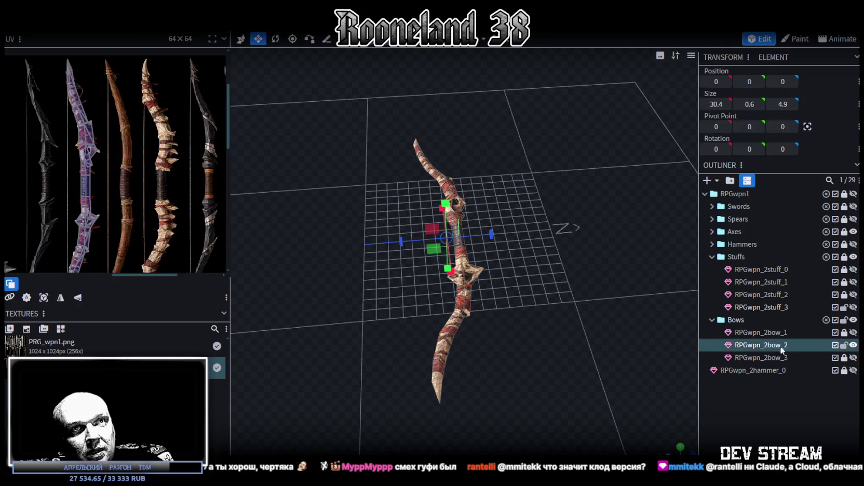
pyautogui.hotkey('ctrl', 'd')
pyautogui.moveTo(787, 346); pyautogui.dragTo(784, 373)
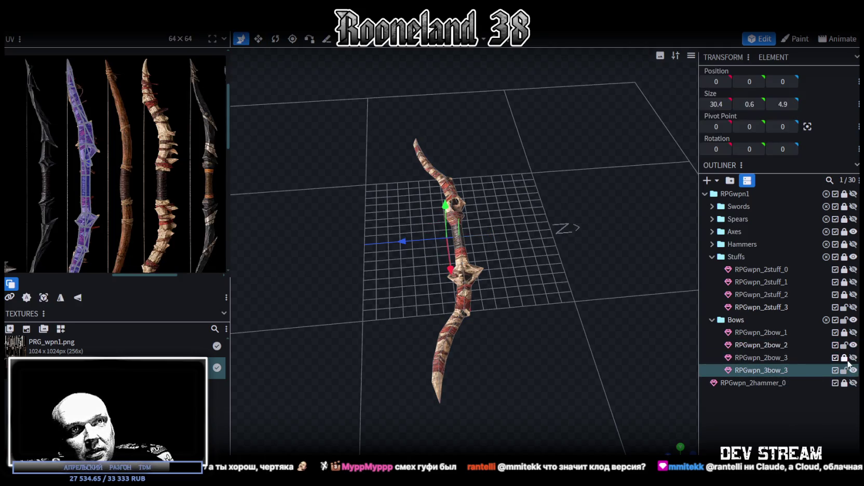
# Step: Rename the duplicated bow to RPGwpn_2bow_4
pyautogui.doubleClick(770, 370)
pyautogui.click(765, 370)
pyautogui.write('2')
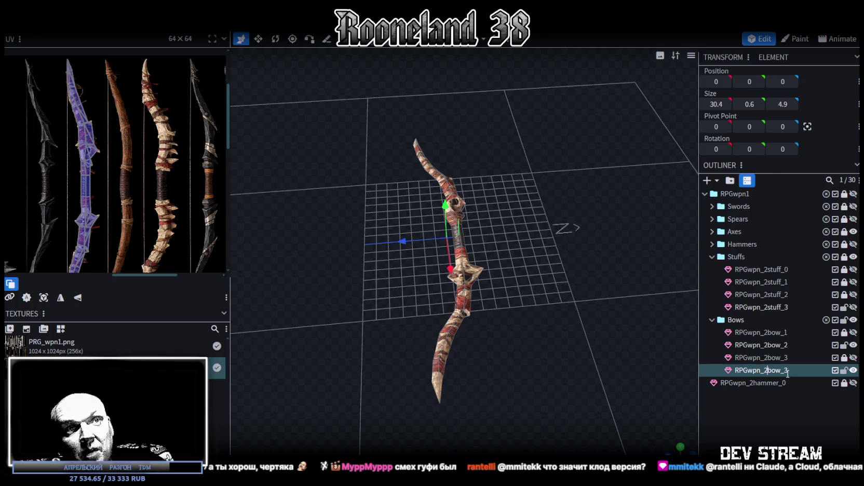
pyautogui.press('BackSpace')
pyautogui.write('4')
pyautogui.press('Return')
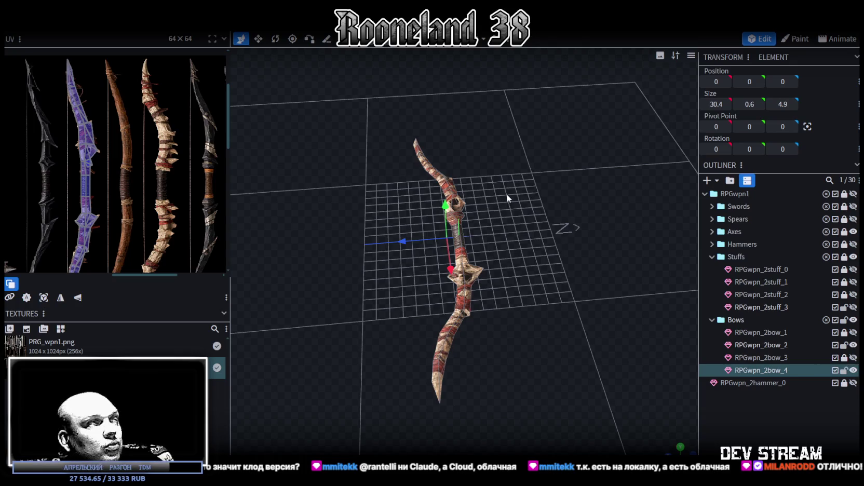
# Step: Move the bow's UV layout onto the spiked bone bow on the texture sheet
pyautogui.moveTo(570, 231)
pyautogui.mouseDown()
pyautogui.moveTo(530, 238)
pyautogui.moveTo(558, 257)
pyautogui.mouseUp()
pyautogui.scroll(3, 542, 241)
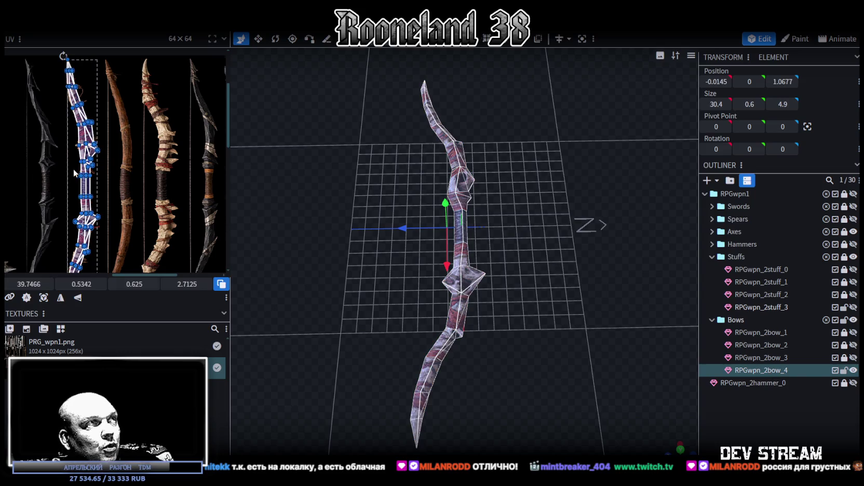
pyautogui.scroll(-2, 134, 201)
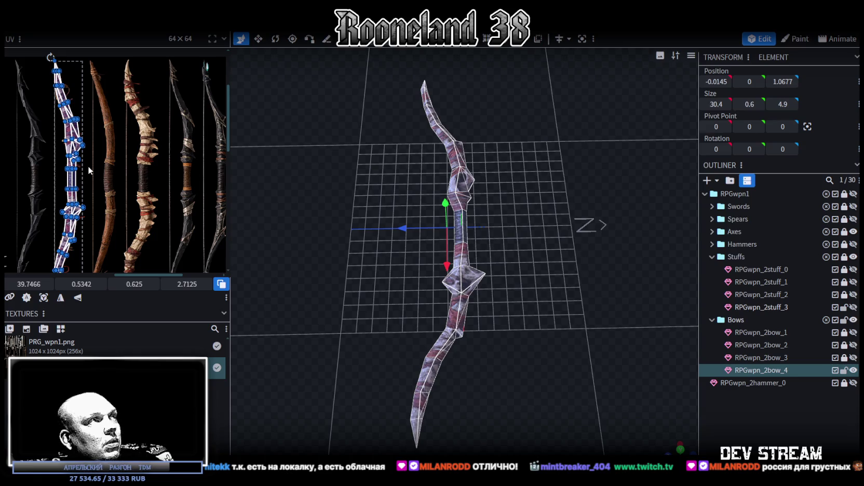
pyautogui.moveTo(21, 284)
pyautogui.mouseDown()
pyautogui.moveTo(63, 284)
pyautogui.moveTo(23, 283)
pyautogui.mouseUp()
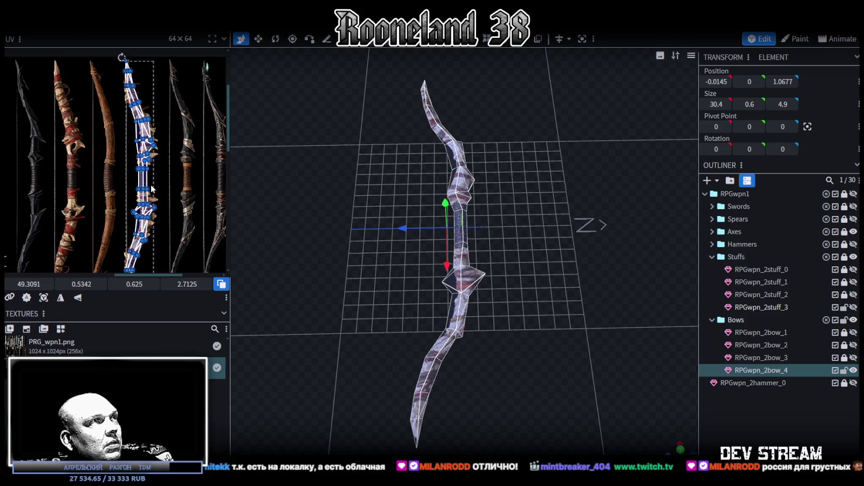
pyautogui.scroll(5, 152, 189)
pyautogui.scroll(2, 135, 173)
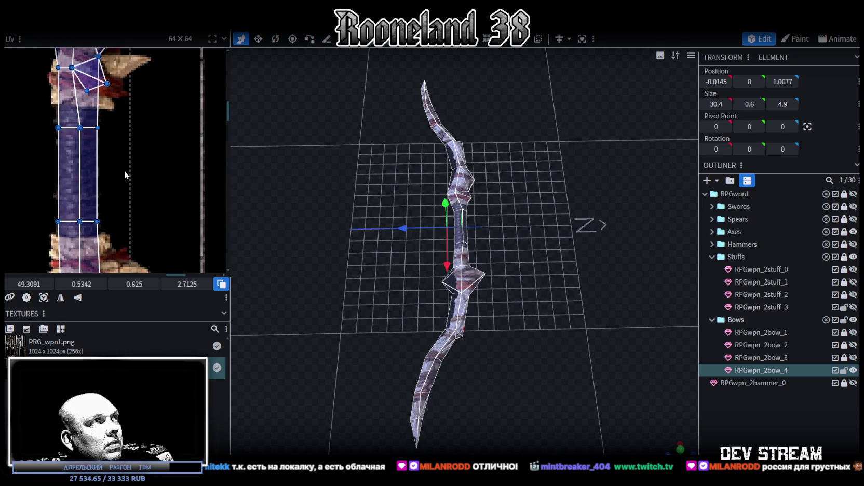
pyautogui.scroll(-2, 109, 173)
# Step: Tighten the UV edges of the two grip faces, then close the browser's Twitch clip
pyautogui.click(89, 156)
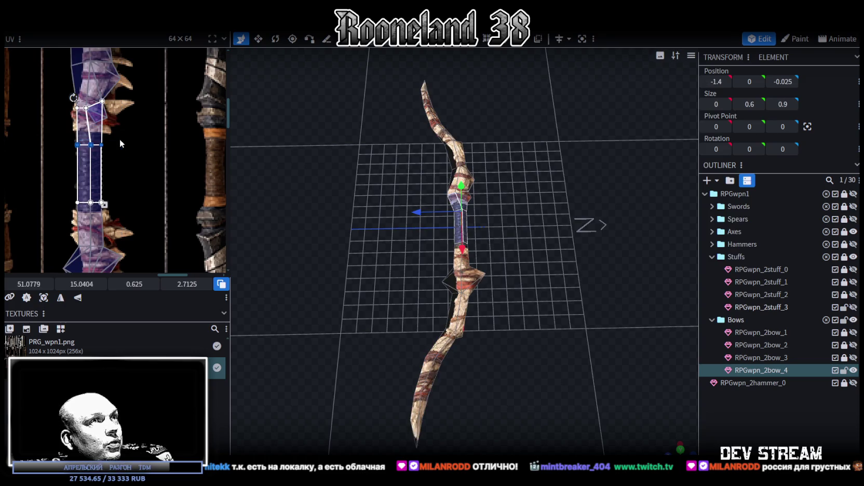
pyautogui.moveTo(30, 284)
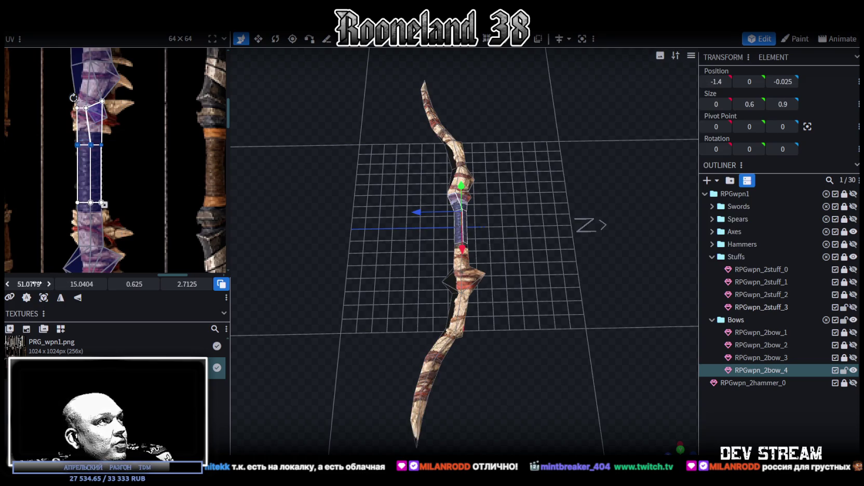
pyautogui.moveTo(80, 284); pyautogui.dragTo(70, 284)
pyautogui.click(108, 197)
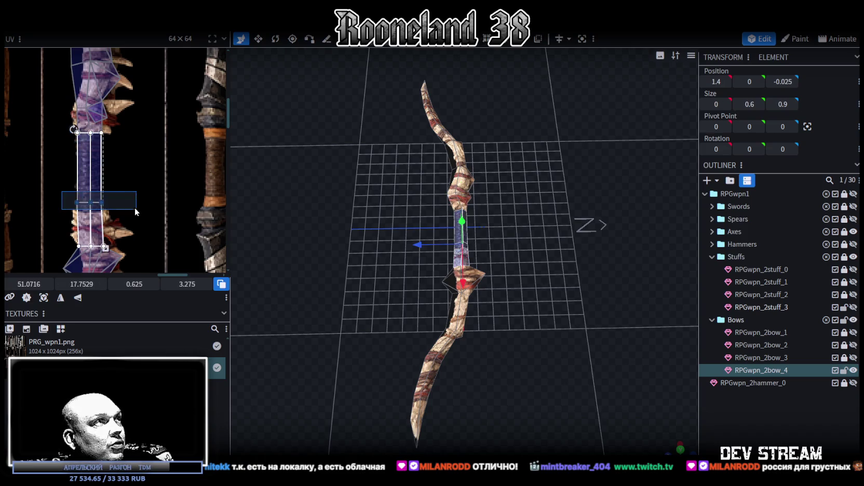
pyautogui.moveTo(80, 284); pyautogui.dragTo(78, 284)
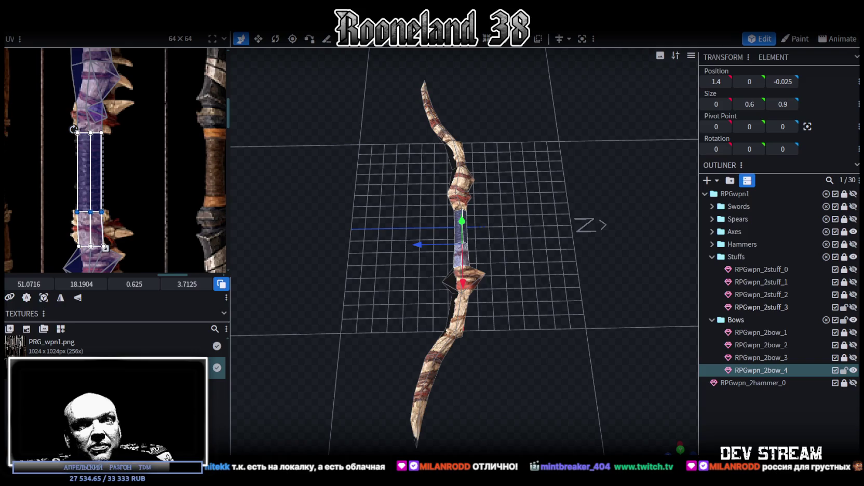
pyautogui.hotkey('alt', 'Tab')
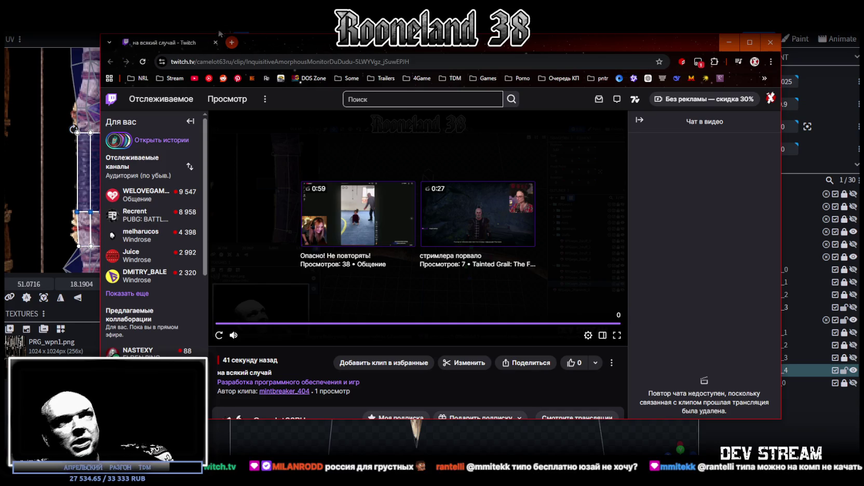
pyautogui.click(216, 43)
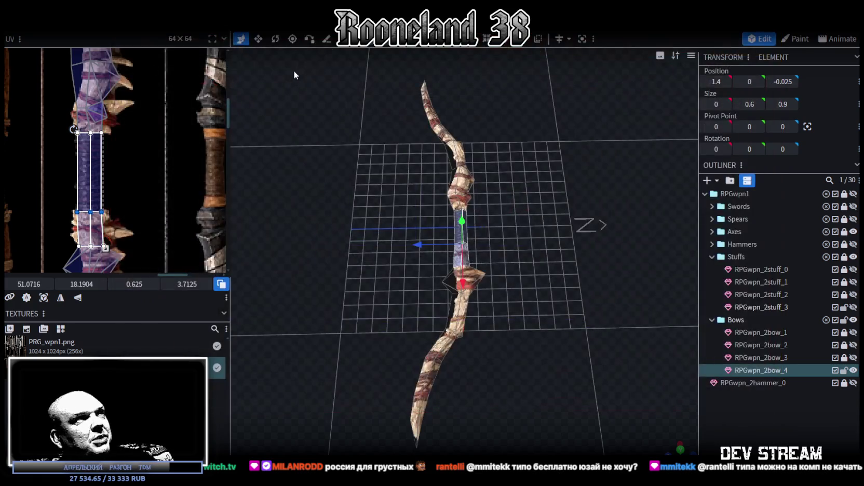
# Step: Select the bow's grip faces and zoom in on the bow from a diagonal angle
pyautogui.moveTo(392, 267)
pyautogui.mouseDown()
pyautogui.moveTo(506, 264)
pyautogui.moveTo(693, 351)
pyautogui.moveTo(446, 326)
pyautogui.moveTo(423, 258)
pyautogui.mouseUp()
pyautogui.hotkey('ctrl', 'z')
pyautogui.moveTo(435, 286); pyautogui.dragTo(479, 266)
pyautogui.press('v')
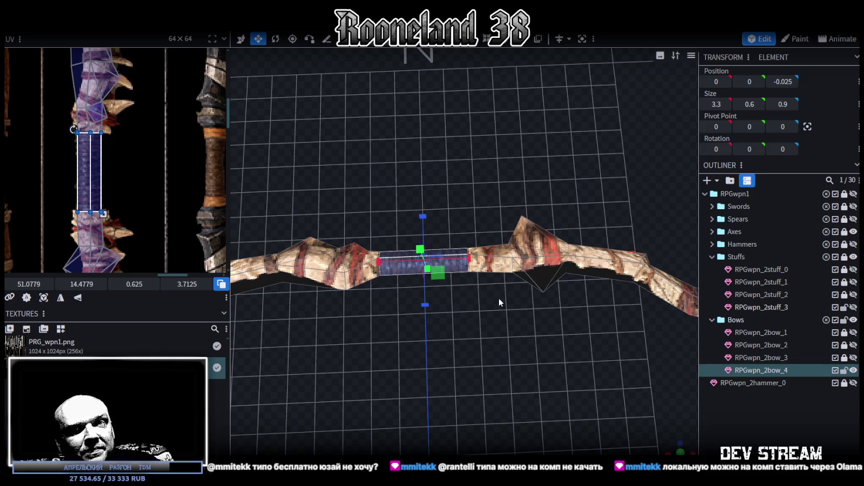
pyautogui.moveTo(496, 309)
pyautogui.mouseDown()
pyautogui.moveTo(533, 321)
pyautogui.moveTo(503, 327)
pyautogui.moveTo(503, 314)
pyautogui.moveTo(512, 327)
pyautogui.moveTo(462, 350)
pyautogui.moveTo(218, 266)
pyautogui.mouseUp()
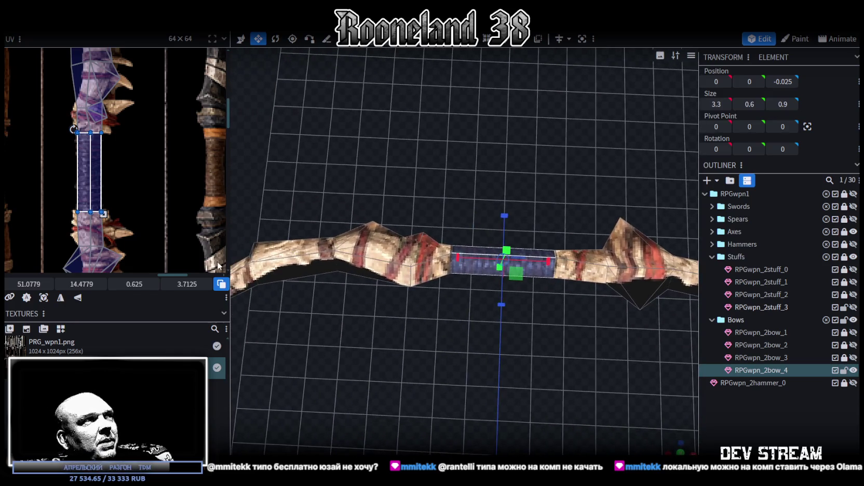
pyautogui.scroll(2, 121, 205)
pyautogui.scroll(2, 128, 211)
pyautogui.scroll(2, 135, 216)
pyautogui.scroll(2, 143, 215)
pyautogui.scroll(2, 139, 205)
pyautogui.scroll(2, 99, 203)
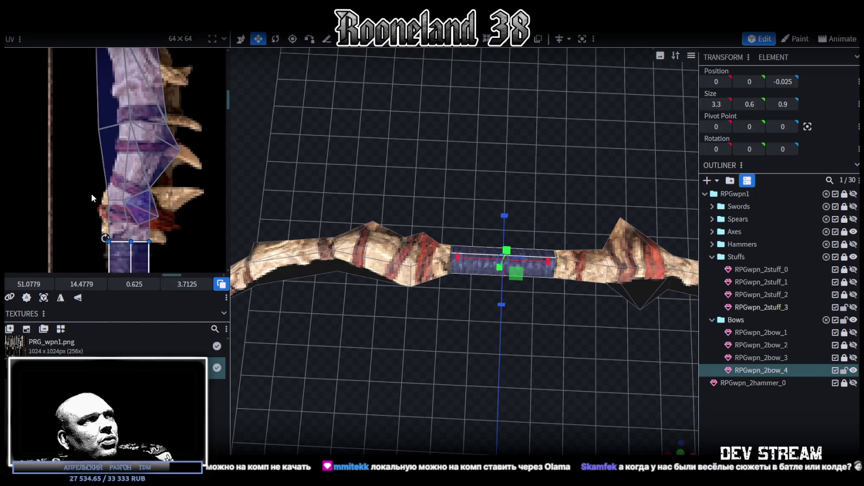
# Step: Fit the upper limb's triangular face UV points onto the limb texture
pyautogui.moveTo(458, 270)
pyautogui.mouseDown()
pyautogui.moveTo(426, 346)
pyautogui.moveTo(366, 344)
pyautogui.moveTo(491, 279)
pyautogui.moveTo(467, 291)
pyautogui.mouseUp()
pyautogui.scroll(-2, 135, 194)
pyautogui.scroll(-2, 135, 194)
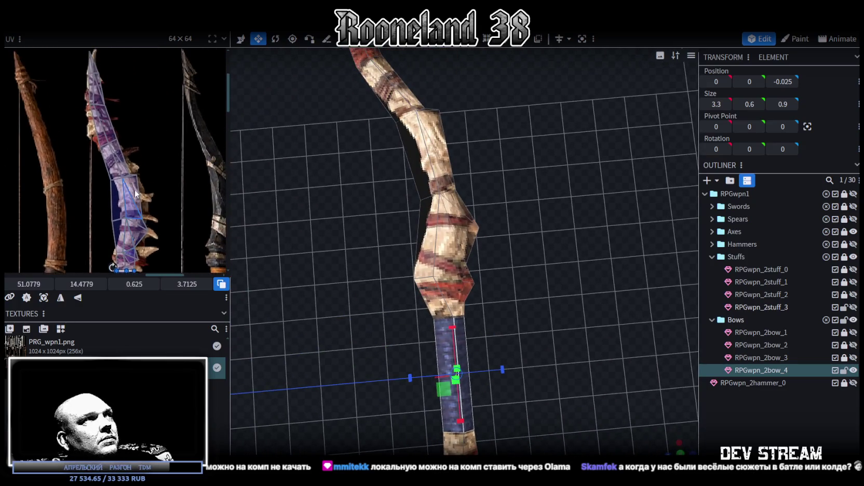
pyautogui.scroll(2, 124, 111)
pyautogui.scroll(2, 142, 171)
pyautogui.scroll(2, 99, 114)
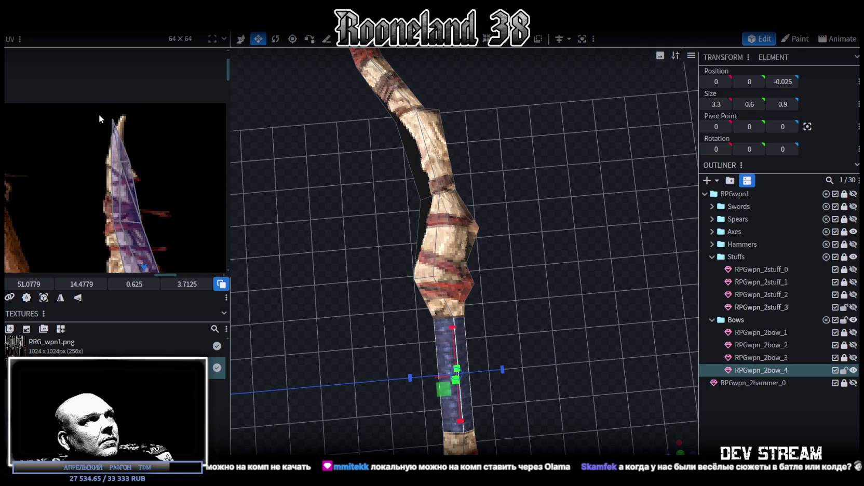
pyautogui.click(99, 117)
pyautogui.moveTo(26, 283); pyautogui.dragTo(34, 283)
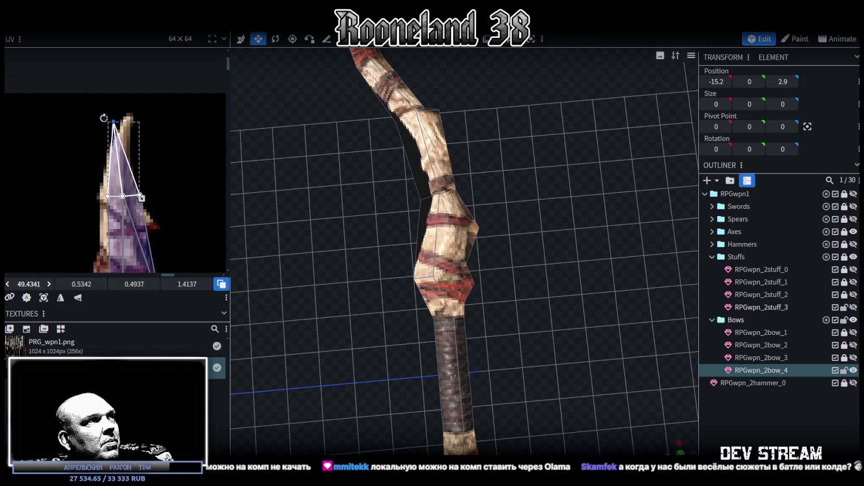
pyautogui.moveTo(68, 169); pyautogui.dragTo(201, 214)
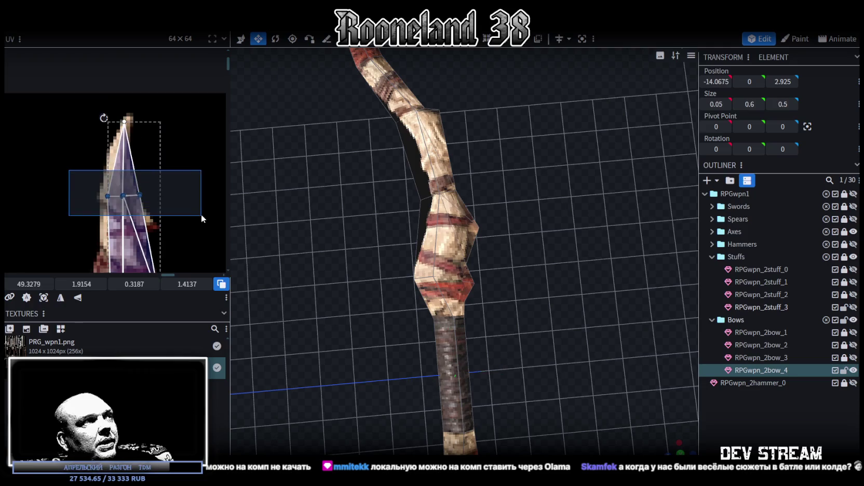
pyautogui.moveTo(29, 284); pyautogui.dragTo(22, 283)
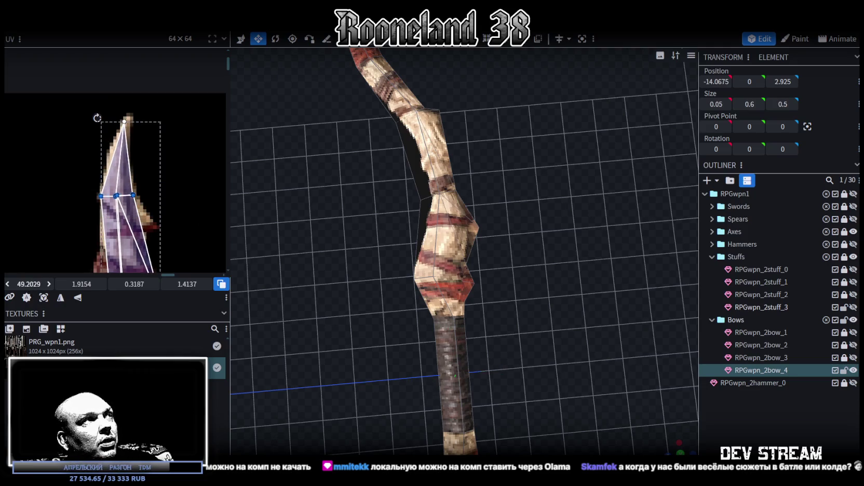
pyautogui.scroll(3, 150, 221)
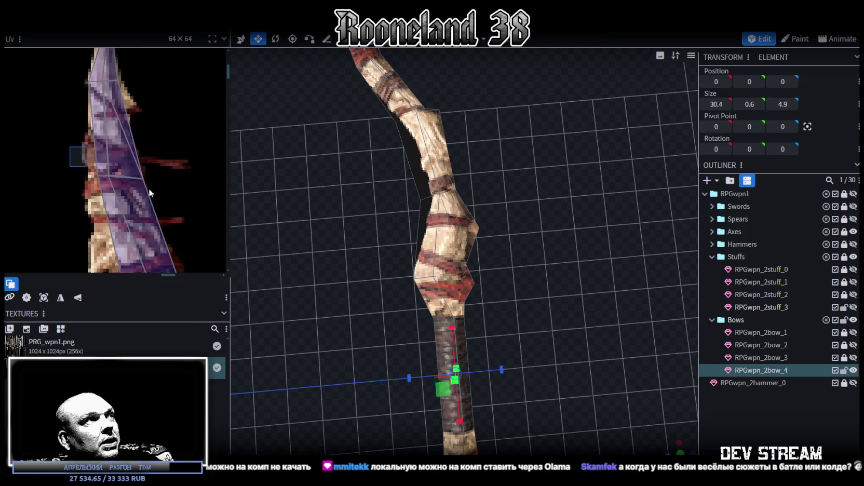
pyautogui.moveTo(28, 284); pyautogui.dragTo(23, 283)
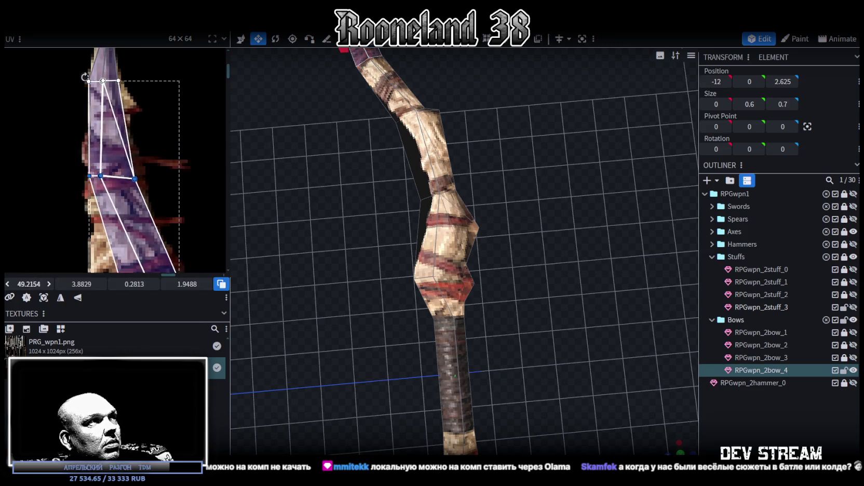
# Step: Shift the limb-top UV points left so they follow the limb texture
pyautogui.scroll(-2, 136, 211)
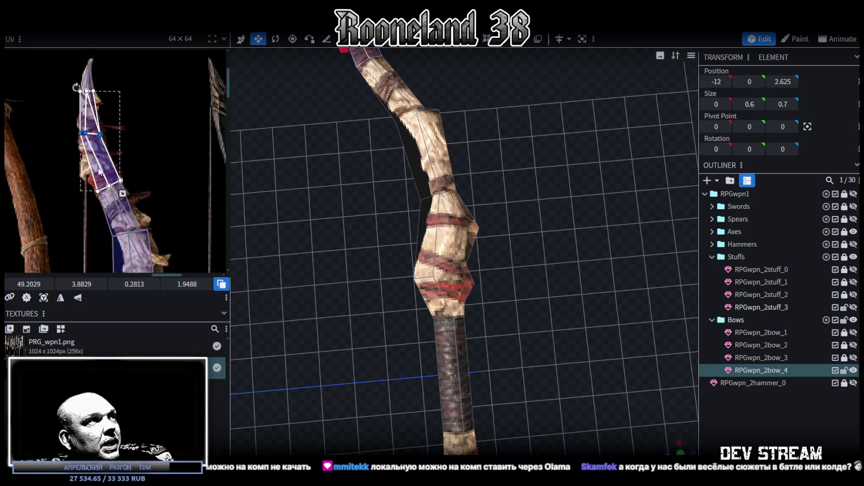
pyautogui.scroll(2, 104, 218)
pyautogui.moveTo(84, 228); pyautogui.dragTo(194, 155)
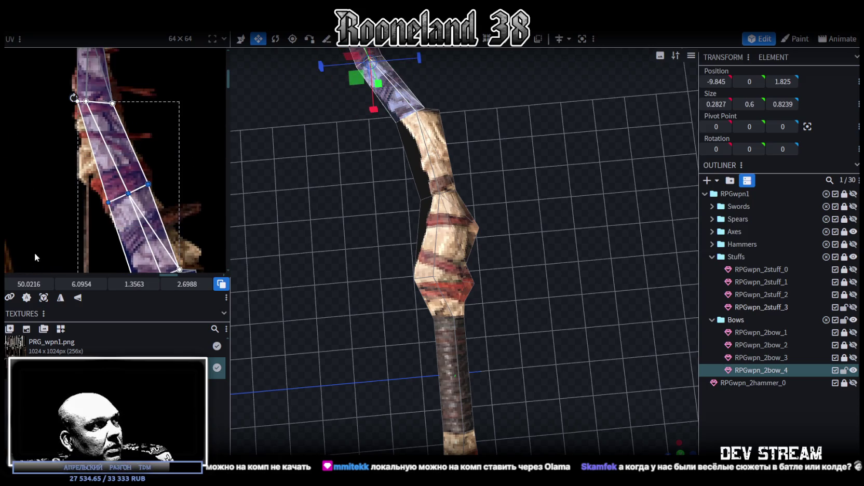
pyautogui.moveTo(27, 283); pyautogui.dragTo(24, 284)
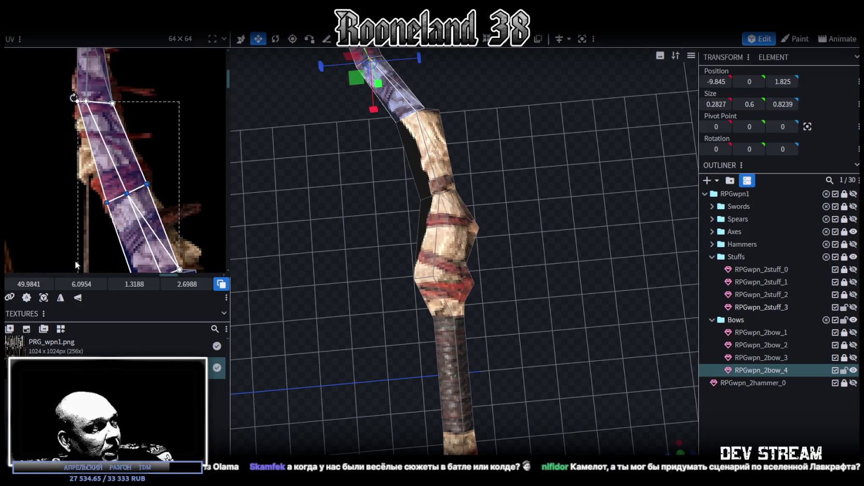
pyautogui.scroll(-2, 129, 161)
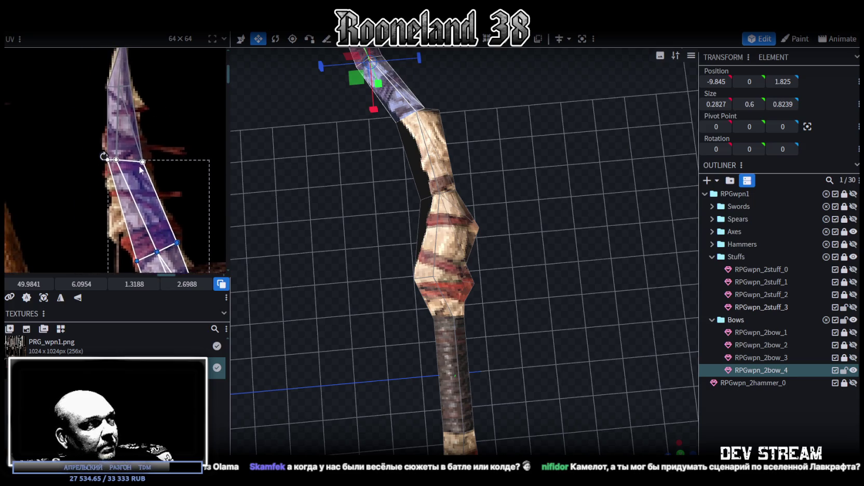
pyautogui.scroll(3, 93, 147)
pyautogui.click(104, 158)
pyautogui.moveTo(106, 162); pyautogui.dragTo(103, 159)
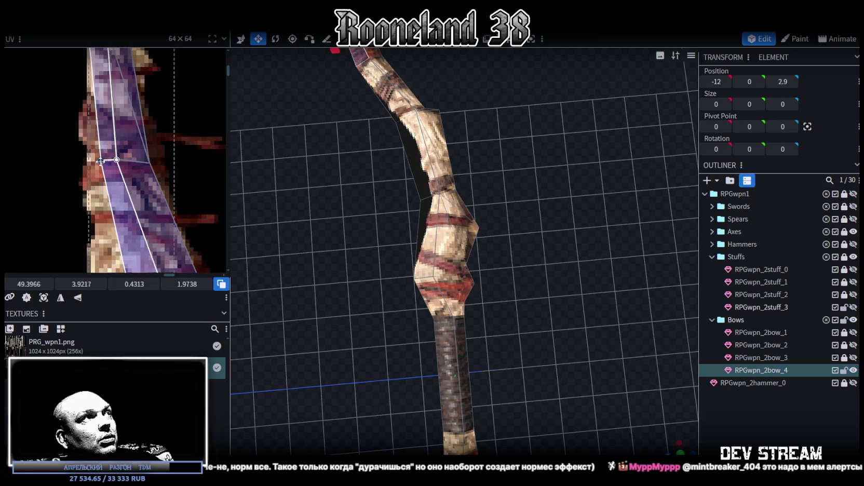
pyautogui.moveTo(103, 159); pyautogui.dragTo(88, 159)
# Step: Select the face near the bow tip, then box-select all right-limb faces
pyautogui.click(149, 165)
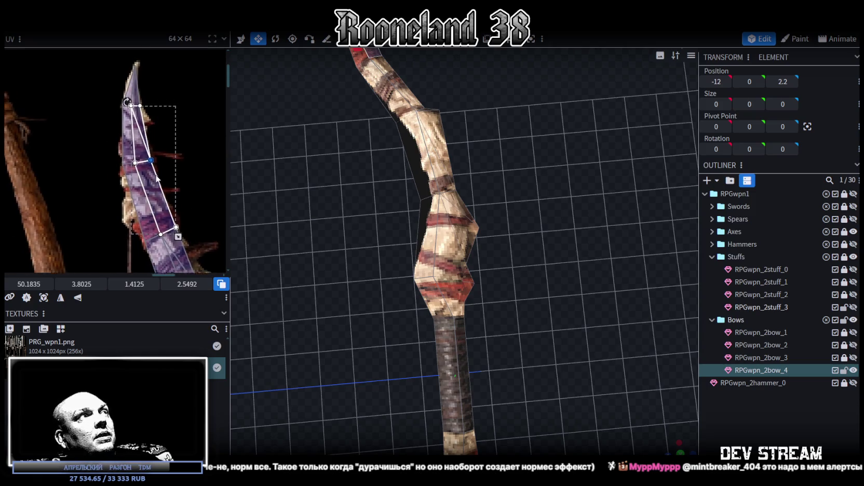
pyautogui.scroll(-5, 394, 208)
pyautogui.moveTo(357, 309)
pyautogui.mouseDown()
pyautogui.moveTo(503, 325)
pyautogui.moveTo(557, 279)
pyautogui.moveTo(551, 297)
pyautogui.moveTo(594, 322)
pyautogui.moveTo(571, 254)
pyautogui.moveTo(441, 305)
pyautogui.moveTo(422, 278)
pyautogui.moveTo(433, 333)
pyautogui.mouseUp()
pyautogui.moveTo(645, 274)
pyautogui.mouseDown()
pyautogui.moveTo(498, 164)
pyautogui.moveTo(463, 150)
pyautogui.mouseUp()
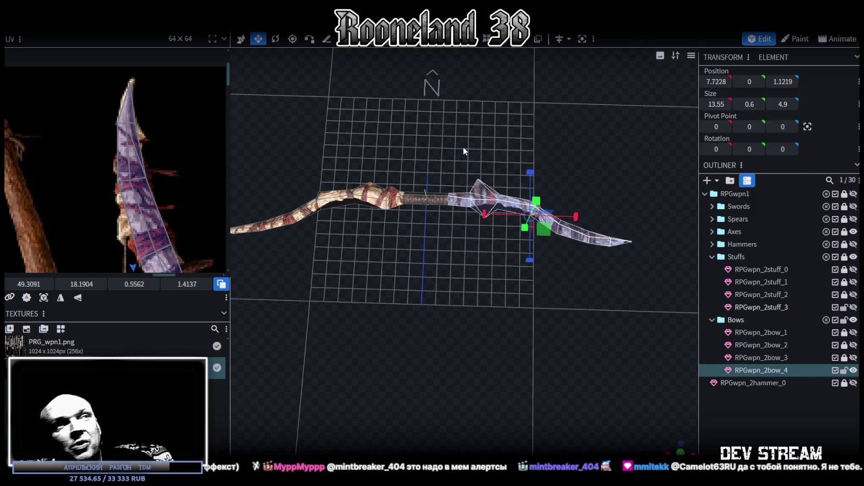
# Step: Delete the right limb's faces and reframe the remaining bow
pyautogui.press('Delete')
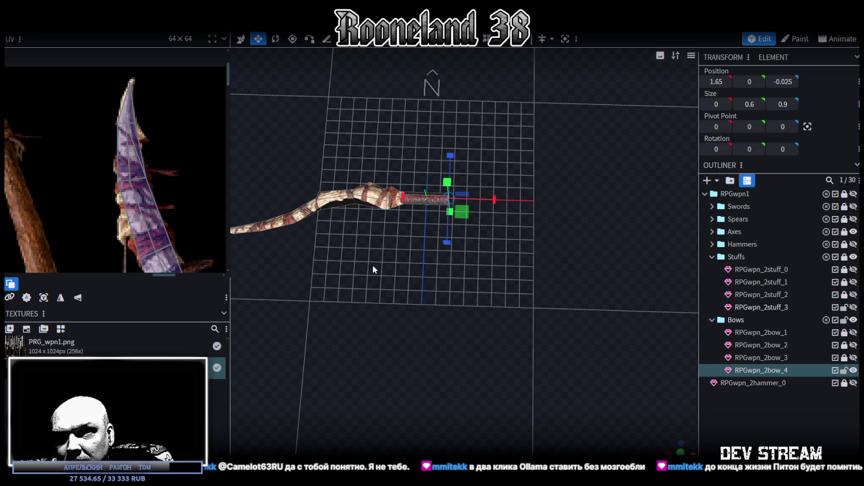
pyautogui.moveTo(366, 250); pyautogui.dragTo(440, 283, button='right')
pyautogui.scroll(-3, 132, 198)
pyautogui.scroll(4, 120, 167)
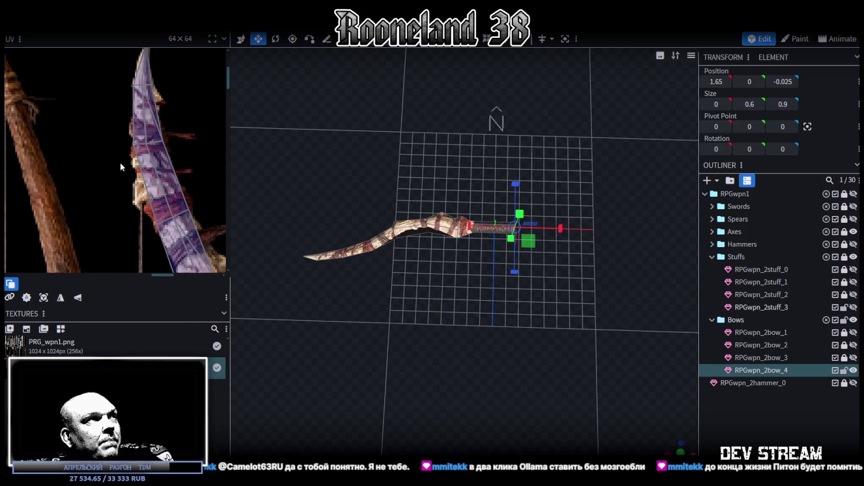
# Step: Move the UV points of the left limb's tip face down along the limb texture
pyautogui.click(118, 143)
pyautogui.moveTo(131, 143); pyautogui.dragTo(133, 153)
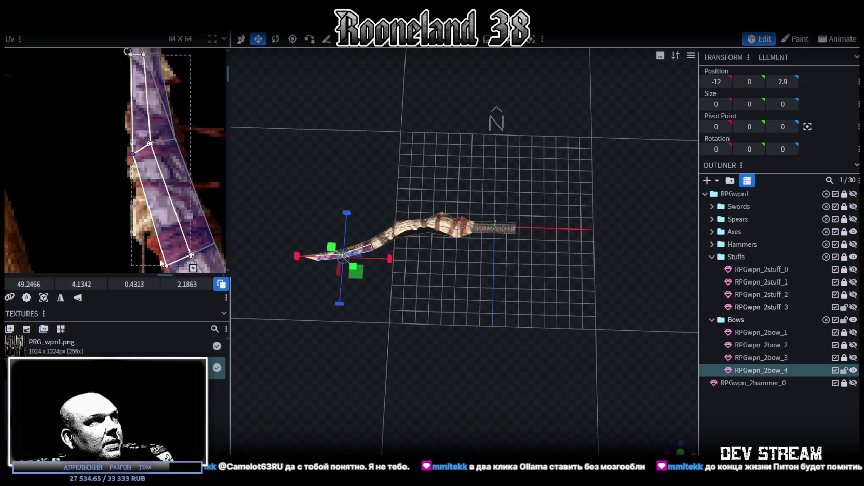
pyautogui.moveTo(133, 154)
pyautogui.mouseDown()
pyautogui.moveTo(138, 217)
pyautogui.moveTo(129, 186)
pyautogui.mouseUp()
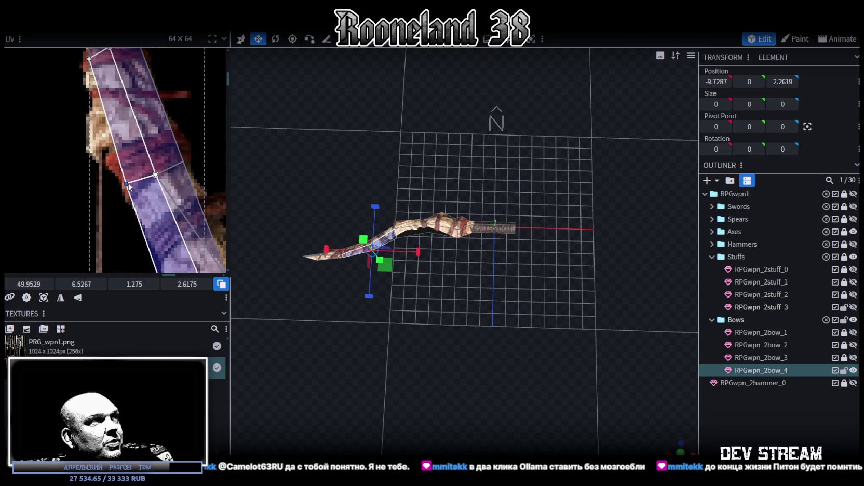
pyautogui.moveTo(129, 186); pyautogui.dragTo(132, 198)
pyautogui.scroll(2, 397, 257)
pyautogui.scroll(3, 468, 283)
pyautogui.scroll(3, 413, 317)
pyautogui.scroll(2, 467, 302)
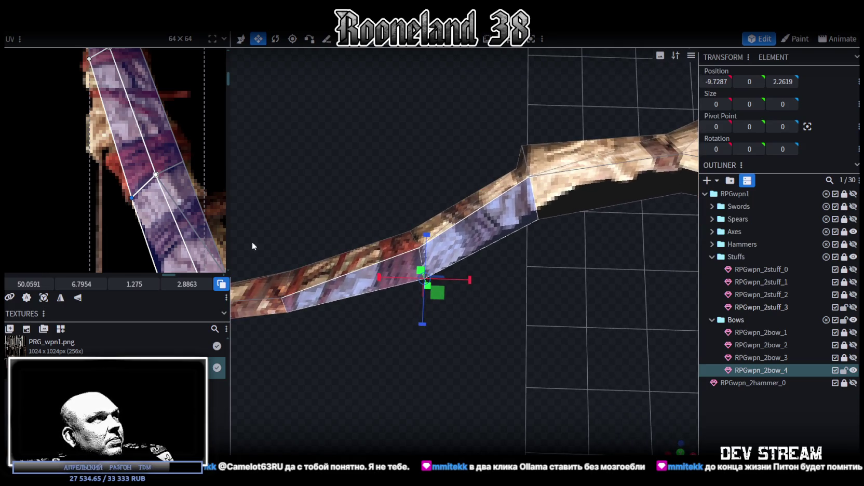
# Step: In orthographic side view, scale the box-selected bow vertices to 0 on Y
pyautogui.moveTo(327, 316); pyautogui.dragTo(371, 332, button='middle')
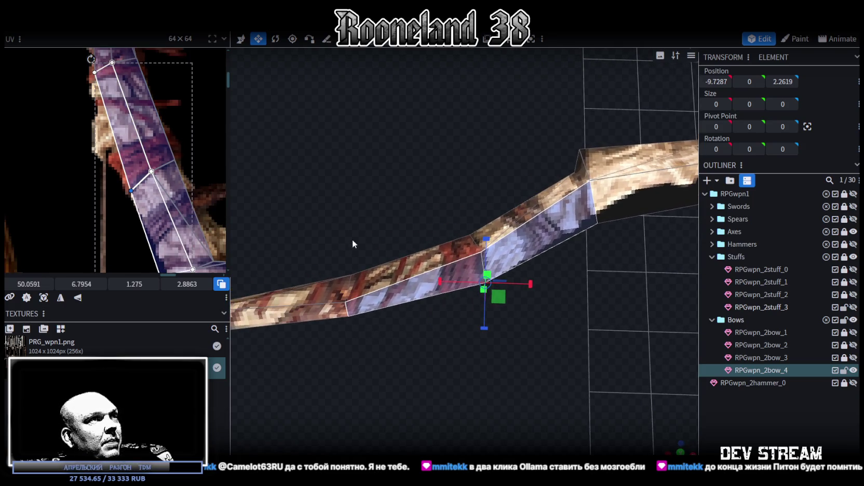
pyautogui.click(451, 78)
pyautogui.scroll(-3, 415, 364)
pyautogui.moveTo(410, 381); pyautogui.dragTo(532, 264)
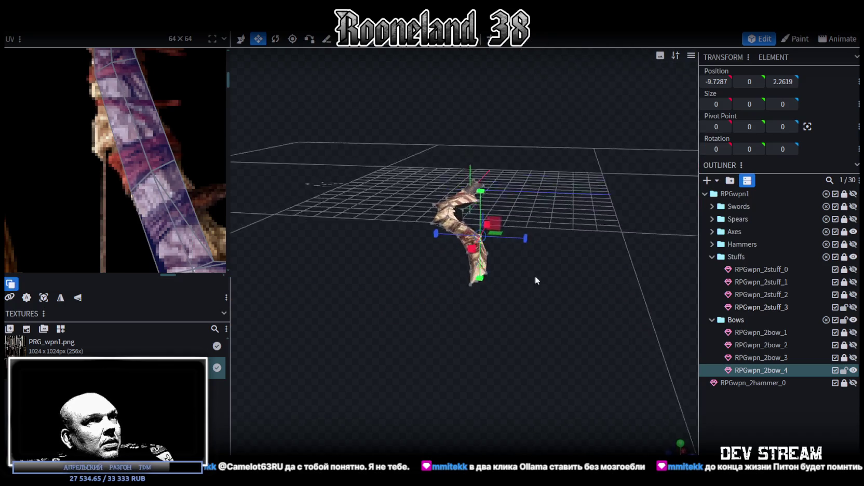
pyautogui.click(670, 447)
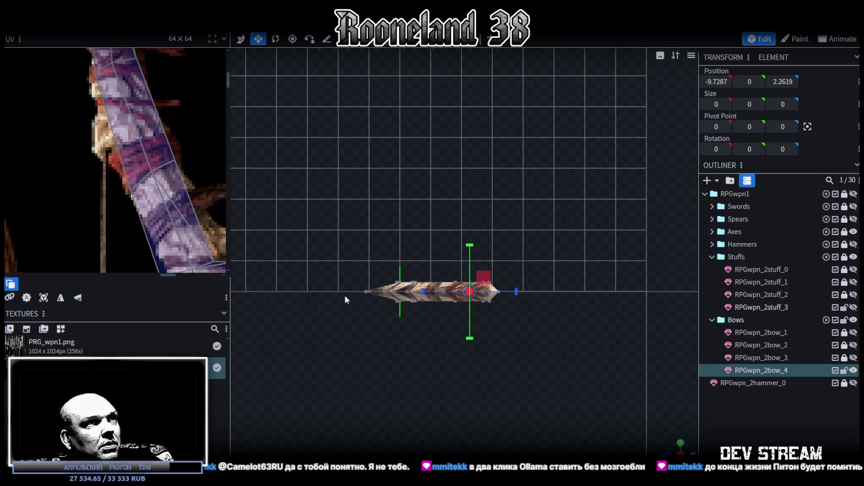
pyautogui.moveTo(317, 351); pyautogui.dragTo(549, 295)
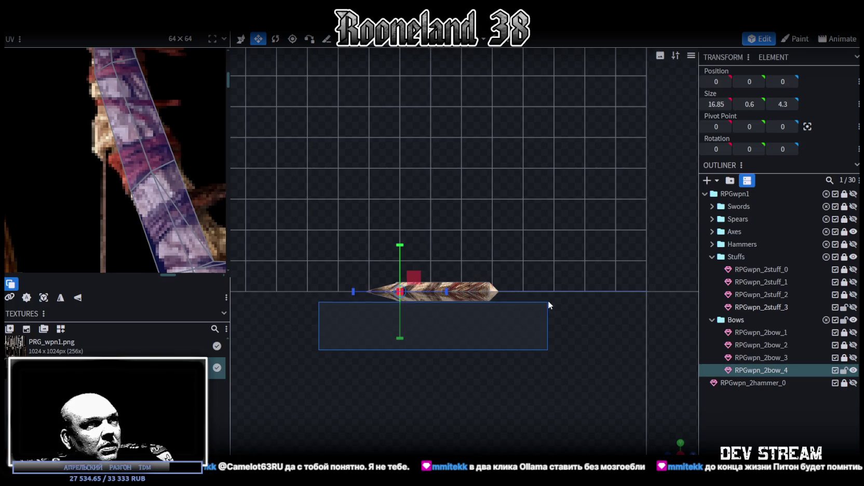
pyautogui.hotkey('ctrl', 'z')
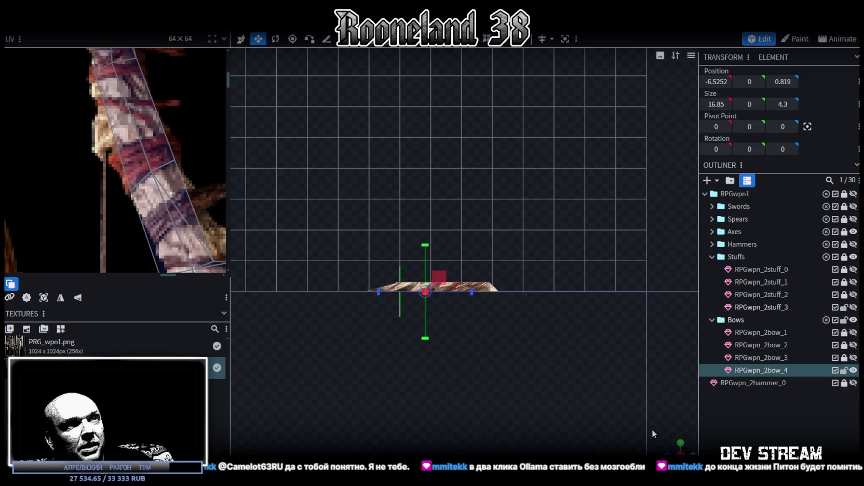
pyautogui.moveTo(675, 446)
pyautogui.mouseDown()
pyautogui.moveTo(438, 325)
pyautogui.moveTo(599, 312)
pyautogui.moveTo(433, 248)
pyautogui.moveTo(388, 318)
pyautogui.mouseUp()
pyautogui.moveTo(388, 313); pyautogui.dragTo(493, 295, button='right')
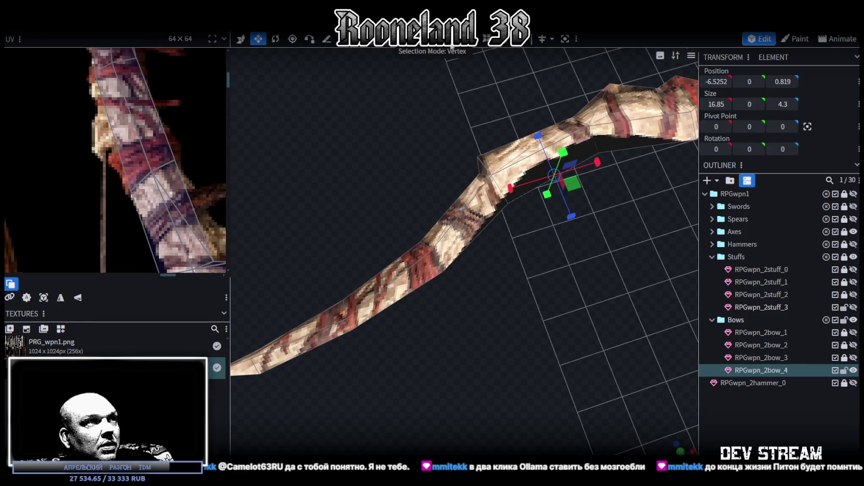
pyautogui.click(343, 335)
# Step: Nudge the limb's lower-edge and tip vertices slightly along X and Z
pyautogui.moveTo(342, 335)
pyautogui.mouseDown()
pyautogui.moveTo(410, 363)
pyautogui.moveTo(501, 346)
pyautogui.moveTo(455, 330)
pyautogui.mouseUp()
pyautogui.press('v')
pyautogui.click(445, 313)
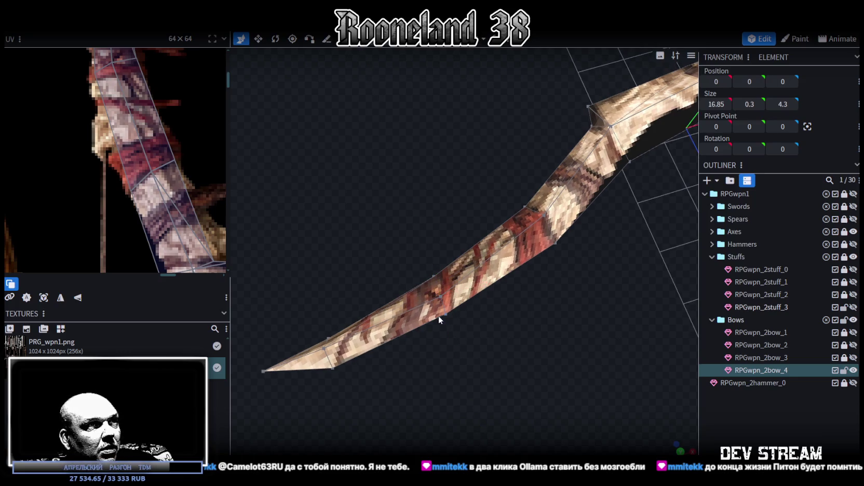
pyautogui.click(446, 314)
pyautogui.moveTo(487, 301); pyautogui.dragTo(484, 302)
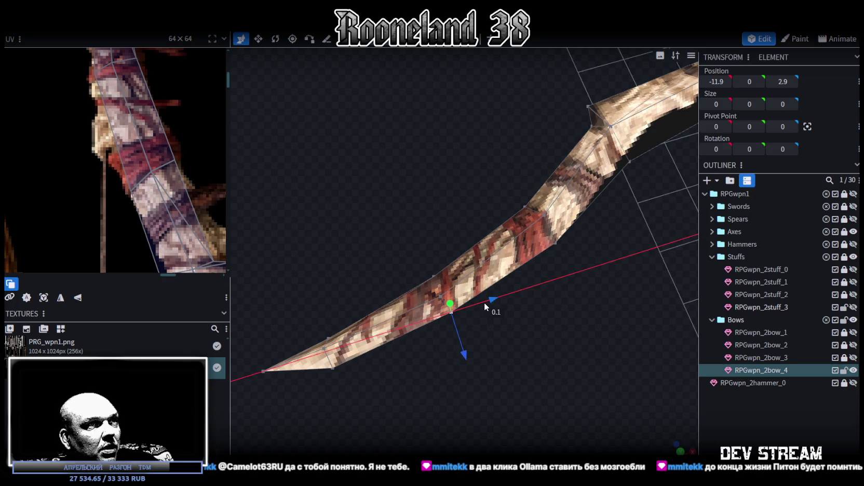
pyautogui.moveTo(465, 347); pyautogui.dragTo(463, 357)
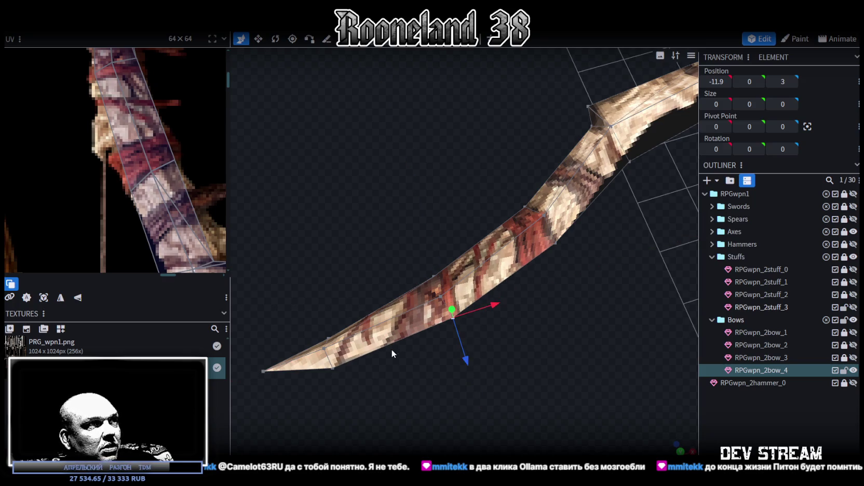
pyautogui.moveTo(391, 349); pyautogui.dragTo(476, 356, button='right')
pyautogui.scroll(-3, 140, 172)
pyautogui.scroll(2, 134, 204)
pyautogui.moveTo(316, 328); pyautogui.dragTo(355, 411)
pyautogui.moveTo(388, 354); pyautogui.dragTo(394, 355)
# Step: Move the bow-tip vertex to Z 2.6 and X -14.13
pyautogui.moveTo(409, 316); pyautogui.dragTo(412, 341)
pyautogui.click(407, 347)
pyautogui.moveTo(421, 389); pyautogui.dragTo(424, 370)
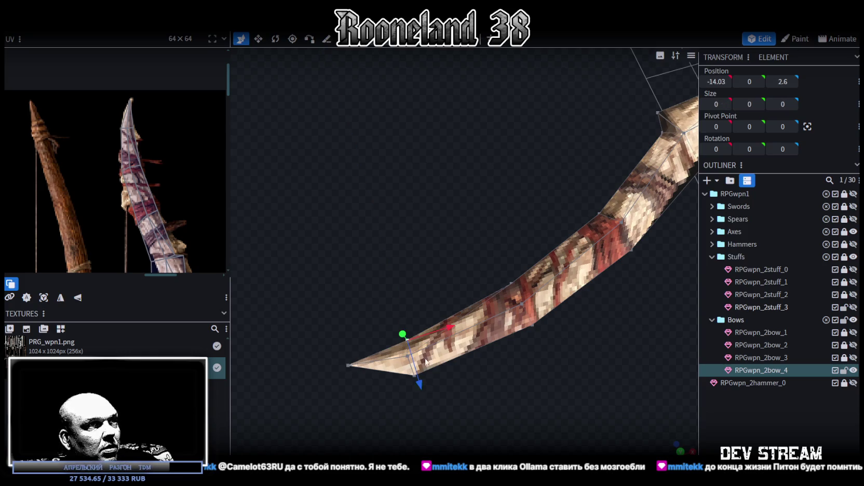
pyautogui.moveTo(452, 334); pyautogui.dragTo(447, 330)
pyautogui.moveTo(490, 377)
pyautogui.mouseDown()
pyautogui.moveTo(385, 417)
pyautogui.moveTo(513, 353)
pyautogui.moveTo(468, 342)
pyautogui.moveTo(469, 357)
pyautogui.mouseUp()
pyautogui.scroll(-3, 120, 187)
pyautogui.scroll(3, 105, 165)
pyautogui.scroll(2, 161, 173)
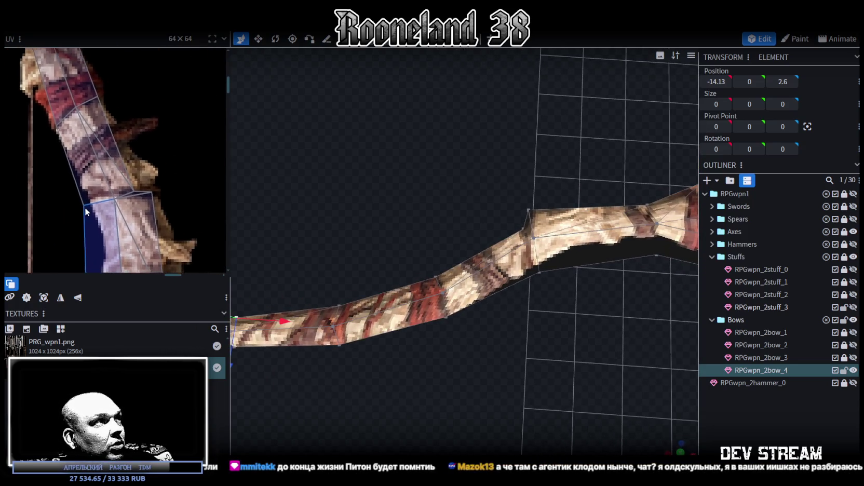
pyautogui.scroll(2, 85, 177)
pyautogui.moveTo(457, 290)
pyautogui.mouseDown()
pyautogui.moveTo(521, 320)
pyautogui.moveTo(552, 368)
pyautogui.mouseUp()
pyautogui.moveTo(329, 308)
pyautogui.mouseDown()
pyautogui.moveTo(533, 349)
pyautogui.moveTo(548, 335)
pyautogui.moveTo(458, 426)
pyautogui.mouseUp()
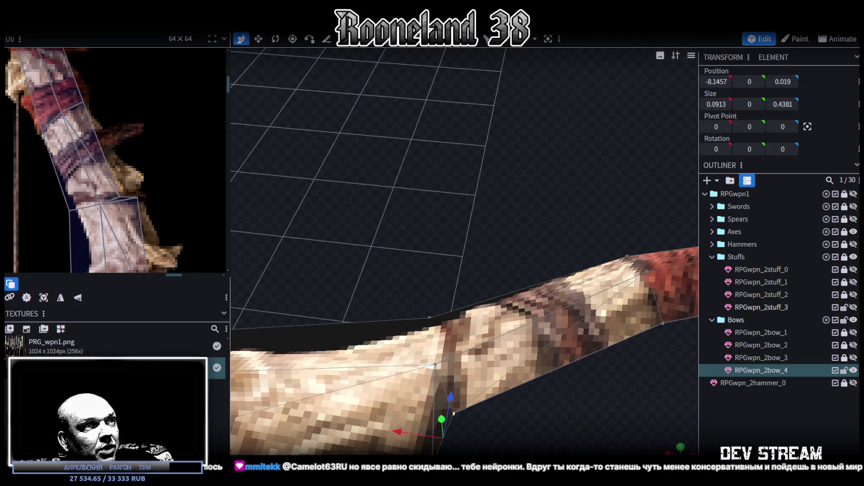
# Step: Merge the two selected tip vertices into one with Merge Vertices
pyautogui.rightClick(432, 186)
pyautogui.click(546, 244)
pyautogui.moveTo(545, 373)
pyautogui.mouseDown()
pyautogui.moveTo(441, 436)
pyautogui.moveTo(390, 244)
pyautogui.mouseUp()
pyautogui.scroll(2, 124, 175)
# Step: Merge the tip face's UV vertices and drag its UV corners onto the bow texture
pyautogui.click(108, 198)
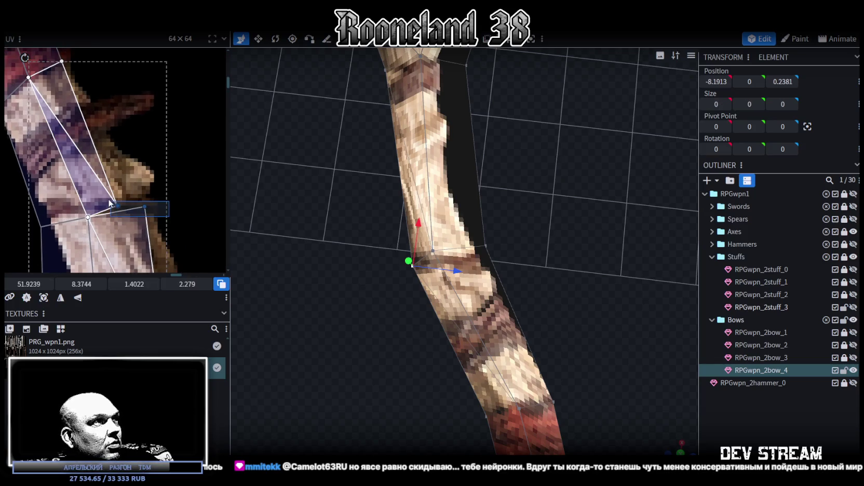
pyautogui.rightClick(119, 206)
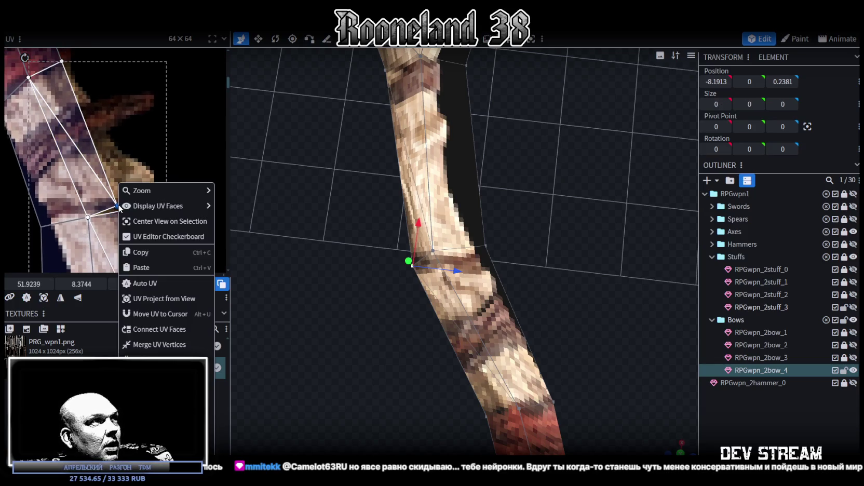
pyautogui.click(151, 345)
pyautogui.moveTo(119, 206); pyautogui.dragTo(148, 198)
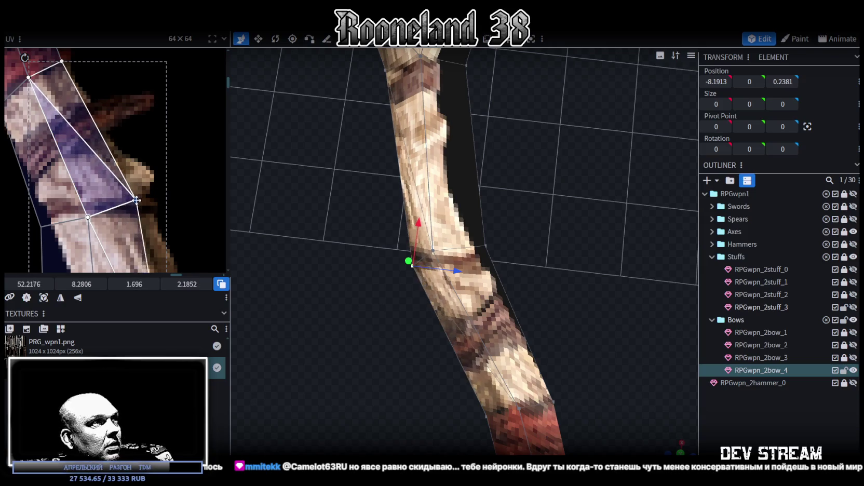
pyautogui.click(84, 201)
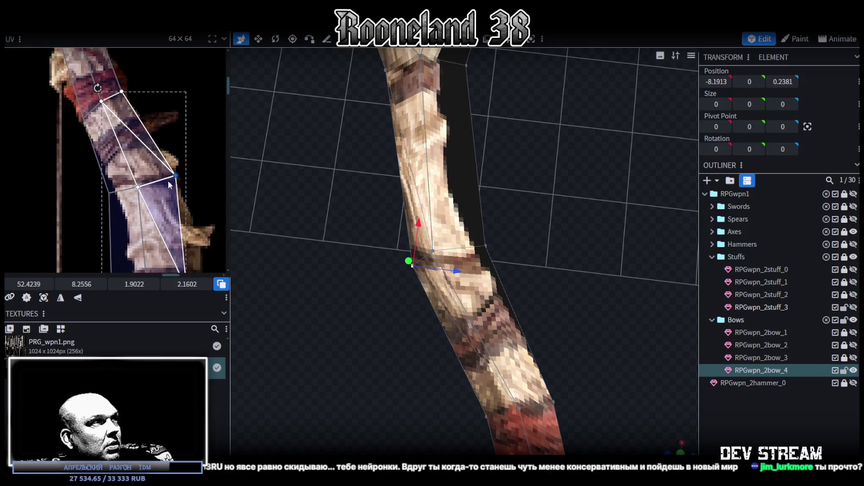
pyautogui.moveTo(138, 186); pyautogui.dragTo(148, 184)
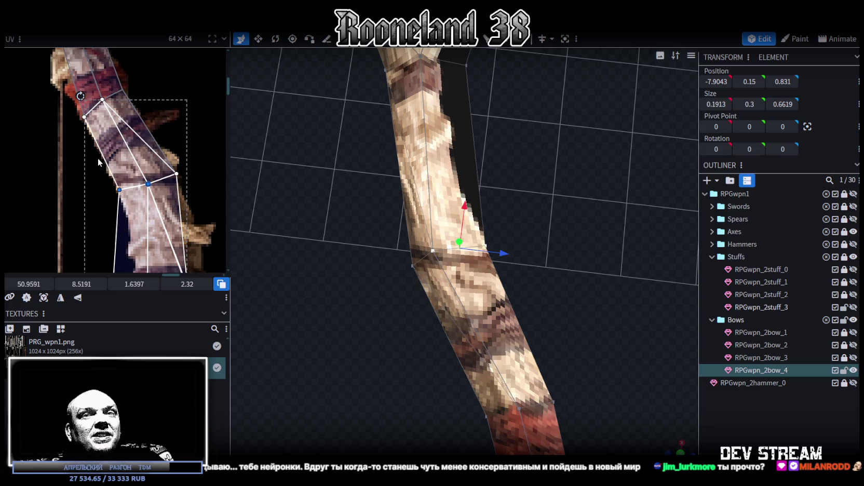
# Step: Select limb vertices and the small spike piece near the grip
pyautogui.moveTo(412, 326)
pyautogui.mouseDown()
pyautogui.moveTo(473, 331)
pyautogui.moveTo(507, 360)
pyautogui.mouseUp()
pyautogui.click(500, 266)
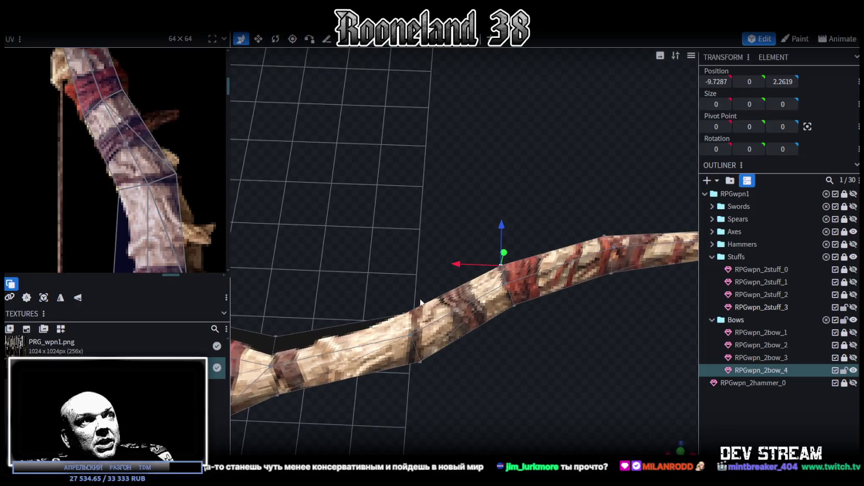
pyautogui.click(411, 313)
pyautogui.moveTo(447, 328)
pyautogui.mouseDown()
pyautogui.moveTo(513, 372)
pyautogui.moveTo(593, 300)
pyautogui.moveTo(582, 292)
pyautogui.moveTo(557, 342)
pyautogui.moveTo(251, 193)
pyautogui.moveTo(406, 382)
pyautogui.moveTo(429, 341)
pyautogui.moveTo(420, 352)
pyautogui.moveTo(466, 322)
pyautogui.moveTo(468, 290)
pyautogui.moveTo(427, 400)
pyautogui.moveTo(456, 351)
pyautogui.mouseUp()
pyautogui.scroll(-3, 125, 152)
pyautogui.scroll(2, 124, 152)
pyautogui.scroll(2, 125, 152)
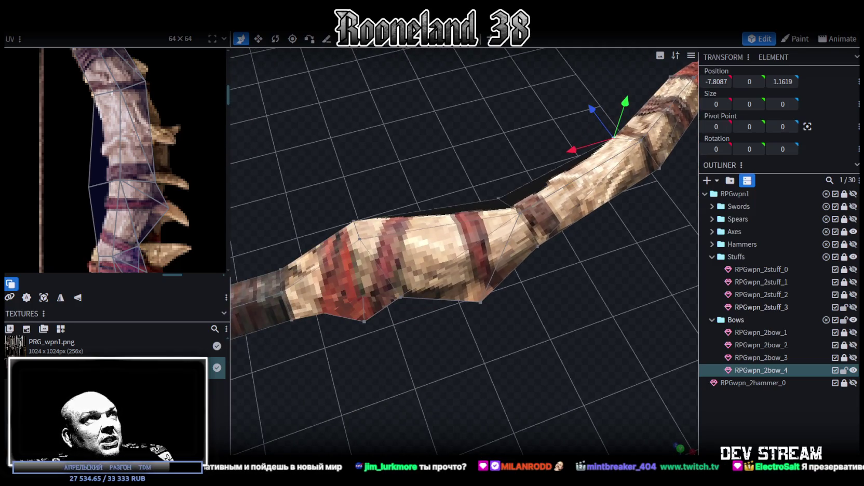
pyautogui.moveTo(348, 355); pyautogui.dragTo(375, 318)
pyautogui.moveTo(448, 337); pyautogui.dragTo(460, 349)
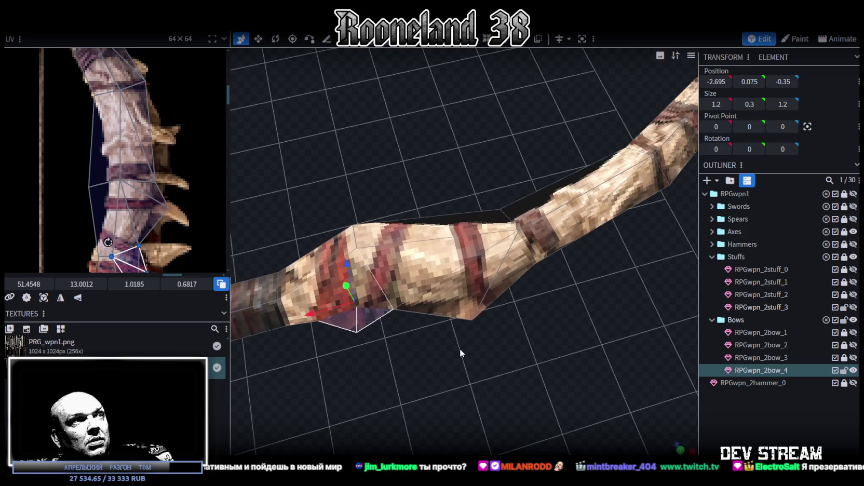
pyautogui.moveTo(526, 329); pyautogui.dragTo(523, 324)
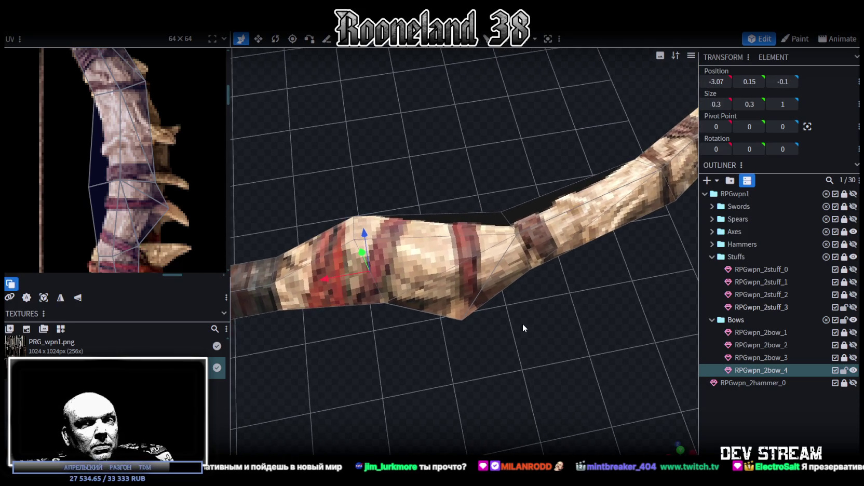
pyautogui.scroll(2, 522, 325)
# Step: Merge the selected vertices near the grip into one
pyautogui.click(551, 274)
pyautogui.keyDown('shift'); pyautogui.click(469, 351); pyautogui.keyUp('shift')
pyautogui.rightClick(468, 352)
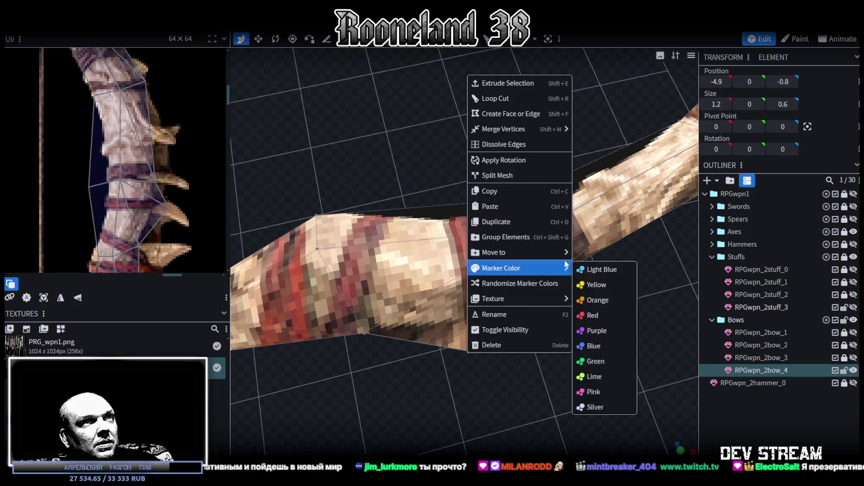
pyautogui.click(589, 132)
pyautogui.moveTo(417, 370)
pyautogui.mouseDown()
pyautogui.moveTo(529, 358)
pyautogui.moveTo(515, 354)
pyautogui.moveTo(516, 313)
pyautogui.moveTo(529, 369)
pyautogui.mouseUp()
# Step: Set a grip vertex to Z 0.2 and the neighbouring grip vertices to Z -0.2667
pyautogui.moveTo(360, 306); pyautogui.dragTo(502, 355)
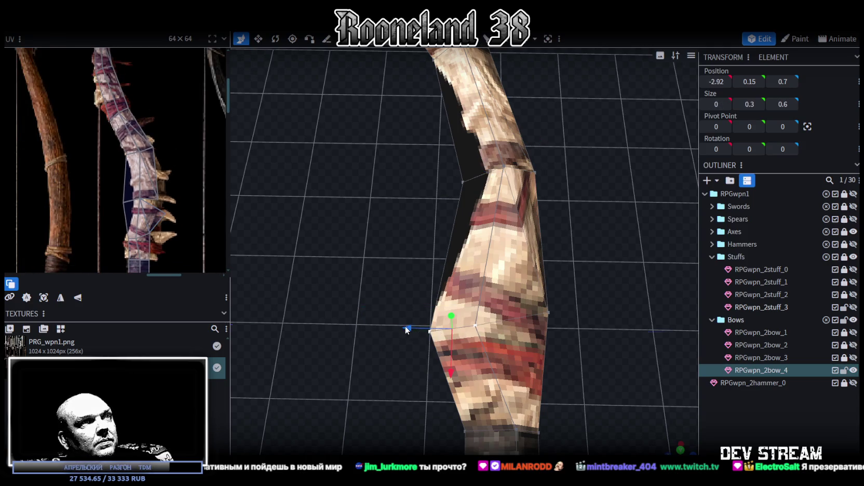
pyautogui.moveTo(405, 325); pyautogui.dragTo(443, 324)
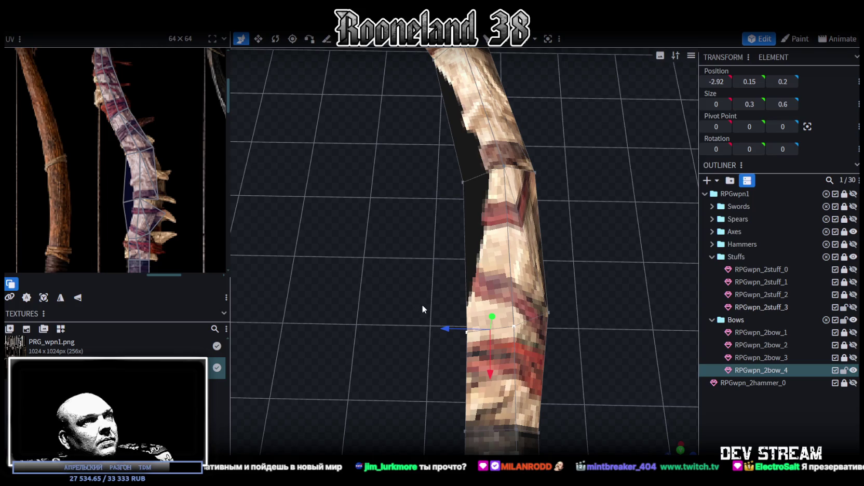
pyautogui.moveTo(403, 275); pyautogui.dragTo(589, 355)
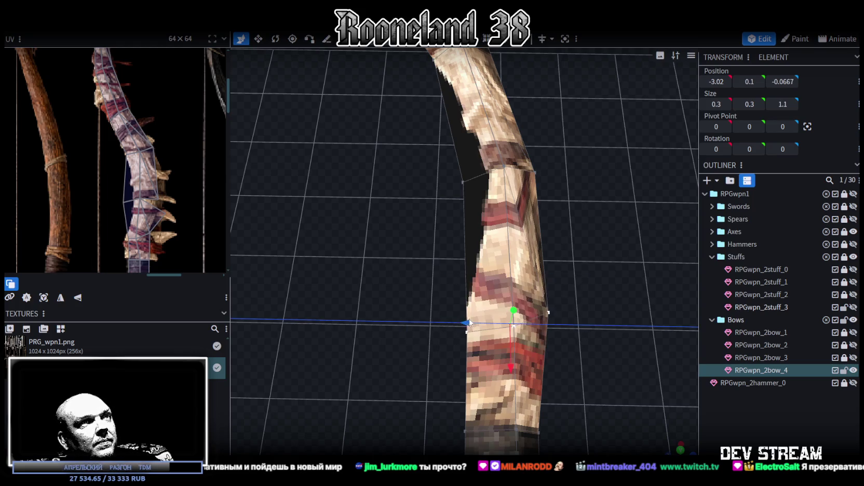
pyautogui.moveTo(469, 322); pyautogui.dragTo(488, 323)
pyautogui.scroll(-3, 590, 357)
pyautogui.moveTo(590, 358)
pyautogui.mouseDown()
pyautogui.moveTo(461, 353)
pyautogui.moveTo(461, 335)
pyautogui.mouseUp()
pyautogui.scroll(2, 153, 194)
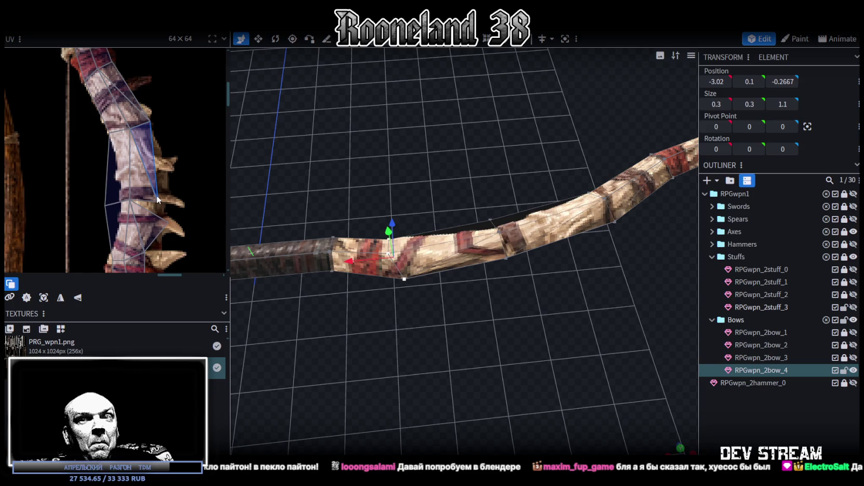
# Step: Merge the grip face's UV vertices and widen its UV onto the limb texture
pyautogui.click(161, 213)
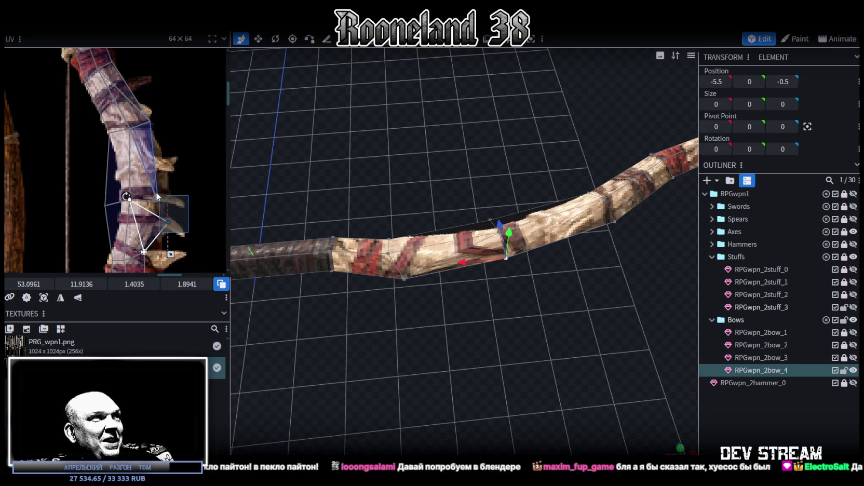
pyautogui.rightClick(158, 202)
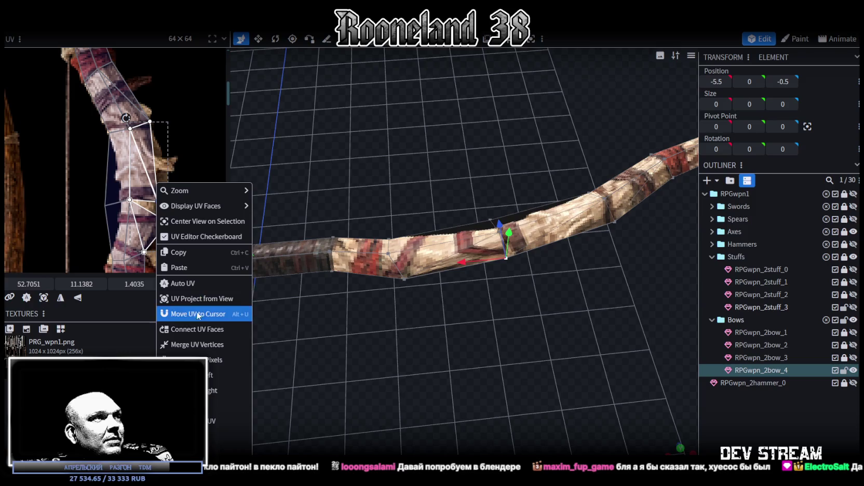
pyautogui.click(198, 346)
pyautogui.scroll(2, 99, 115)
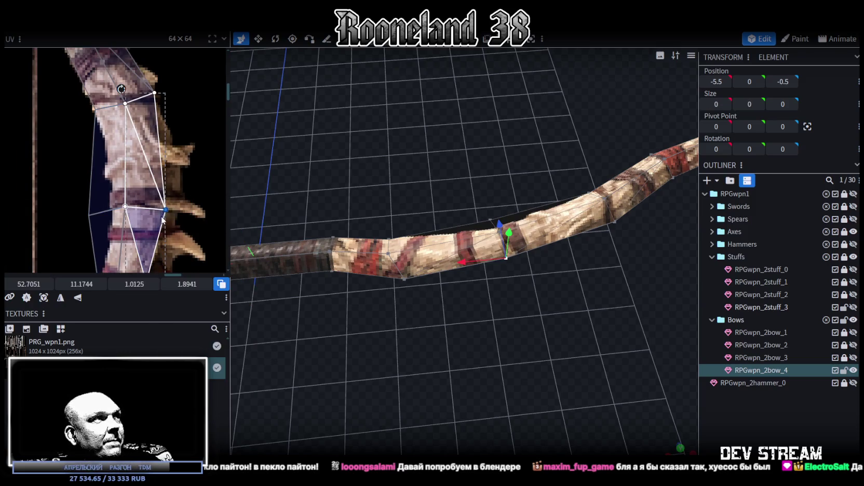
pyautogui.moveTo(165, 210); pyautogui.dragTo(180, 208)
pyautogui.moveTo(180, 208); pyautogui.dragTo(204, 219, button='middle')
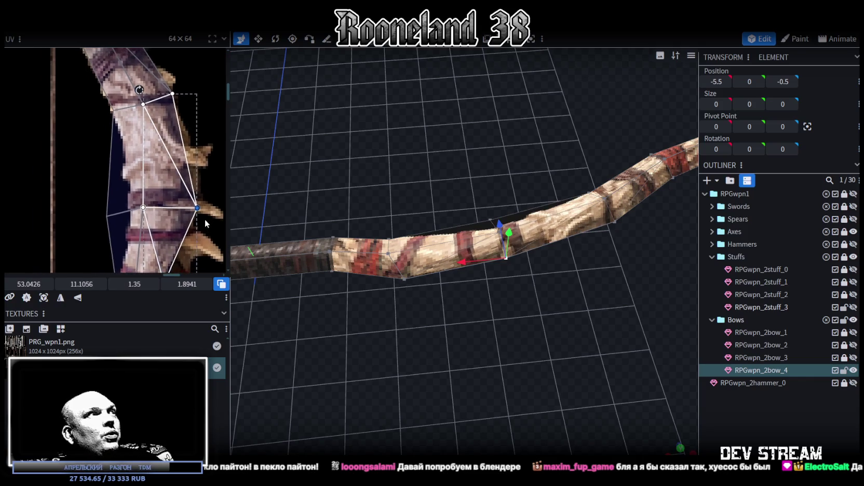
pyautogui.click(175, 91)
pyautogui.moveTo(174, 92); pyautogui.dragTo(175, 102)
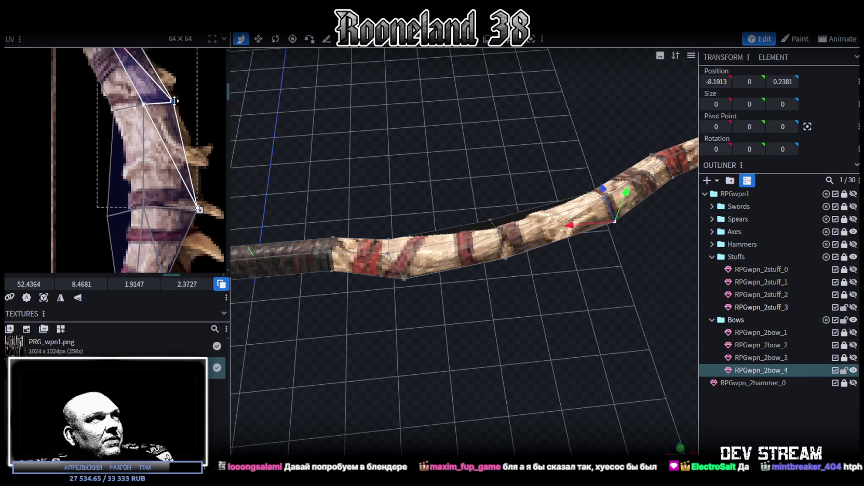
# Step: Reposition the limb face's left and right UV vertices to remap the texture
pyautogui.moveTo(619, 331); pyautogui.dragTo(584, 366)
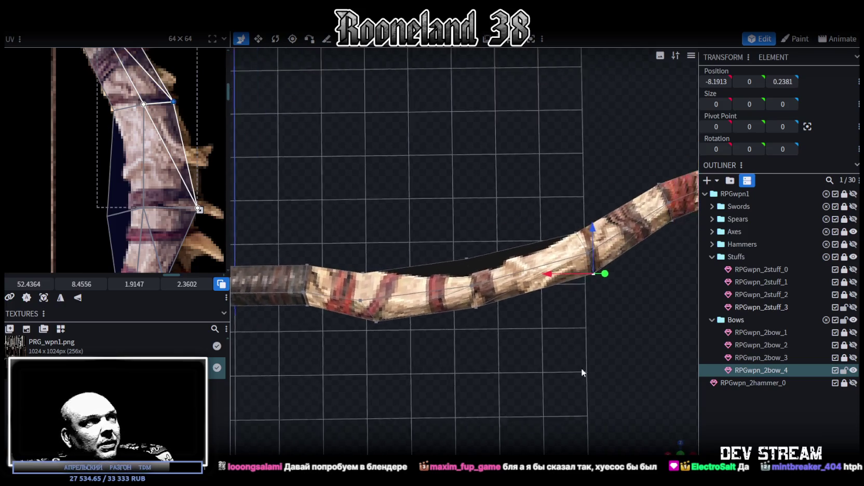
pyautogui.click(113, 109)
pyautogui.moveTo(161, 141); pyautogui.dragTo(138, 89, button='middle')
pyautogui.click(139, 164)
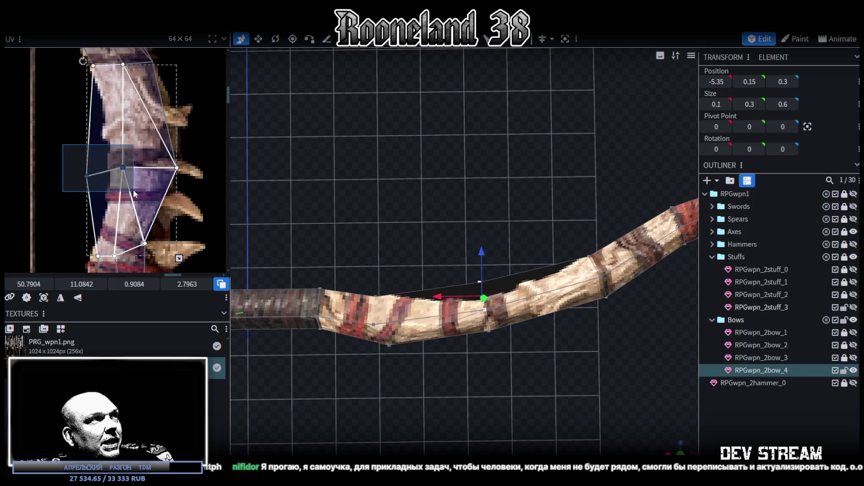
pyautogui.moveTo(139, 164); pyautogui.dragTo(115, 164)
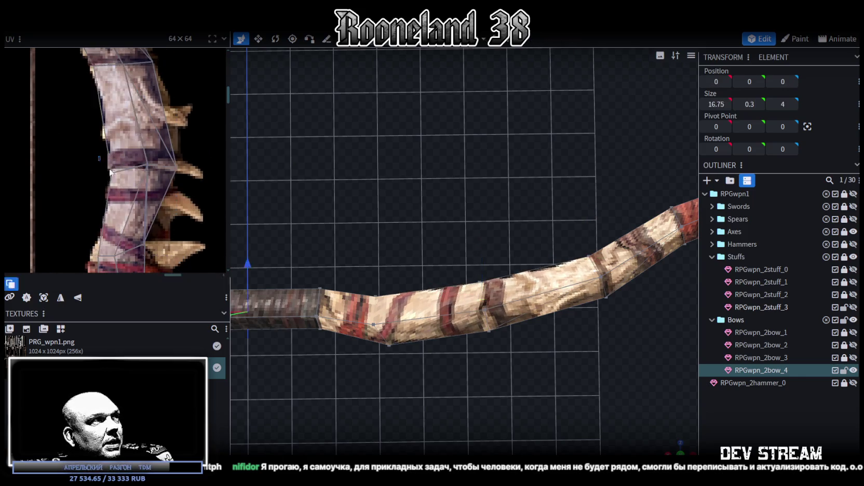
pyautogui.click(177, 167)
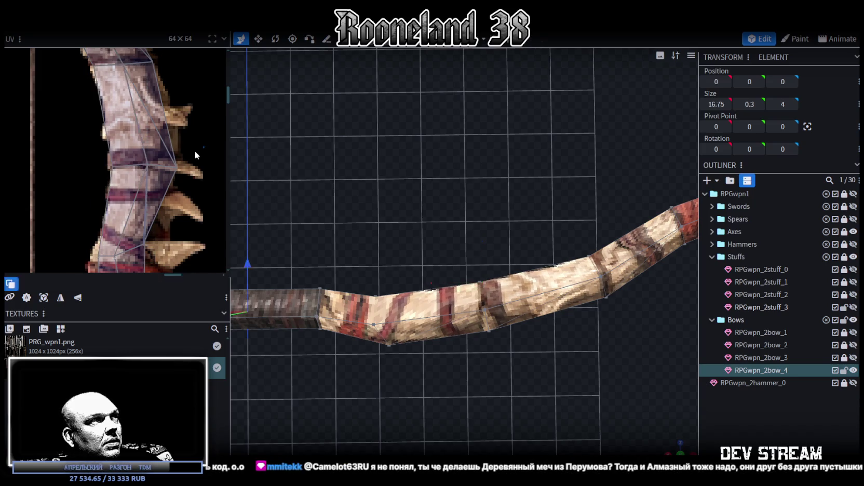
pyautogui.moveTo(180, 164); pyautogui.dragTo(177, 164)
# Step: Select several bow mesh vertices, then the whole bow limb element
pyautogui.moveTo(395, 218)
pyautogui.mouseDown()
pyautogui.moveTo(437, 189)
pyautogui.moveTo(576, 155)
pyautogui.moveTo(419, 313)
pyautogui.moveTo(443, 299)
pyautogui.moveTo(451, 163)
pyautogui.moveTo(440, 140)
pyautogui.moveTo(426, 143)
pyautogui.moveTo(507, 150)
pyautogui.moveTo(430, 126)
pyautogui.mouseUp()
pyautogui.scroll(3, 437, 193)
pyautogui.click(440, 298)
pyautogui.click(426, 144)
pyautogui.moveTo(415, 250); pyautogui.dragTo(466, 209)
pyautogui.click(435, 156)
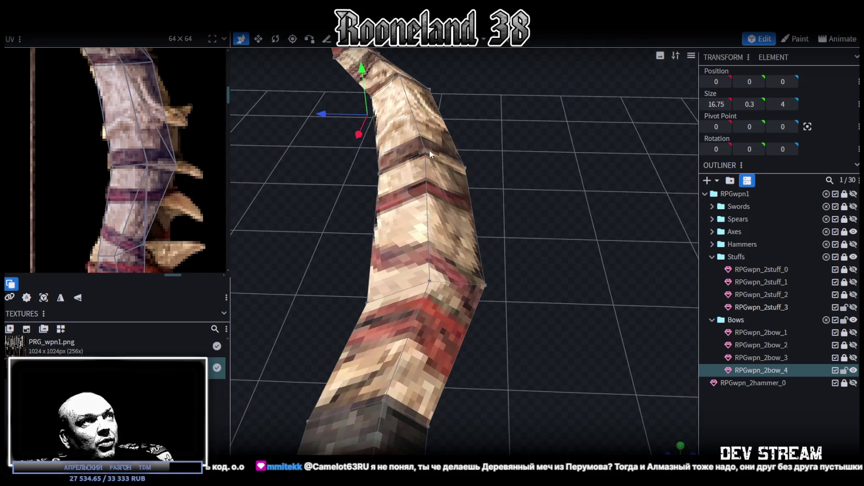
# Step: Nudge an upper-bend vertex along Z and a lower limb vertex slightly outward
pyautogui.click(425, 143)
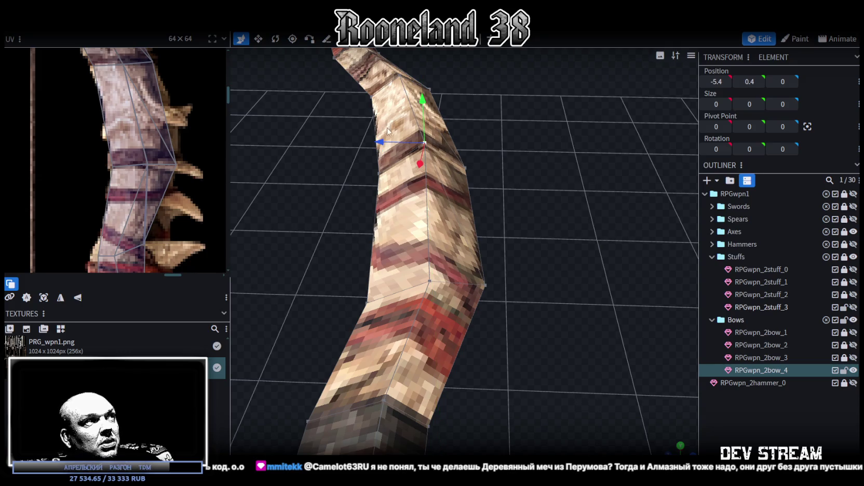
pyautogui.moveTo(391, 137); pyautogui.dragTo(306, 137)
pyautogui.click(428, 283)
pyautogui.moveTo(429, 243)
pyautogui.mouseDown()
pyautogui.moveTo(440, 247)
pyautogui.moveTo(405, 276)
pyautogui.mouseUp()
# Step: Shift the limb's top and lower UV face vertices slightly right
pyautogui.scroll(2, 205, 133)
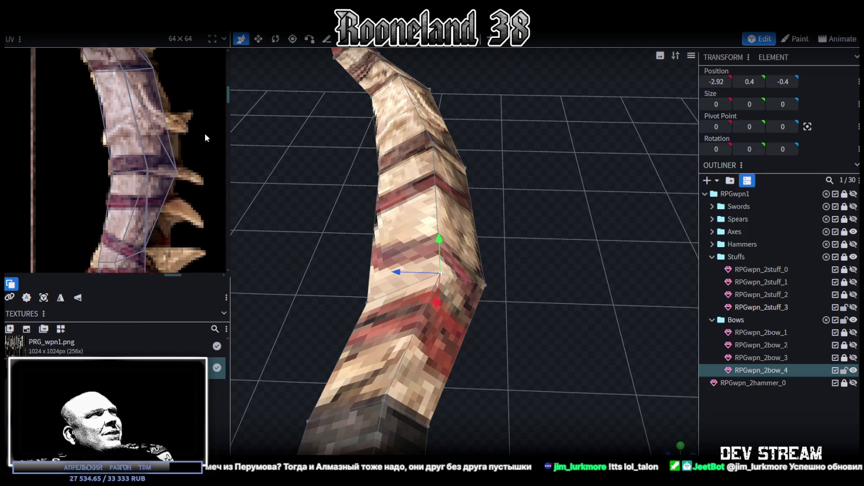
pyautogui.moveTo(80, 50); pyautogui.dragTo(199, 209)
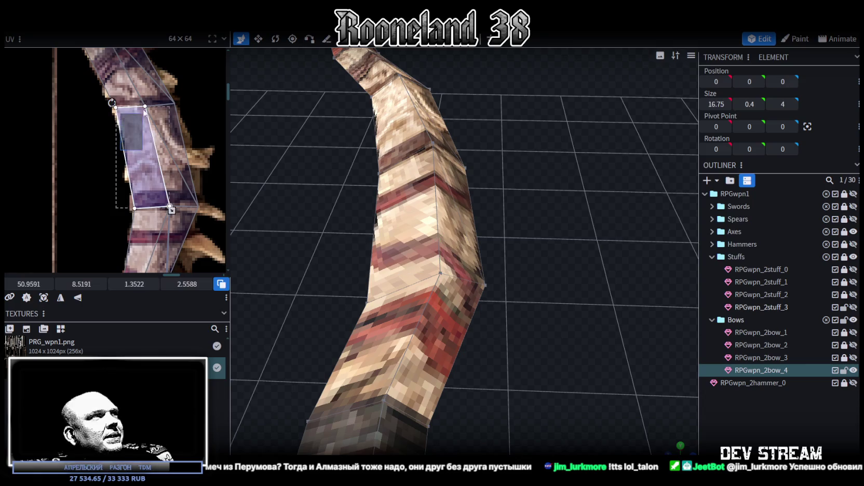
pyautogui.moveTo(145, 106); pyautogui.dragTo(151, 104)
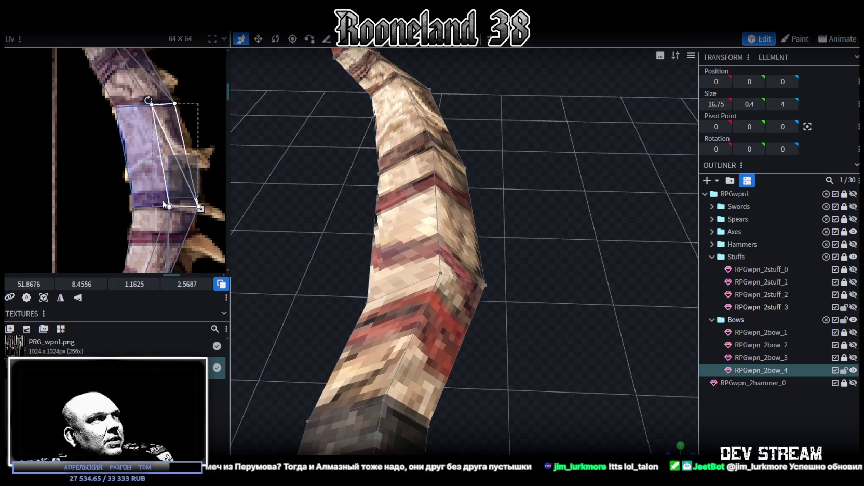
pyautogui.click(173, 156)
pyautogui.moveTo(171, 206); pyautogui.dragTo(177, 206)
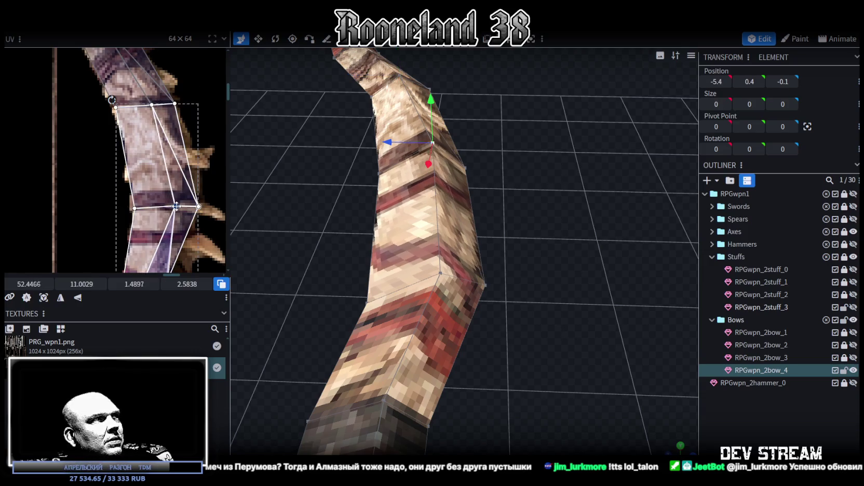
pyautogui.scroll(-3, 193, 127)
pyautogui.keyDown('ctrl'); pyautogui.scroll(2, 193, 126); pyautogui.keyUp('ctrl')
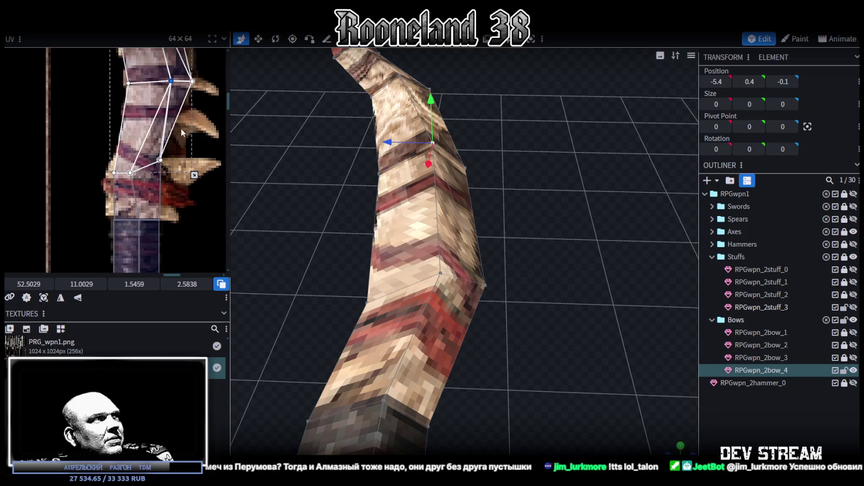
pyautogui.keyDown('ctrl'); pyautogui.scroll(2, 184, 124); pyautogui.keyUp('ctrl')
# Step: Merge the lower UV vertices and refit the grip face's UV to 1.0313 × 1.12
pyautogui.click(147, 168)
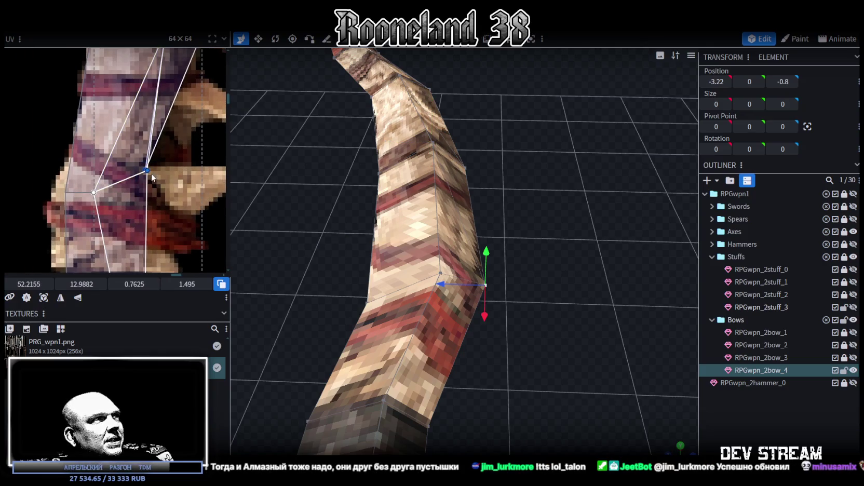
pyautogui.rightClick(147, 169)
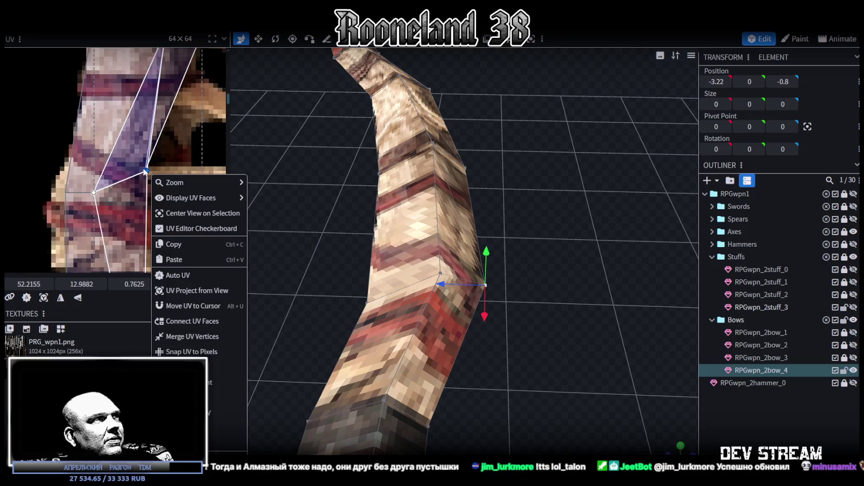
pyautogui.click(185, 335)
pyautogui.keyDown('ctrl'); pyautogui.scroll(-2, 172, 208); pyautogui.keyUp('ctrl')
pyautogui.moveTo(175, 186); pyautogui.dragTo(169, 202, button='middle')
pyautogui.moveTo(172, 202)
pyautogui.mouseDown()
pyautogui.moveTo(149, 193)
pyautogui.moveTo(181, 221)
pyautogui.mouseUp()
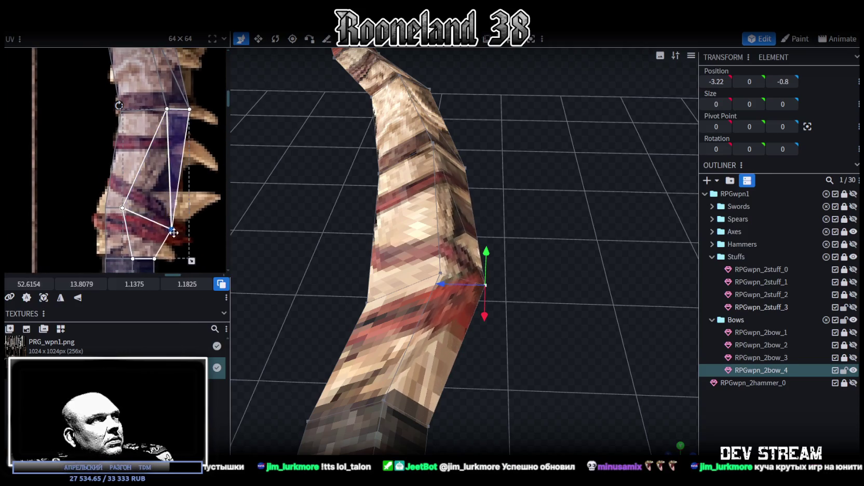
pyautogui.moveTo(110, 200); pyautogui.dragTo(149, 210)
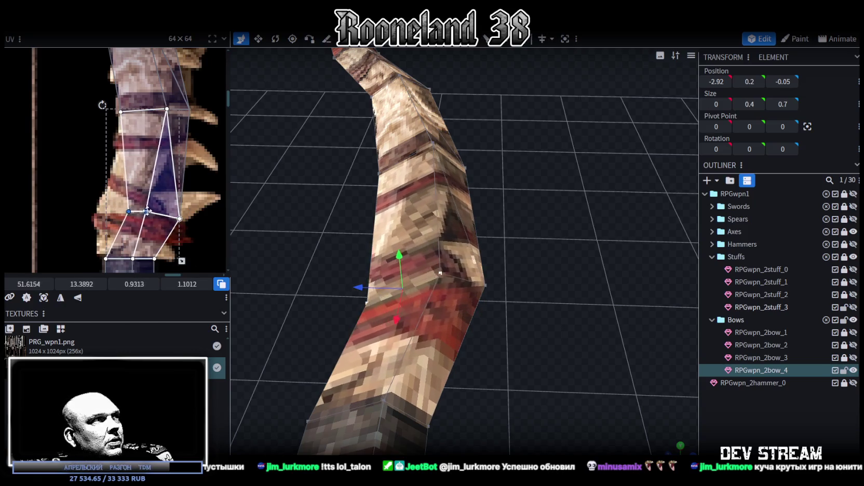
pyautogui.click(143, 156)
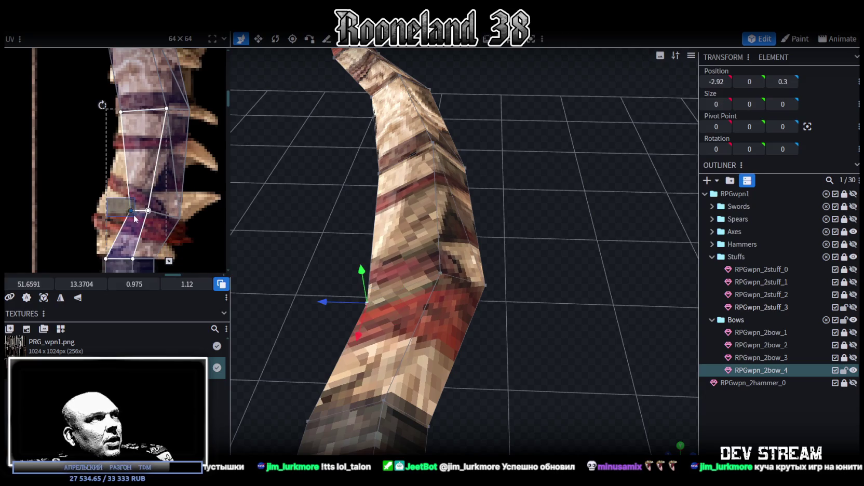
pyautogui.moveTo(131, 210); pyautogui.dragTo(104, 210)
pyautogui.moveTo(309, 267)
pyautogui.mouseDown()
pyautogui.moveTo(517, 354)
pyautogui.moveTo(511, 219)
pyautogui.mouseUp()
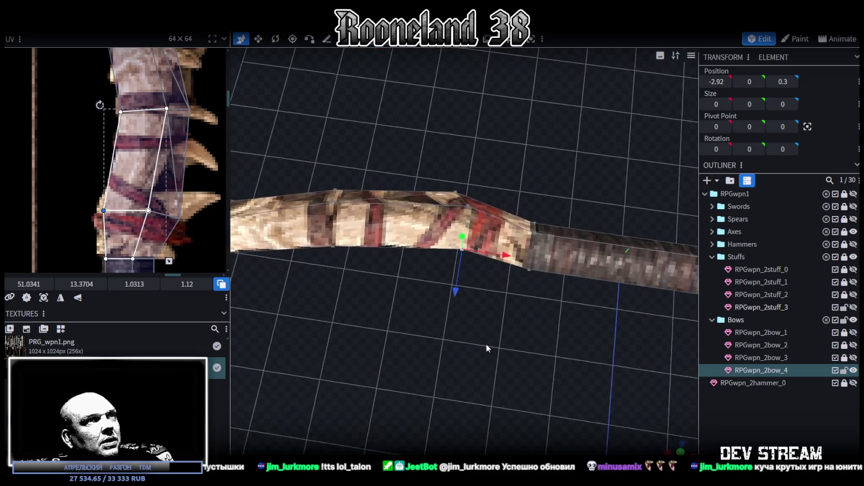
# Step: Pull the bend's right and left edge vertices outward along Z
pyautogui.click(510, 220)
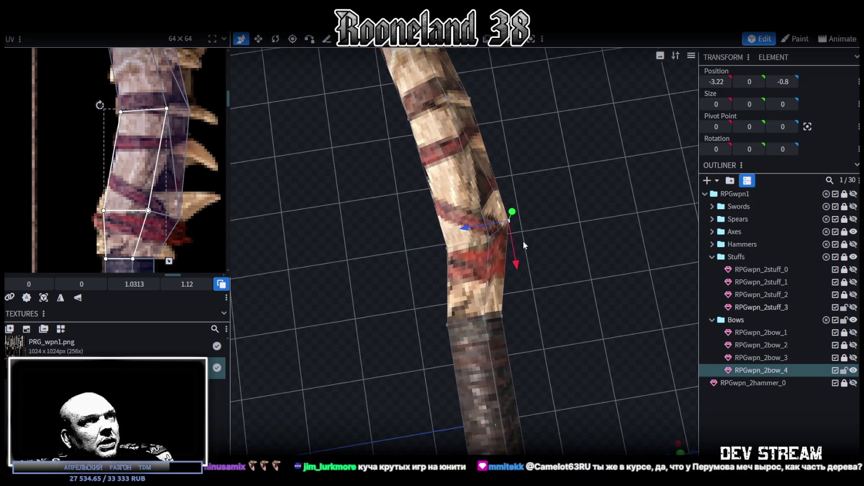
pyautogui.moveTo(475, 240); pyautogui.dragTo(481, 239)
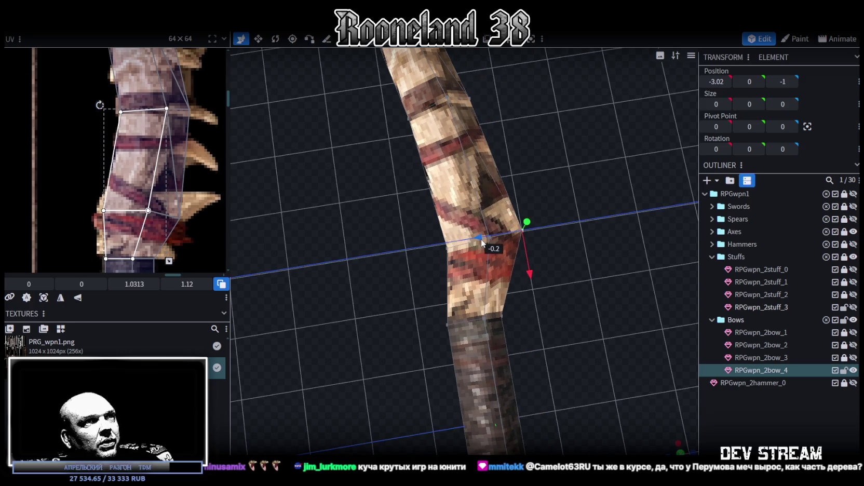
pyautogui.click(444, 243)
pyautogui.moveTo(431, 250); pyautogui.dragTo(414, 255)
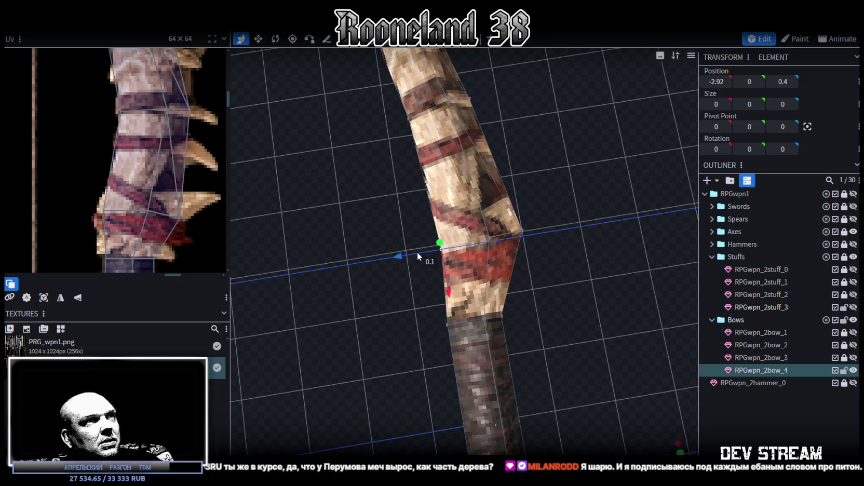
pyautogui.moveTo(414, 253); pyautogui.dragTo(381, 254)
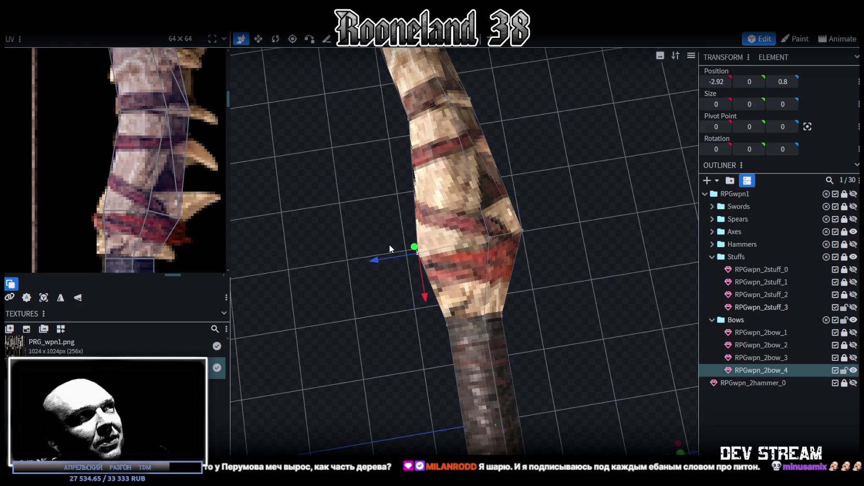
# Step: Check the bend from several angles, move the selected vertex further, and pick grip-bend faces
pyautogui.moveTo(319, 304); pyautogui.dragTo(401, 257)
pyautogui.moveTo(444, 284)
pyautogui.mouseDown()
pyautogui.moveTo(561, 239)
pyautogui.moveTo(615, 269)
pyautogui.moveTo(459, 319)
pyautogui.moveTo(515, 309)
pyautogui.moveTo(495, 244)
pyautogui.mouseUp()
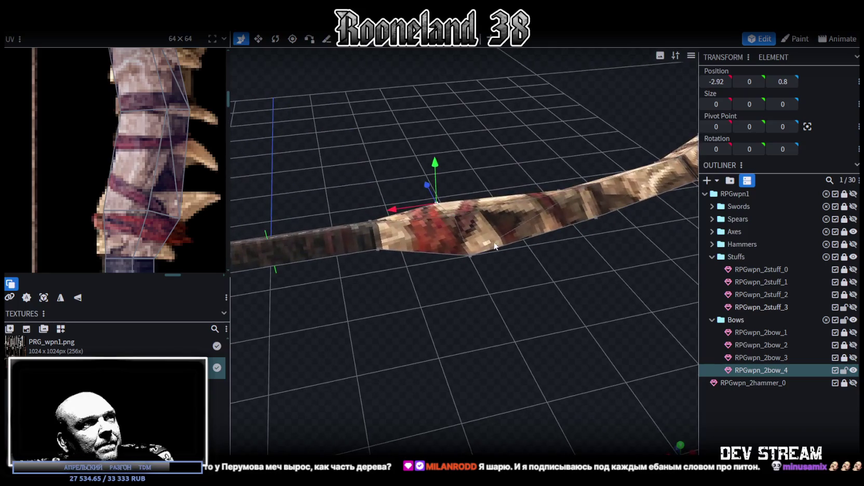
pyautogui.moveTo(453, 214); pyautogui.dragTo(456, 154)
pyautogui.moveTo(457, 191)
pyautogui.mouseDown()
pyautogui.moveTo(472, 258)
pyautogui.moveTo(326, 274)
pyautogui.moveTo(327, 322)
pyautogui.moveTo(348, 288)
pyautogui.moveTo(324, 277)
pyautogui.moveTo(380, 268)
pyautogui.moveTo(489, 271)
pyautogui.moveTo(457, 234)
pyautogui.mouseUp()
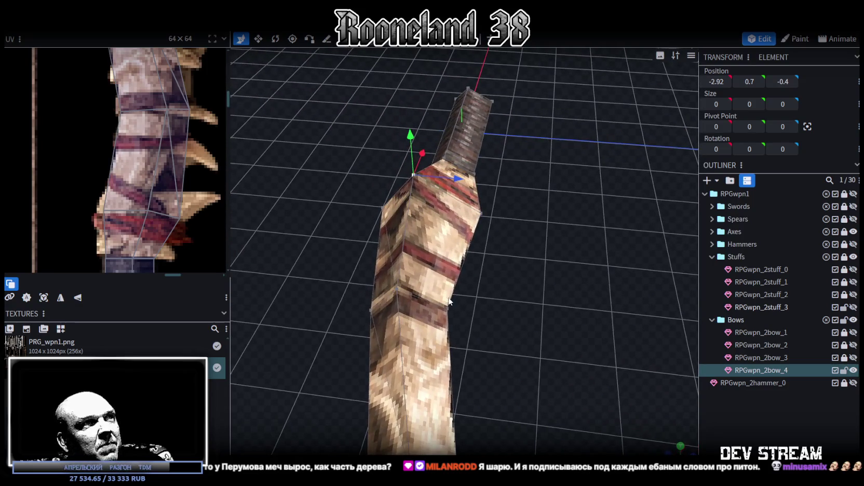
pyautogui.click(412, 174)
pyautogui.moveTo(500, 270)
pyautogui.mouseDown()
pyautogui.moveTo(575, 295)
pyautogui.moveTo(601, 289)
pyautogui.moveTo(546, 267)
pyautogui.moveTo(485, 266)
pyautogui.mouseUp()
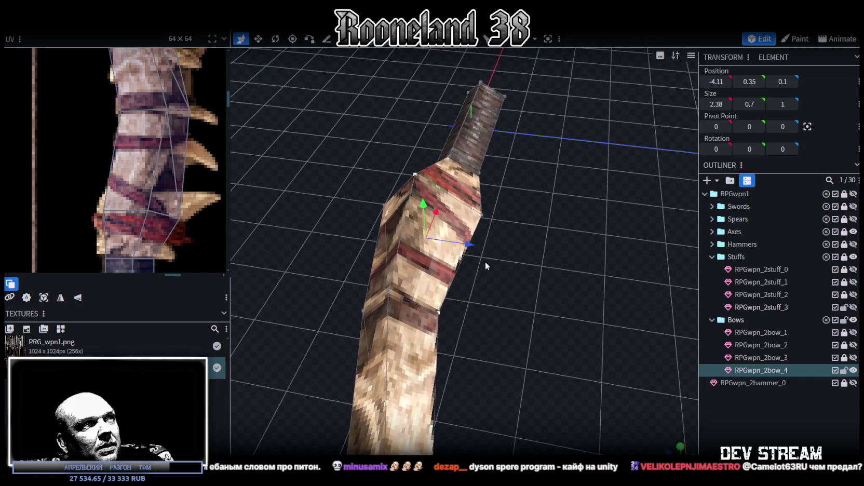
pyautogui.click(486, 261)
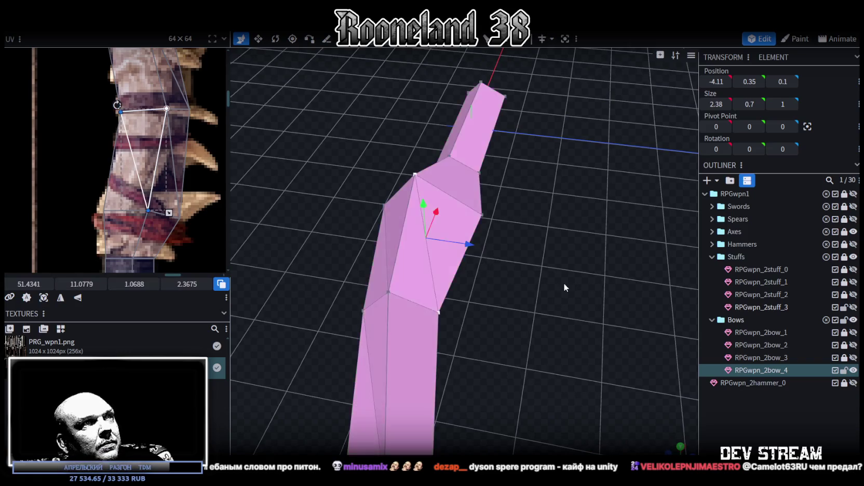
# Step: Merge the two selected grip-bend triangles into a single face
pyautogui.moveTo(562, 289); pyautogui.dragTo(498, 270)
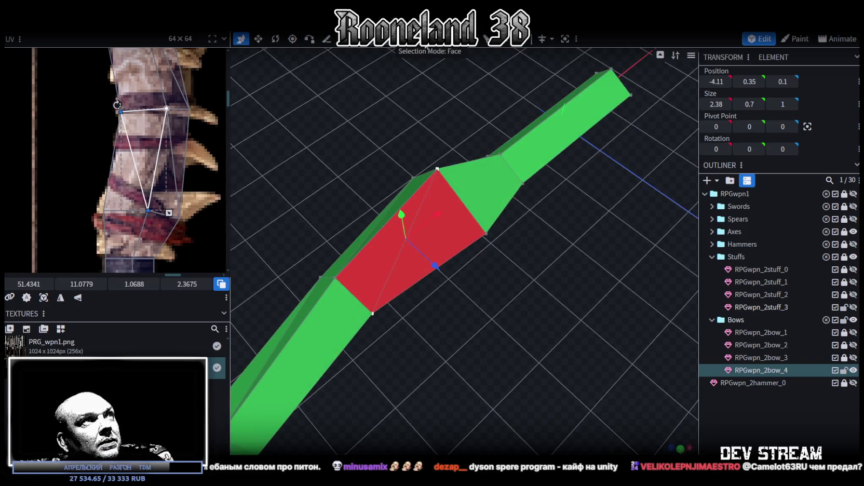
pyautogui.keyDown('shift'); pyautogui.click(471, 232); pyautogui.keyUp('shift')
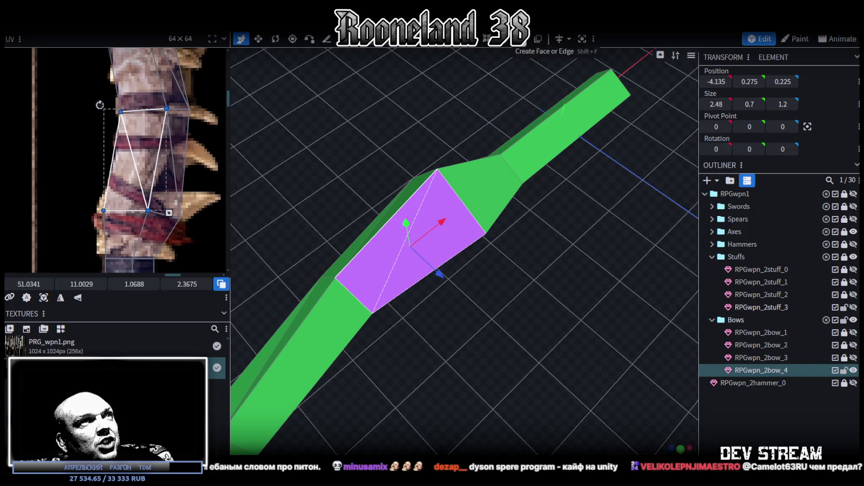
pyautogui.click(538, 38)
pyautogui.moveTo(521, 314)
pyautogui.mouseDown()
pyautogui.moveTo(498, 308)
pyautogui.moveTo(515, 304)
pyautogui.moveTo(482, 314)
pyautogui.moveTo(583, 343)
pyautogui.moveTo(502, 309)
pyautogui.moveTo(627, 350)
pyautogui.mouseUp()
# Step: Nudge bend vertices along Z, placing one at X -2.92, Y 0.7, Z -0.3
pyautogui.click(448, 91)
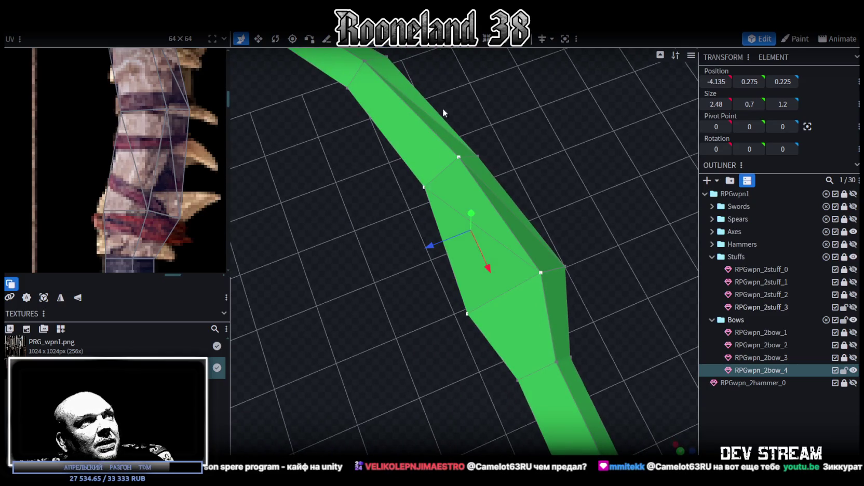
pyautogui.click(423, 188)
pyautogui.moveTo(403, 197)
pyautogui.mouseDown()
pyautogui.moveTo(395, 197)
pyautogui.moveTo(593, 172)
pyautogui.moveTo(549, 143)
pyautogui.moveTo(525, 239)
pyautogui.mouseUp()
pyautogui.click(500, 267)
pyautogui.moveTo(499, 267)
pyautogui.mouseDown()
pyautogui.moveTo(543, 219)
pyautogui.moveTo(517, 213)
pyautogui.moveTo(571, 253)
pyautogui.moveTo(470, 242)
pyautogui.moveTo(587, 249)
pyautogui.moveTo(584, 263)
pyautogui.mouseUp()
pyautogui.scroll(-3, 125, 155)
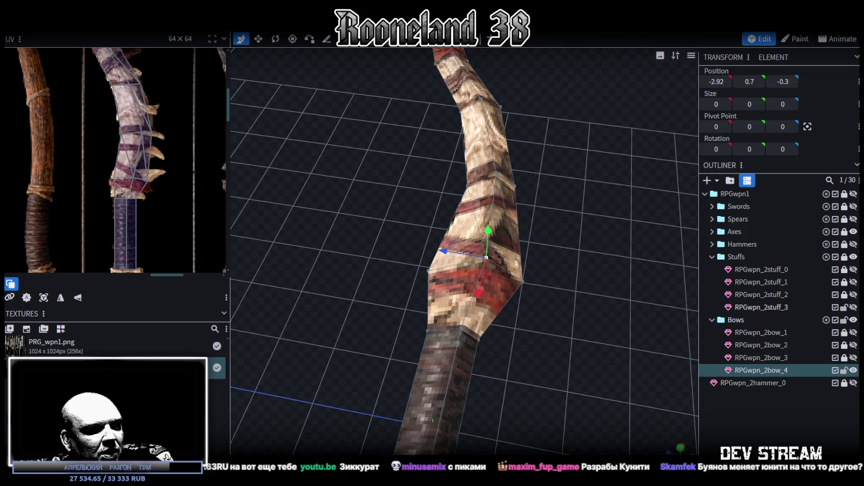
# Step: Stretch the grip's diamond section left until it meets the grip joint
pyautogui.moveTo(590, 204)
pyautogui.mouseDown()
pyautogui.moveTo(574, 212)
pyautogui.moveTo(586, 257)
pyautogui.moveTo(593, 162)
pyautogui.moveTo(533, 150)
pyautogui.moveTo(491, 328)
pyautogui.mouseUp()
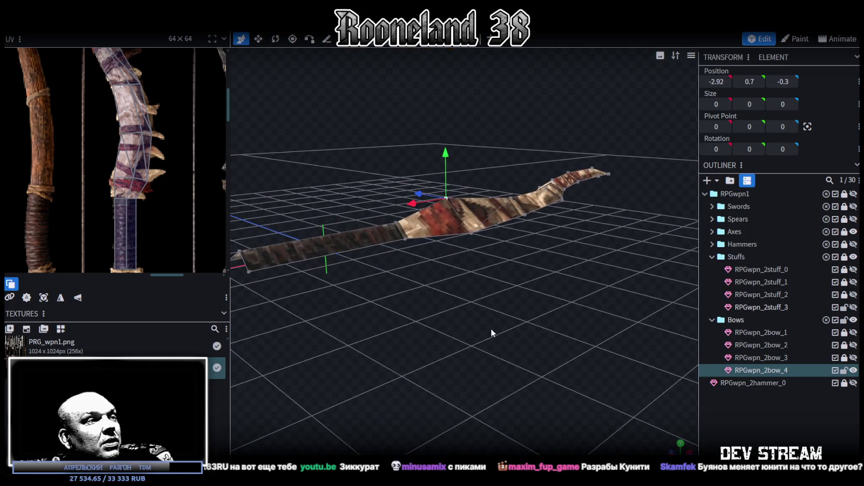
pyautogui.moveTo(454, 221)
pyautogui.mouseDown()
pyautogui.moveTo(457, 301)
pyautogui.moveTo(467, 294)
pyautogui.moveTo(476, 329)
pyautogui.moveTo(240, 274)
pyautogui.mouseUp()
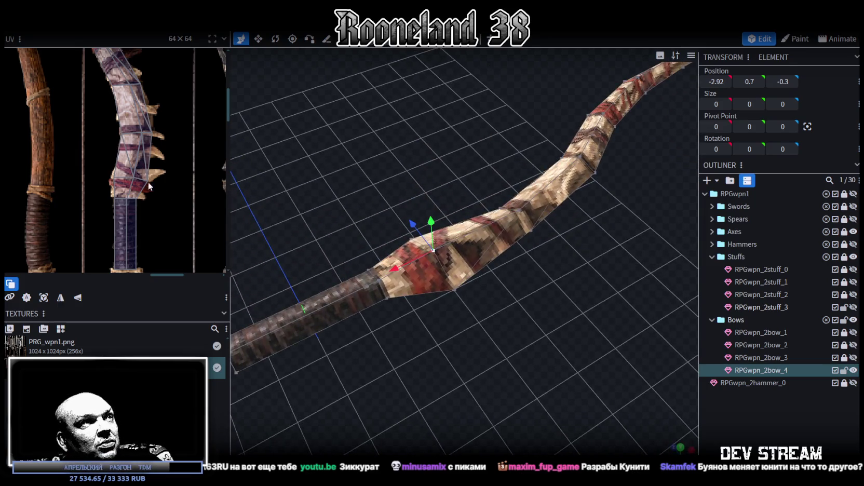
pyautogui.scroll(-3, 148, 182)
pyautogui.scroll(-2, 166, 189)
pyautogui.scroll(-2, 483, 369)
pyautogui.moveTo(483, 369); pyautogui.dragTo(457, 392)
pyautogui.scroll(2, 488, 377)
pyautogui.scroll(2, 462, 352)
pyautogui.moveTo(462, 353); pyautogui.dragTo(450, 327)
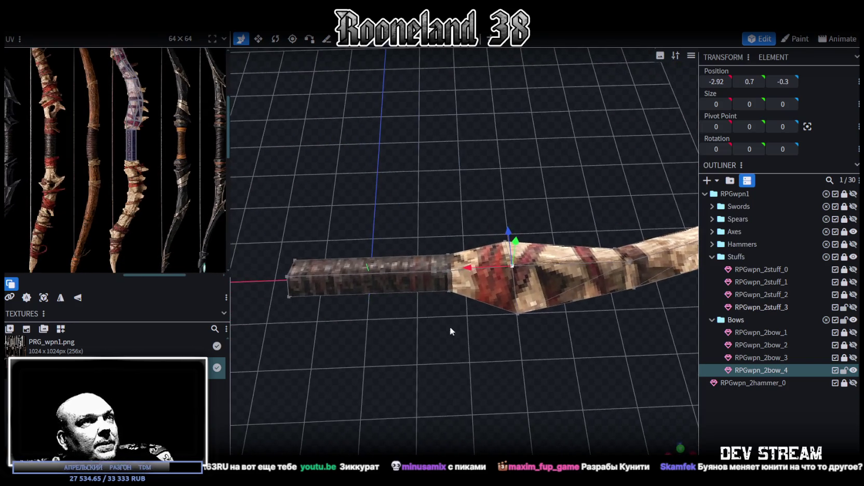
pyautogui.click(460, 277)
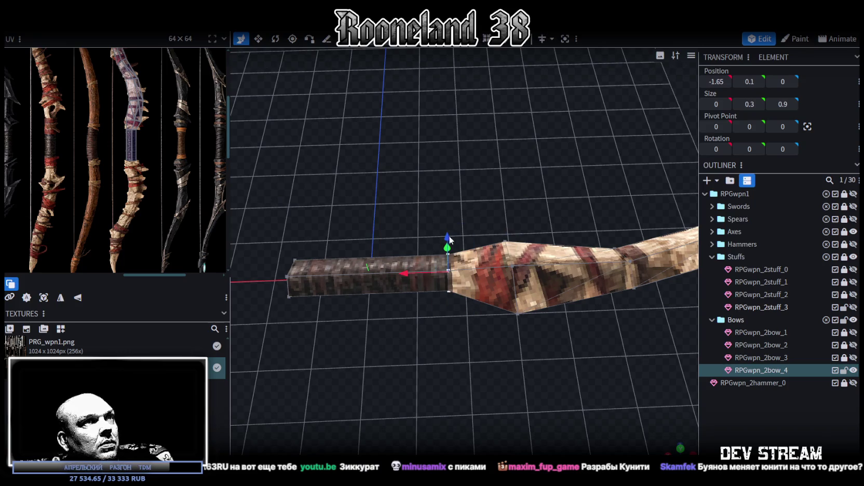
pyautogui.click(522, 296)
pyautogui.moveTo(475, 273); pyautogui.dragTo(461, 265)
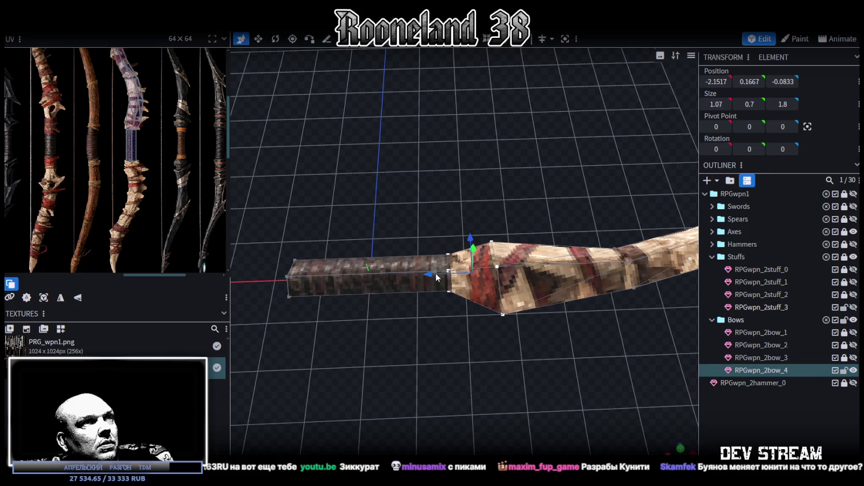
# Step: Move the grip's small end piece inward on X from 1.65 to 1.4
pyautogui.moveTo(436, 277)
pyautogui.mouseDown()
pyautogui.moveTo(418, 279)
pyautogui.moveTo(477, 359)
pyautogui.moveTo(497, 358)
pyautogui.mouseUp()
pyautogui.moveTo(339, 232); pyautogui.dragTo(392, 301)
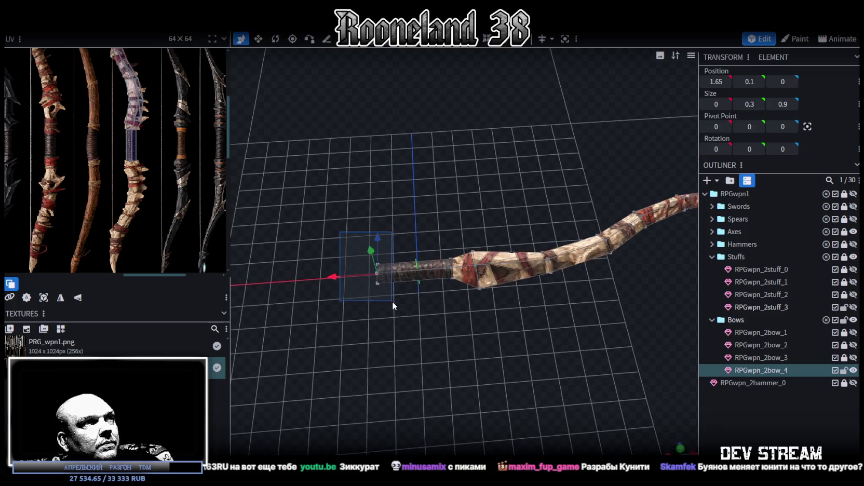
pyautogui.moveTo(339, 274); pyautogui.dragTo(336, 274)
pyautogui.moveTo(425, 356)
pyautogui.mouseDown()
pyautogui.moveTo(423, 399)
pyautogui.moveTo(510, 418)
pyautogui.moveTo(599, 386)
pyautogui.moveTo(392, 304)
pyautogui.moveTo(466, 286)
pyautogui.moveTo(469, 299)
pyautogui.moveTo(480, 288)
pyautogui.mouseUp()
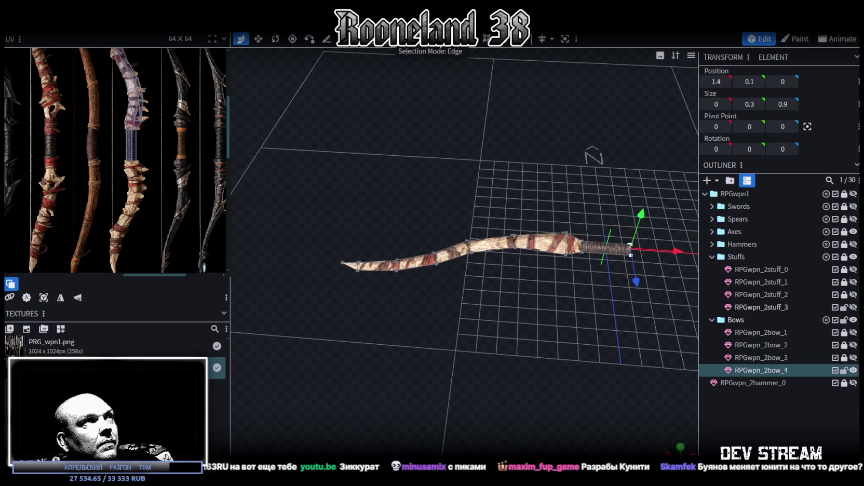
# Step: Paste a copy of the limb as a mesh selection, flip it on X, and merge 3 overlapping vertices
pyautogui.moveTo(428, 91)
pyautogui.mouseDown()
pyautogui.moveTo(328, 300)
pyautogui.moveTo(319, 300)
pyautogui.moveTo(547, 166)
pyautogui.moveTo(573, 139)
pyautogui.mouseUp()
pyautogui.hotkey('ctrl', 'c')
pyautogui.hotkey('ctrl', 'v')
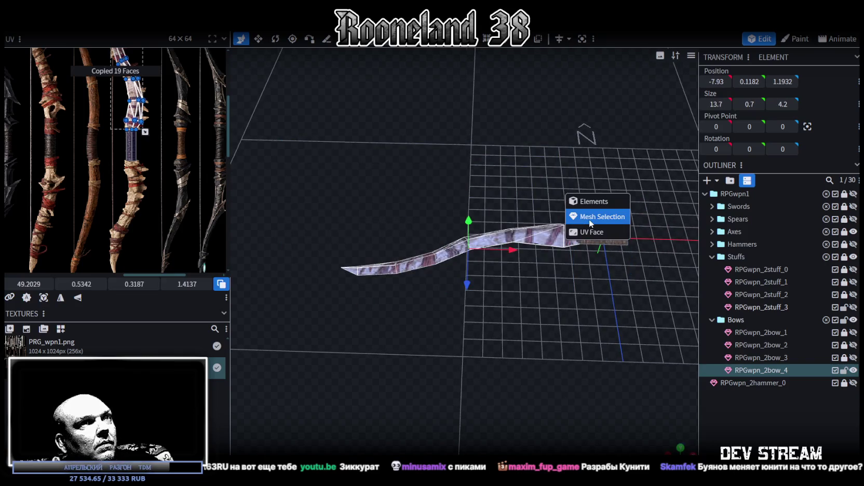
pyautogui.click(589, 219)
pyautogui.rightClick(110, 42)
pyautogui.moveTo(135, 51)
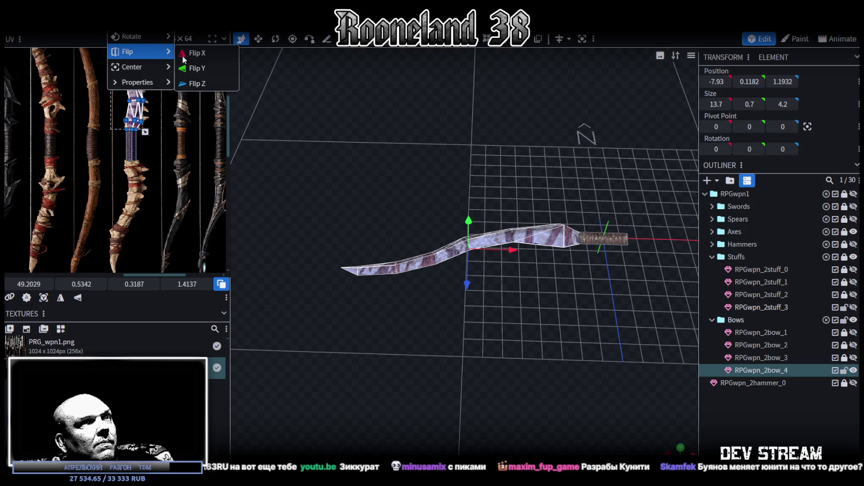
pyautogui.click(202, 55)
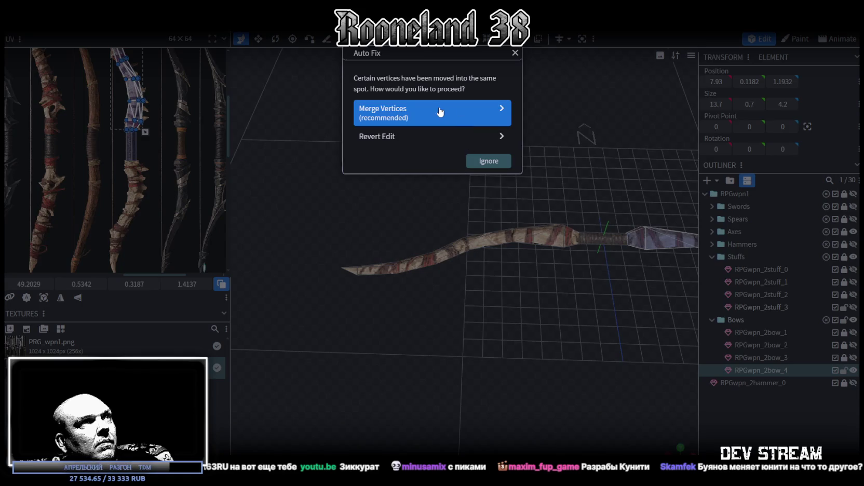
pyautogui.click(440, 112)
pyautogui.moveTo(574, 325)
pyautogui.mouseDown()
pyautogui.moveTo(369, 311)
pyautogui.moveTo(329, 276)
pyautogui.moveTo(537, 349)
pyautogui.moveTo(494, 362)
pyautogui.moveTo(346, 258)
pyautogui.mouseUp()
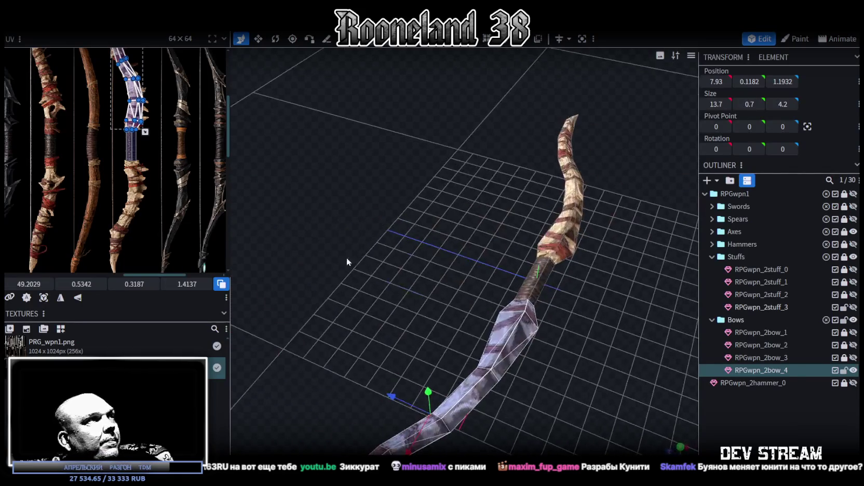
# Step: Mirror the new limb's UV vertically and position it over the bow-limb texture
pyautogui.click(78, 299)
pyautogui.moveTo(124, 93); pyautogui.dragTo(125, 203)
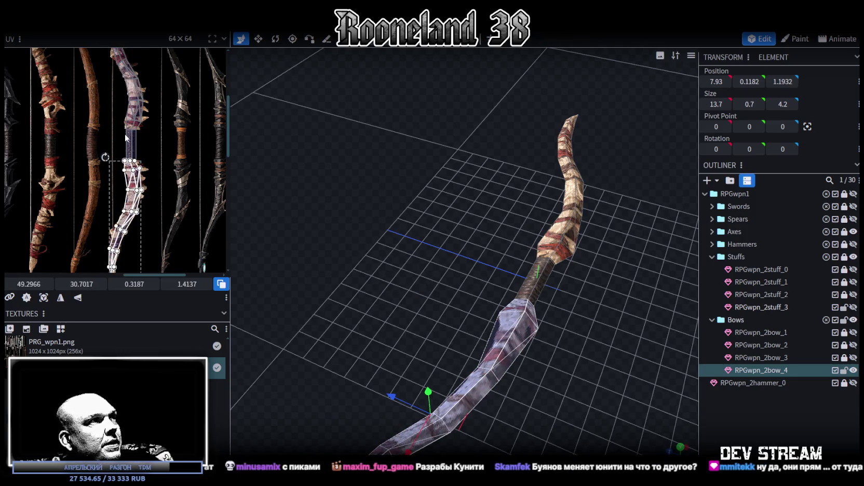
pyautogui.scroll(3, 117, 235)
pyautogui.moveTo(117, 235); pyautogui.dragTo(112, 232)
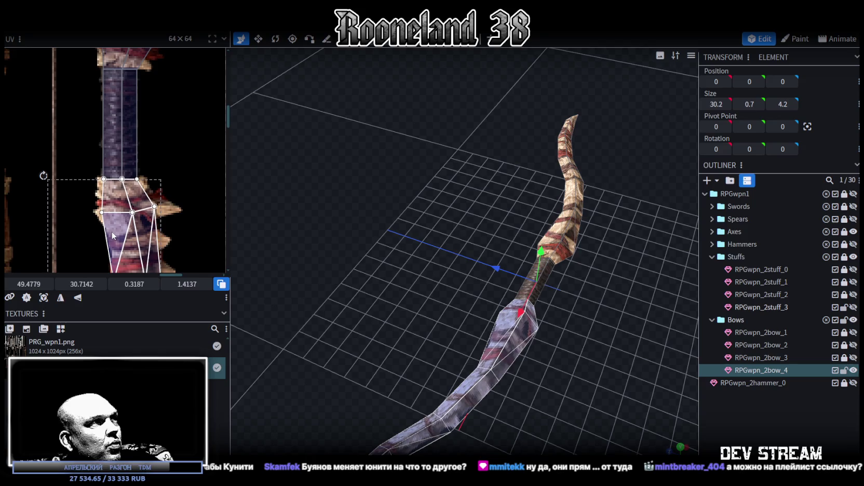
pyautogui.scroll(2, 106, 202)
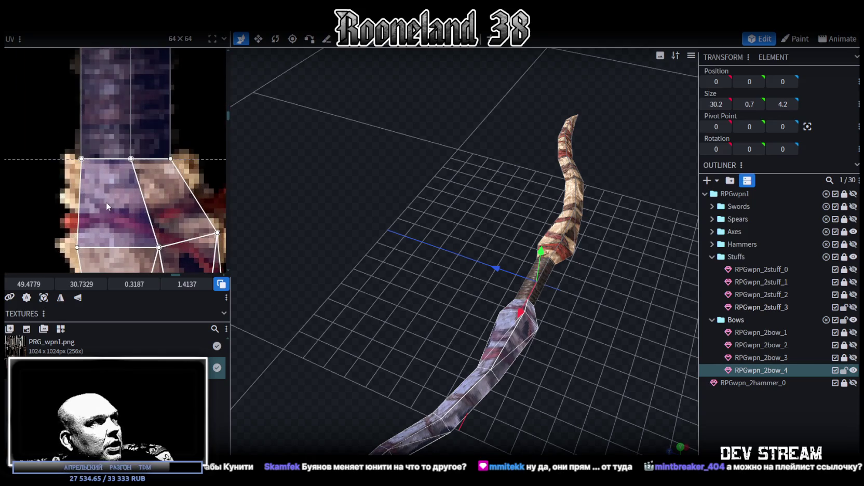
pyautogui.moveTo(105, 202); pyautogui.dragTo(107, 202)
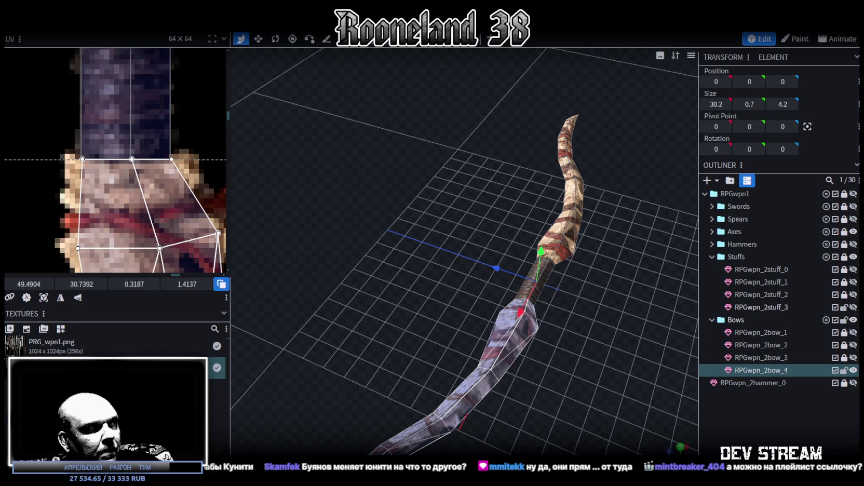
# Step: Zoom out in the UV editor and box-select three mapping points on the limb
pyautogui.scroll(-3, 117, 212)
pyautogui.scroll(-2, 118, 177)
pyautogui.scroll(-2, 132, 163)
pyautogui.scroll(-2, 132, 164)
pyautogui.scroll(-2, 132, 164)
pyautogui.scroll(-2, 132, 163)
pyautogui.moveTo(117, 119); pyautogui.dragTo(192, 153)
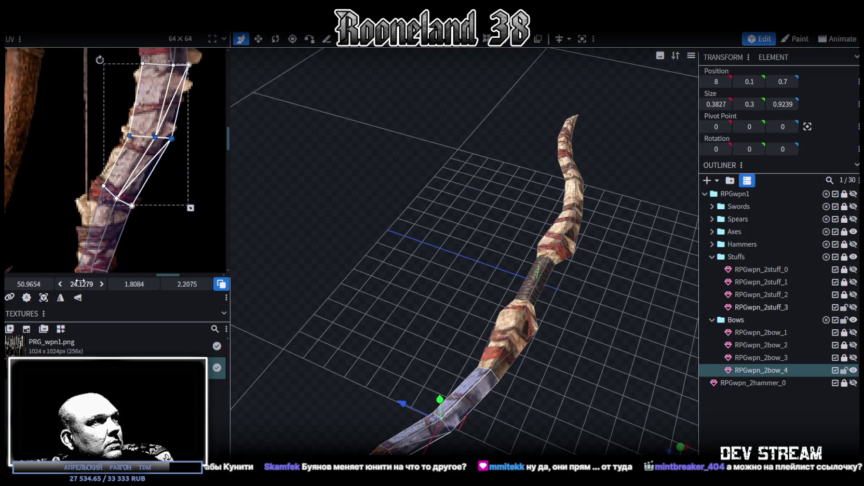
# Step: Slide groups of upper limb UV points left to match the bone-and-red texture
pyautogui.moveTo(28, 284); pyautogui.dragTo(24, 284)
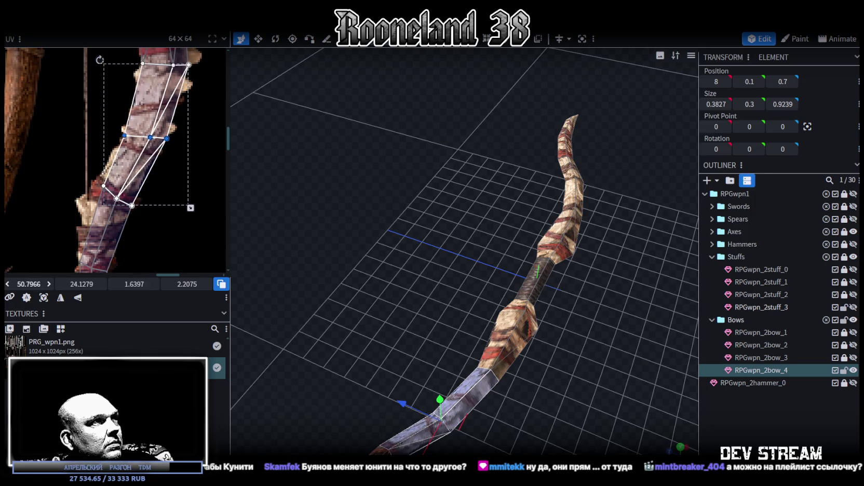
pyautogui.scroll(2, 172, 174)
pyautogui.moveTo(170, 144); pyautogui.dragTo(100, 82)
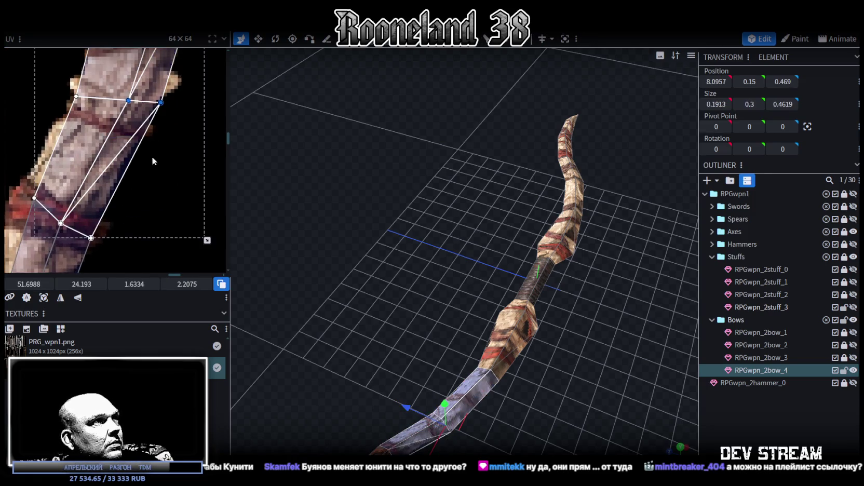
pyautogui.moveTo(28, 284); pyautogui.dragTo(23, 284)
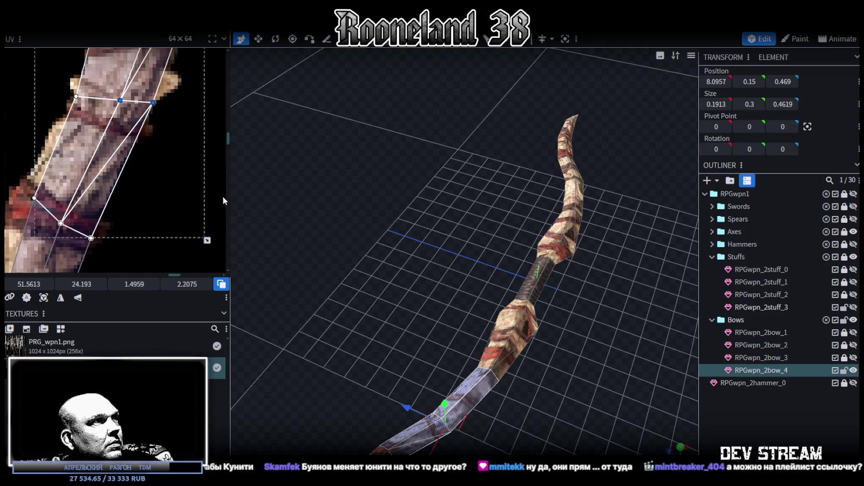
pyautogui.scroll(-2, 140, 219)
pyautogui.scroll(2, 68, 152)
pyautogui.moveTo(68, 152); pyautogui.dragTo(165, 232)
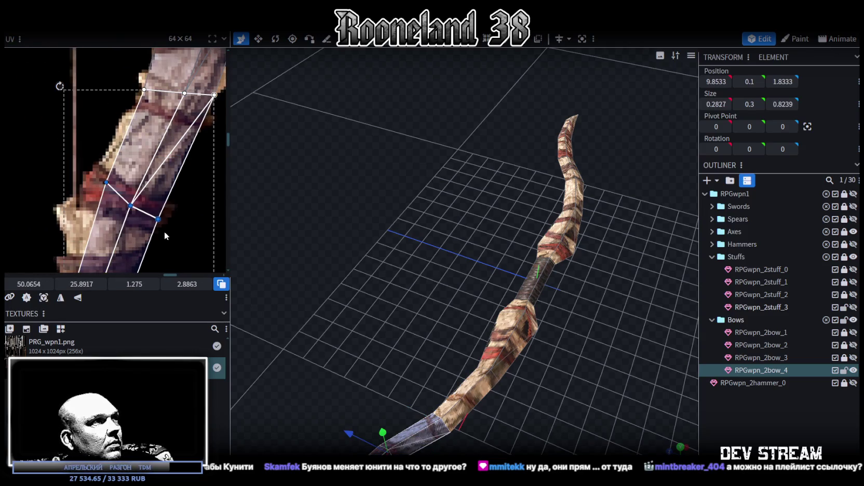
pyautogui.moveTo(28, 284); pyautogui.dragTo(24, 284)
# Step: Shift two more UV points left and select points further down the limb
pyautogui.moveTo(87, 155); pyautogui.dragTo(133, 219)
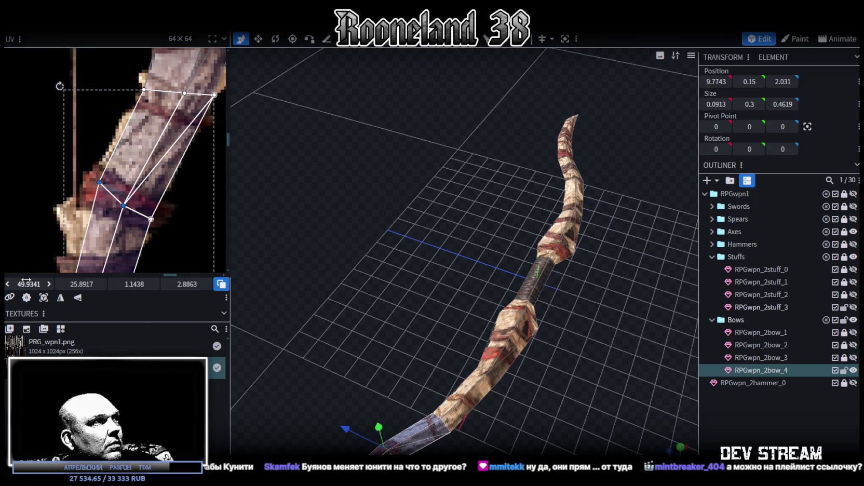
pyautogui.moveTo(28, 284); pyautogui.dragTo(21, 284)
pyautogui.click(95, 182)
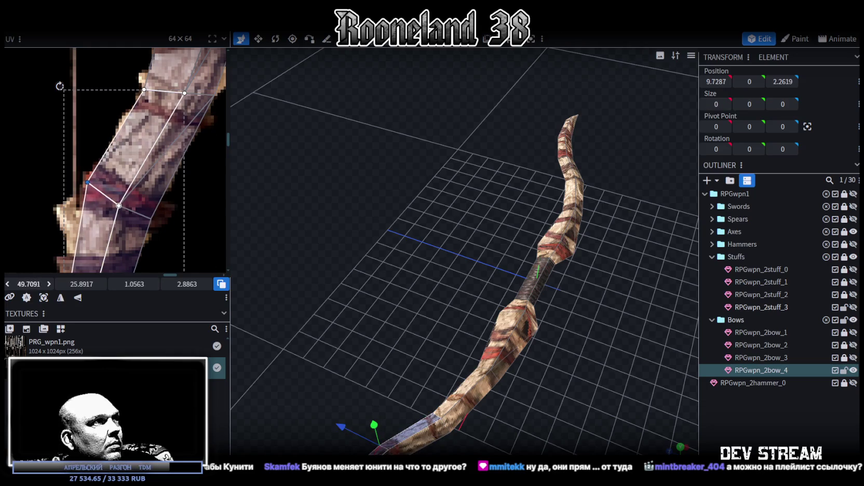
pyautogui.scroll(-2, 131, 194)
pyautogui.scroll(3, 159, 133)
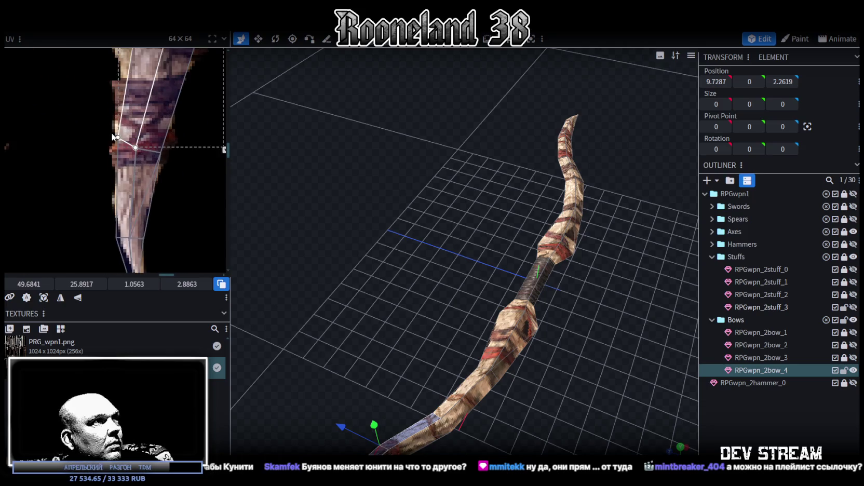
pyautogui.scroll(2, 129, 120)
pyautogui.moveTo(97, 113); pyautogui.dragTo(164, 181)
pyautogui.scroll(-2, 183, 161)
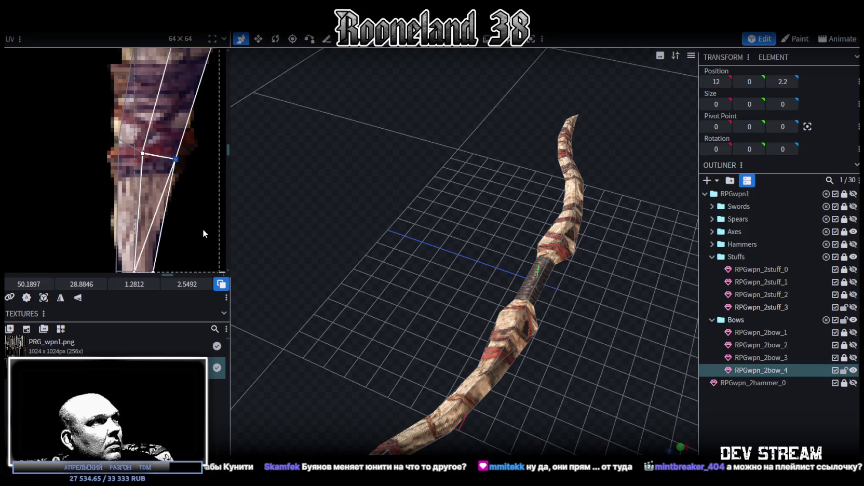
pyautogui.scroll(1, 155, 208)
pyautogui.click(97, 202)
# Step: Move the limb-tip UV face up along the texture
pyautogui.click(96, 201)
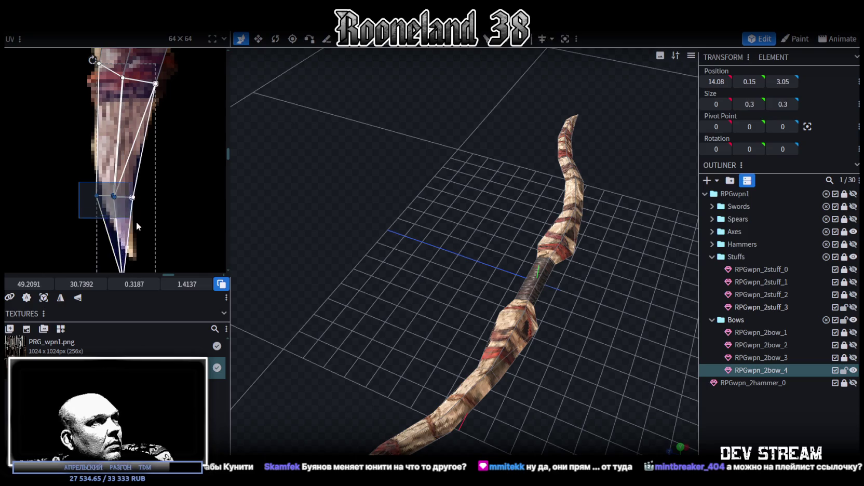
pyautogui.scroll(-1, 120, 211)
pyautogui.scroll(-1, 120, 210)
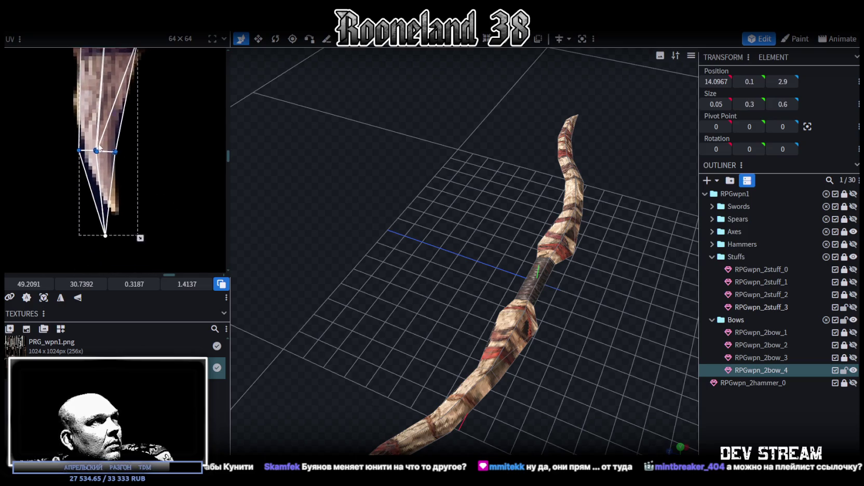
pyautogui.scroll(-1, 93, 139)
pyautogui.scroll(2, 93, 139)
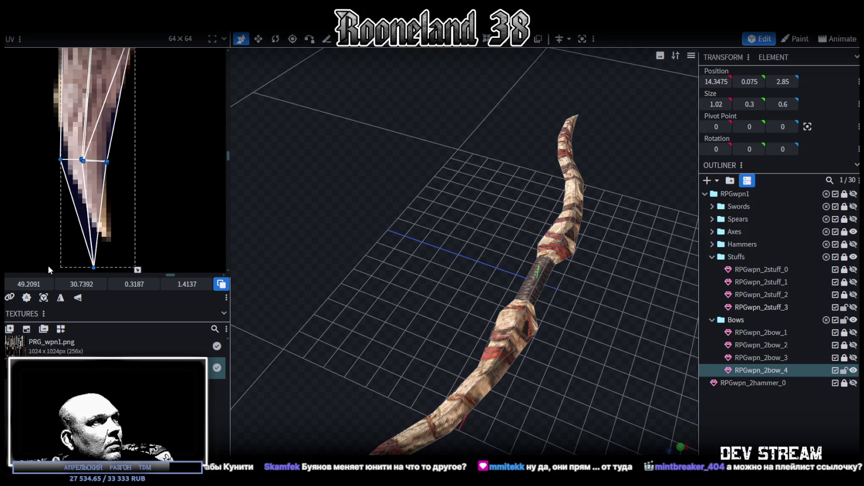
pyautogui.moveTo(83, 284); pyautogui.dragTo(60, 284)
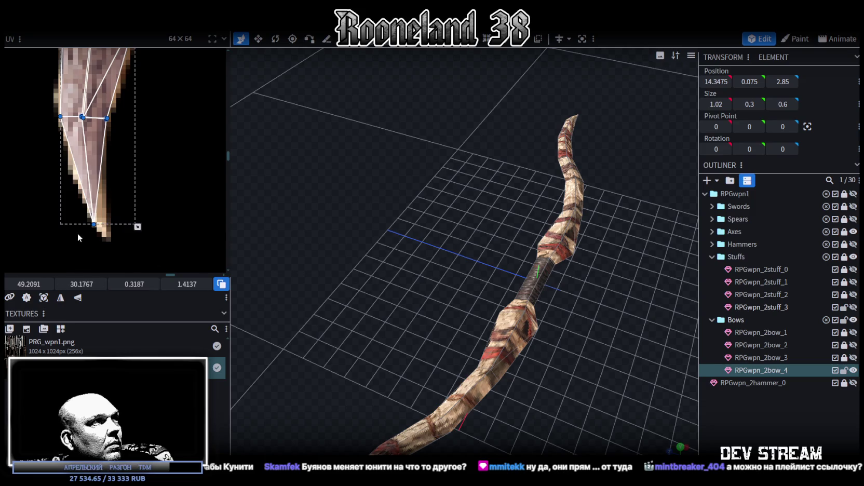
# Step: Nudge the tip's bottom UV point slightly right and clear the selection
pyautogui.click(94, 224)
pyautogui.moveTo(109, 227); pyautogui.dragTo(107, 226)
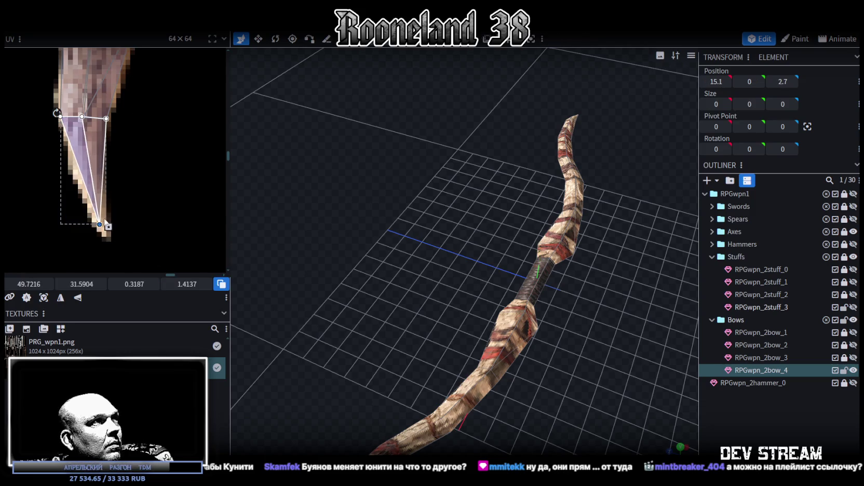
pyautogui.scroll(3, 147, 236)
pyautogui.scroll(2, 130, 171)
pyautogui.scroll(3, 139, 147)
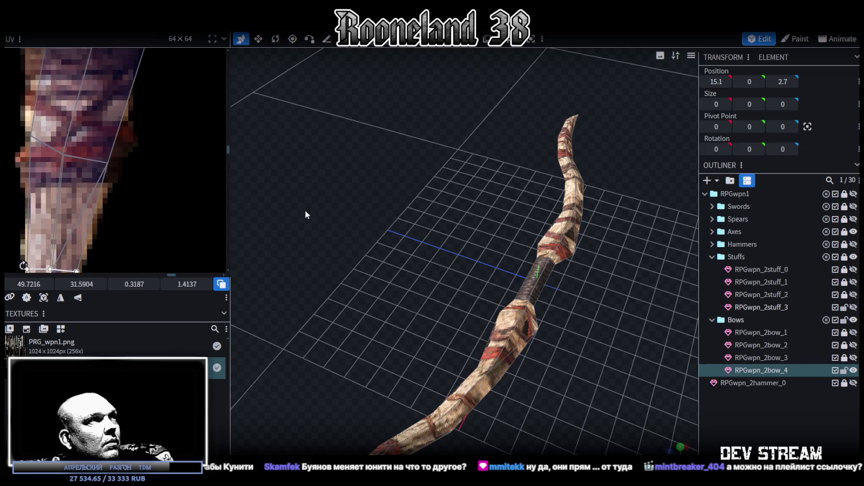
pyautogui.click(744, 426)
pyautogui.moveTo(558, 341)
pyautogui.mouseDown()
pyautogui.moveTo(526, 289)
pyautogui.moveTo(418, 240)
pyautogui.moveTo(380, 262)
pyautogui.mouseUp()
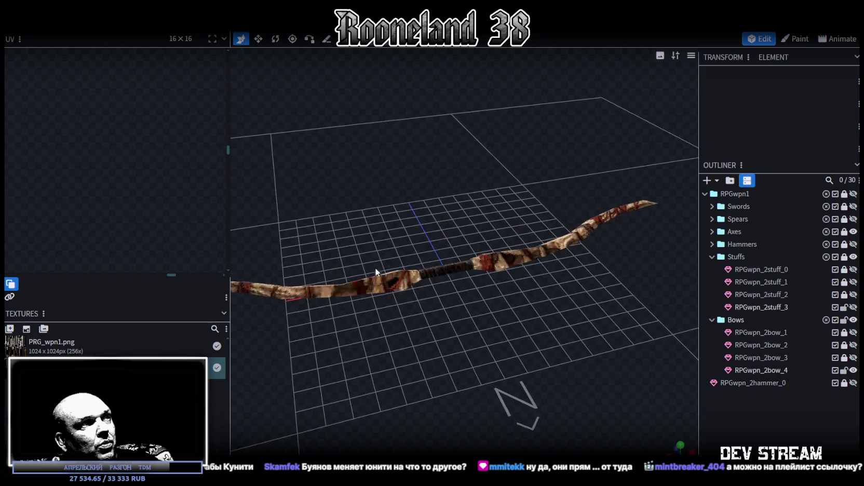
# Step: Select all faces of the bow limb and paste a copy into the same mesh
pyautogui.click(380, 262)
pyautogui.moveTo(411, 324)
pyautogui.mouseDown()
pyautogui.moveTo(483, 302)
pyautogui.moveTo(483, 293)
pyautogui.moveTo(510, 305)
pyautogui.moveTo(514, 289)
pyautogui.moveTo(453, 125)
pyautogui.mouseUp()
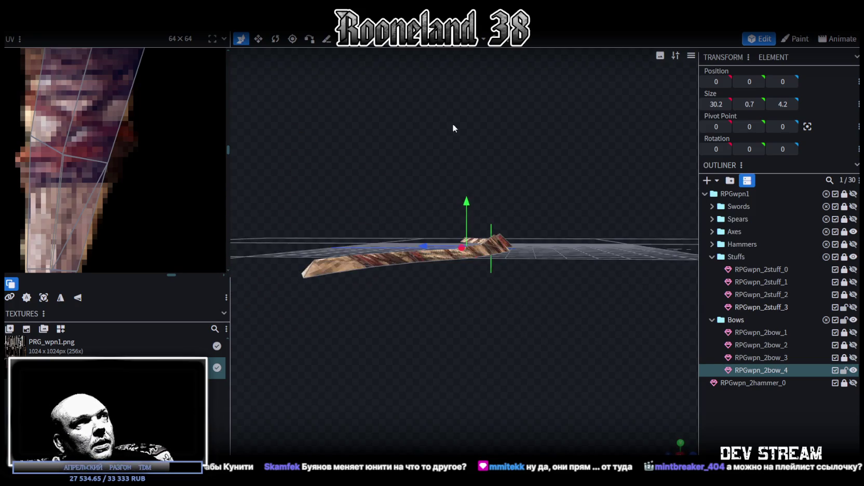
pyautogui.doubleClick(502, 249)
pyautogui.moveTo(516, 267); pyautogui.dragTo(529, 357)
pyautogui.hotkey('ctrl', 'c')
pyautogui.hotkey('ctrl', 'v')
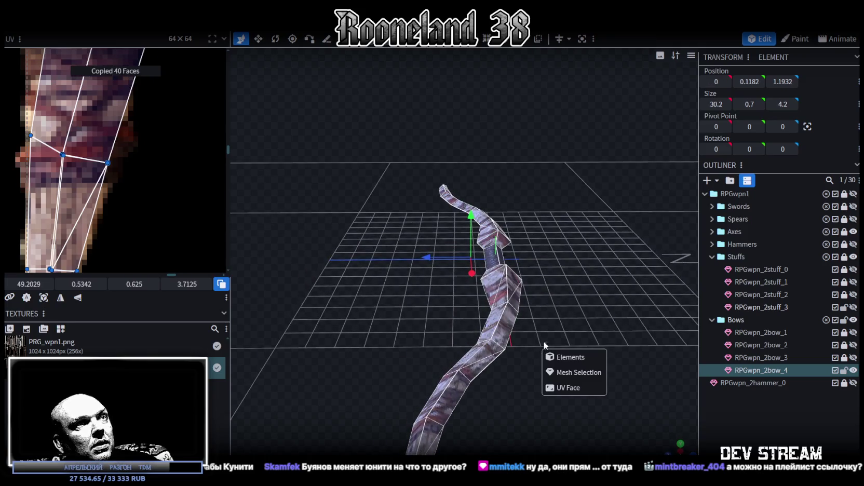
pyautogui.click(566, 374)
# Step: Flip the pasted limb on Y and merge the 30 overlapping vertices
pyautogui.click(117, 25)
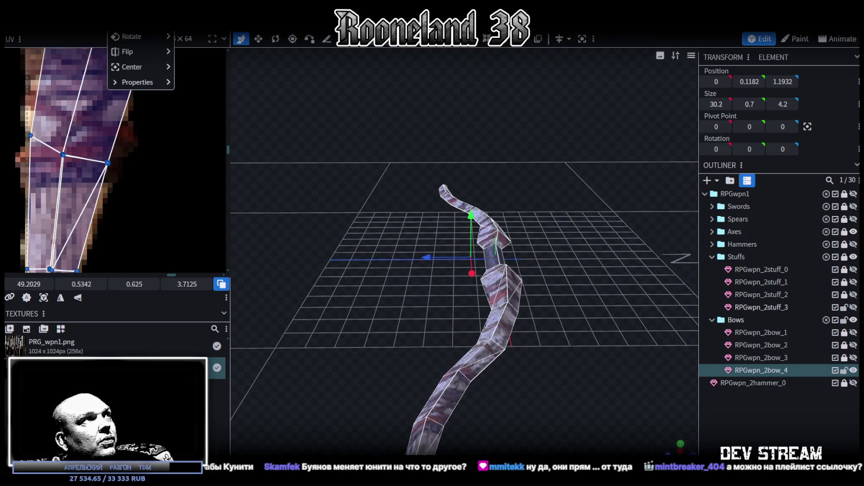
pyautogui.click(205, 70)
pyautogui.click(437, 113)
pyautogui.moveTo(450, 125)
pyautogui.mouseDown()
pyautogui.moveTo(581, 321)
pyautogui.moveTo(542, 310)
pyautogui.moveTo(547, 292)
pyautogui.moveTo(535, 282)
pyautogui.moveTo(476, 263)
pyautogui.moveTo(489, 261)
pyautogui.moveTo(521, 296)
pyautogui.moveTo(461, 267)
pyautogui.moveTo(468, 299)
pyautogui.moveTo(440, 304)
pyautogui.moveTo(369, 253)
pyautogui.moveTo(465, 349)
pyautogui.moveTo(542, 345)
pyautogui.moveTo(494, 344)
pyautogui.moveTo(494, 330)
pyautogui.mouseUp()
# Step: Copy and paste the two selected faces near the grip
pyautogui.click(376, 262)
pyautogui.hotkey('ctrl', 'c')
pyautogui.hotkey('ctrl', 'v')
# Step: Paste the copied grip faces as a separate triangle and move it away from the bow
pyautogui.click(524, 344)
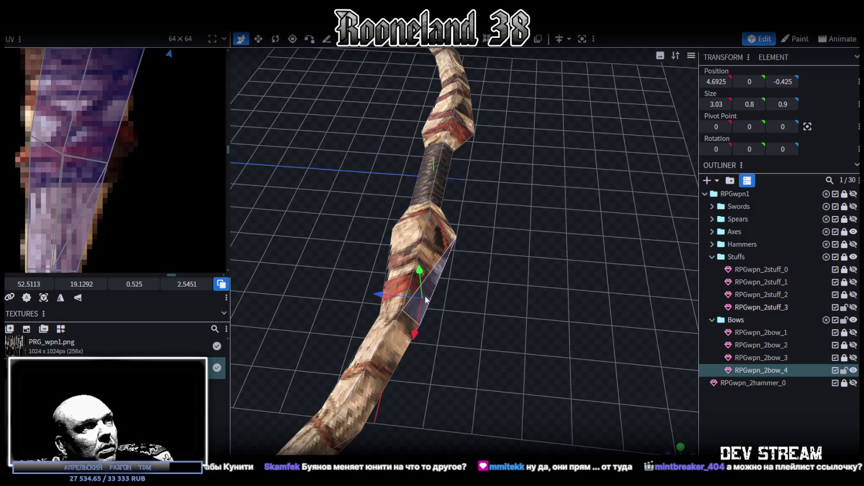
pyautogui.moveTo(381, 296); pyautogui.dragTo(557, 306)
pyautogui.scroll(2, 557, 305)
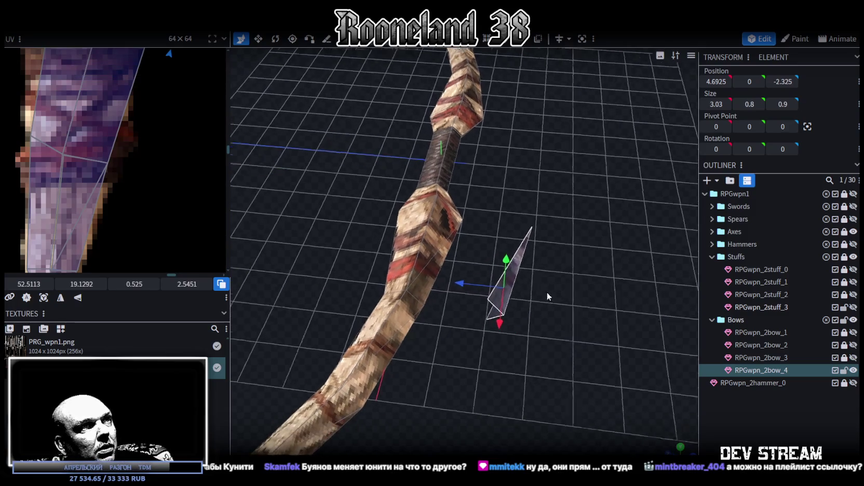
pyautogui.scroll(2, 547, 292)
pyautogui.moveTo(545, 294); pyautogui.dragTo(552, 302)
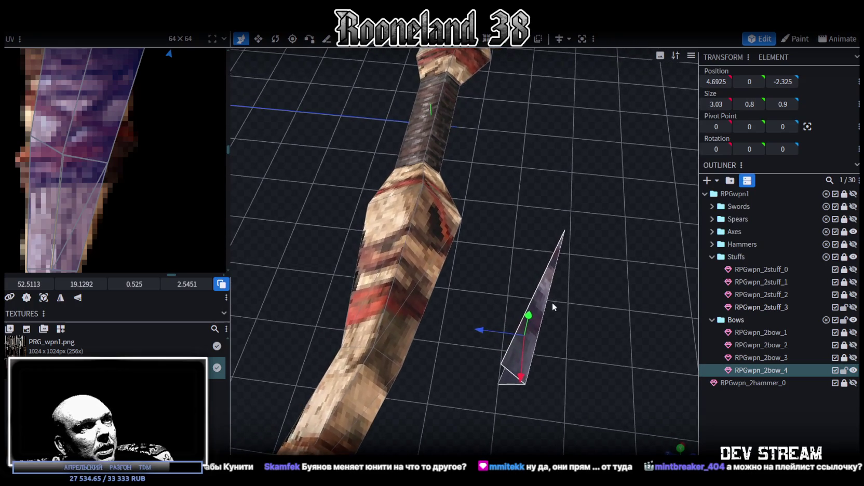
# Step: Reshape the triangle by moving its lower vertices toward the tip, rotating them, and shifting along X
pyautogui.moveTo(475, 397); pyautogui.dragTo(566, 333)
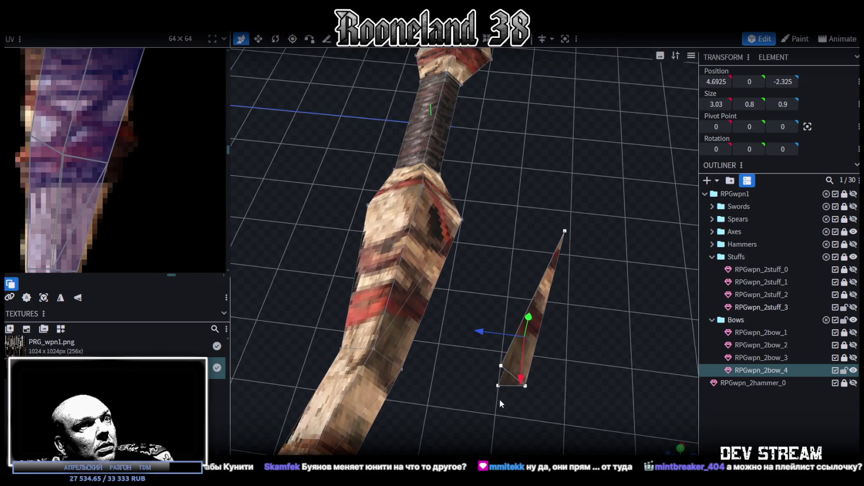
pyautogui.moveTo(501, 413)
pyautogui.mouseDown()
pyautogui.moveTo(510, 281)
pyautogui.moveTo(527, 273)
pyautogui.moveTo(547, 312)
pyautogui.moveTo(526, 257)
pyautogui.mouseUp()
pyautogui.scroll(3, 547, 313)
pyautogui.press('r')
pyautogui.moveTo(448, 330); pyautogui.dragTo(474, 303)
pyautogui.press('v')
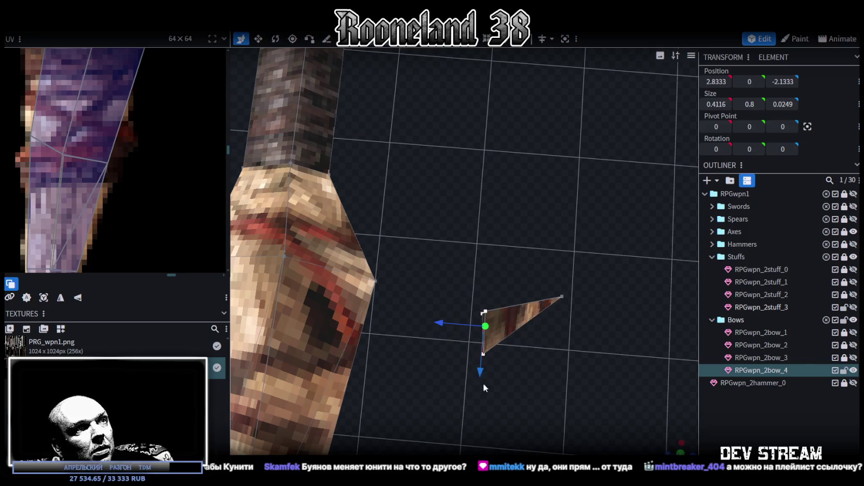
pyautogui.moveTo(481, 371); pyautogui.dragTo(452, 302)
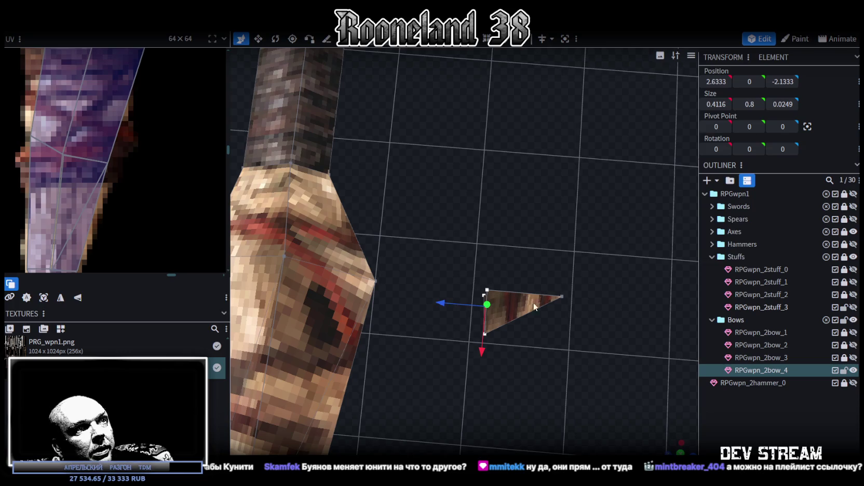
# Step: Thin the spike's Y size to 0.2, making it 0.4116 × 0.2 × 0.0249 at X 2.6333
pyautogui.moveTo(670, 438); pyautogui.dragTo(675, 438)
pyautogui.moveTo(538, 284)
pyautogui.mouseDown()
pyautogui.moveTo(381, 234)
pyautogui.moveTo(417, 302)
pyautogui.moveTo(396, 252)
pyautogui.moveTo(403, 118)
pyautogui.moveTo(401, 131)
pyautogui.mouseUp()
pyautogui.press('s')
pyautogui.moveTo(421, 238); pyautogui.dragTo(402, 267)
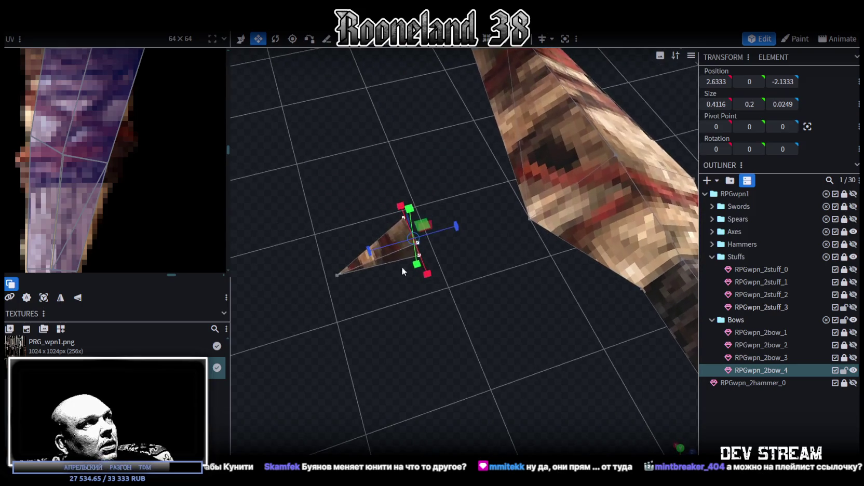
# Step: Widen the triangle along X to 0.5116 by resizing its right-edge vertices
pyautogui.scroll(-3, 105, 170)
pyautogui.scroll(3, 105, 170)
pyautogui.moveTo(105, 171); pyautogui.dragTo(104, 189, button='middle')
pyautogui.moveTo(386, 270)
pyautogui.mouseDown()
pyautogui.moveTo(367, 313)
pyautogui.moveTo(424, 306)
pyautogui.mouseUp()
pyautogui.moveTo(394, 233)
pyautogui.mouseDown()
pyautogui.moveTo(395, 214)
pyautogui.moveTo(390, 220)
pyautogui.mouseUp()
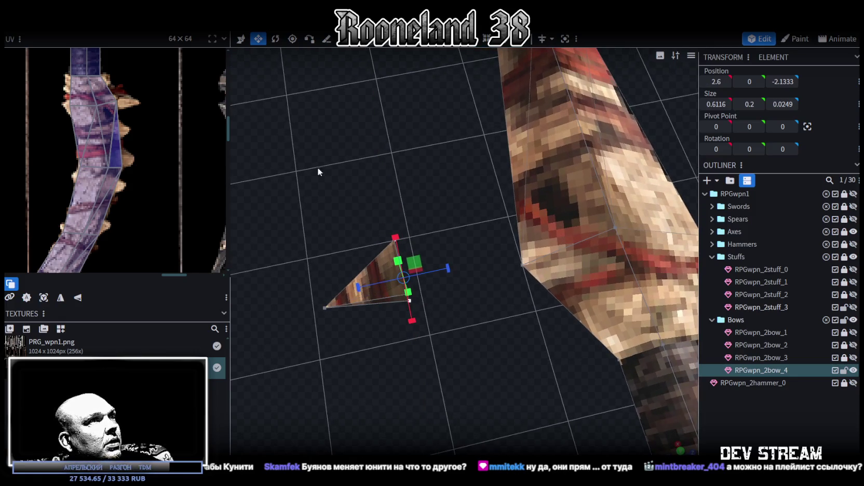
pyautogui.press('v')
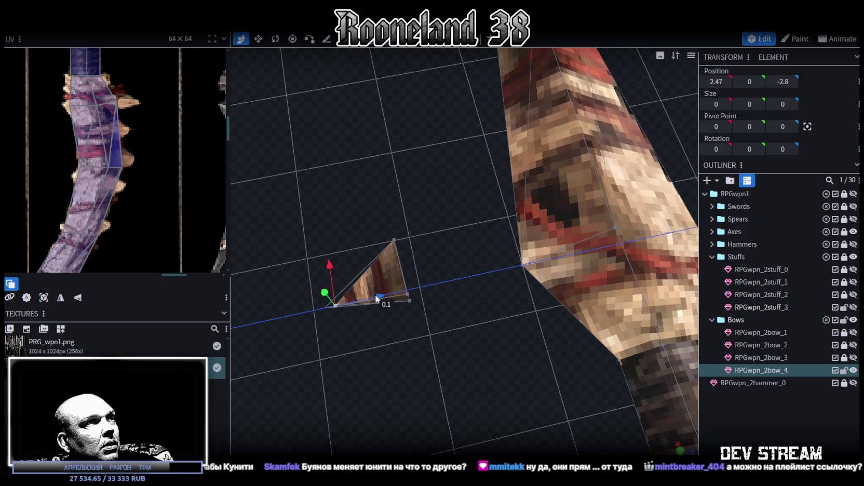
pyautogui.moveTo(389, 193)
pyautogui.mouseDown()
pyautogui.moveTo(421, 326)
pyautogui.moveTo(456, 300)
pyautogui.moveTo(463, 327)
pyautogui.moveTo(450, 375)
pyautogui.mouseUp()
pyautogui.press('s')
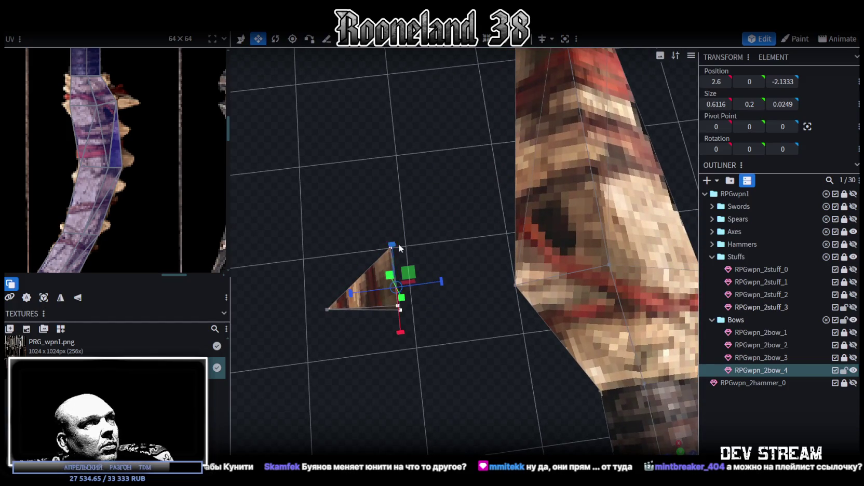
pyautogui.moveTo(394, 236)
pyautogui.mouseDown()
pyautogui.moveTo(397, 285)
pyautogui.moveTo(506, 333)
pyautogui.moveTo(507, 219)
pyautogui.mouseUp()
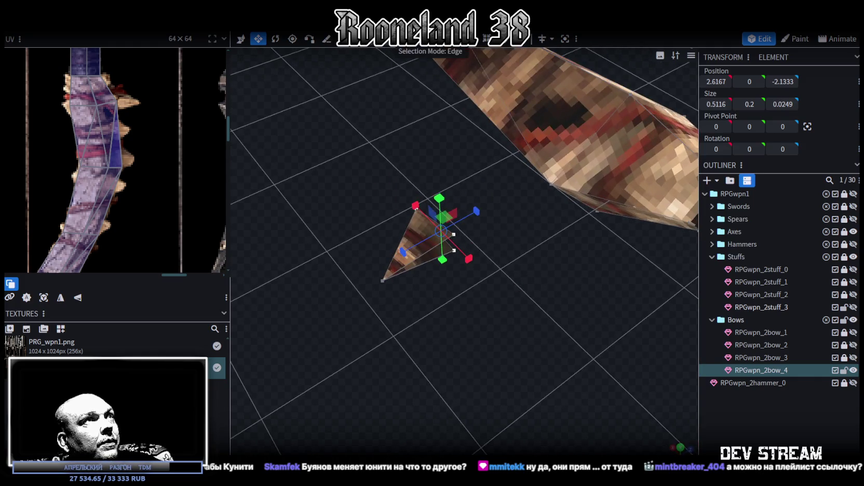
pyautogui.hotkey('ctrl', 'z')
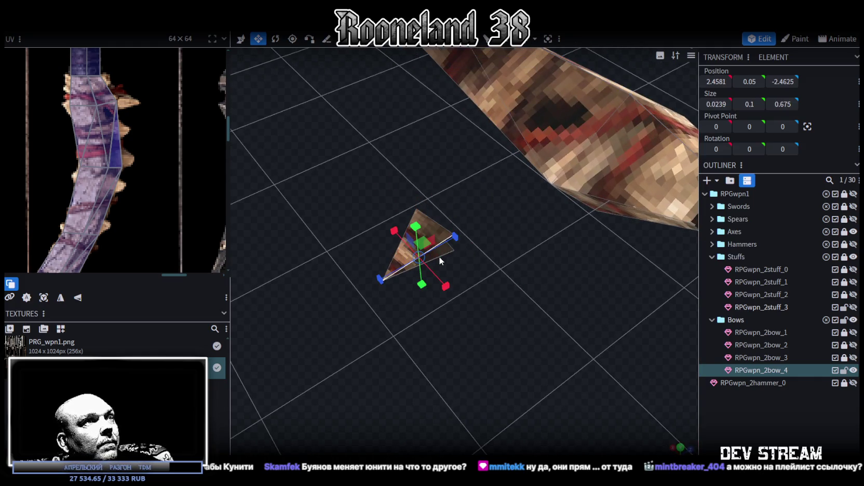
pyautogui.moveTo(446, 255)
pyautogui.mouseDown()
pyautogui.moveTo(434, 239)
pyautogui.moveTo(463, 216)
pyautogui.mouseUp()
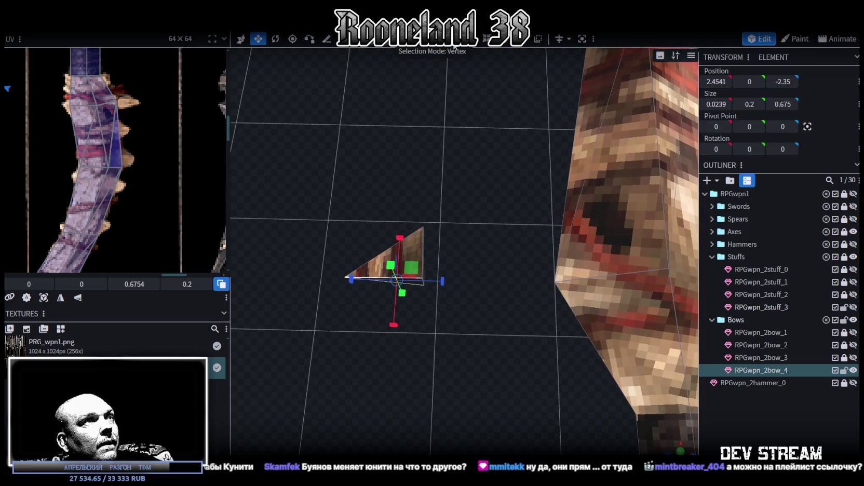
pyautogui.hotkey('ctrl', 'y')
# Step: Flatten the triangle by setting its vertices' Z position to -2, then slide the tip vertex to X 2.47, Z -2.8
pyautogui.moveTo(398, 299); pyautogui.dragTo(399, 299)
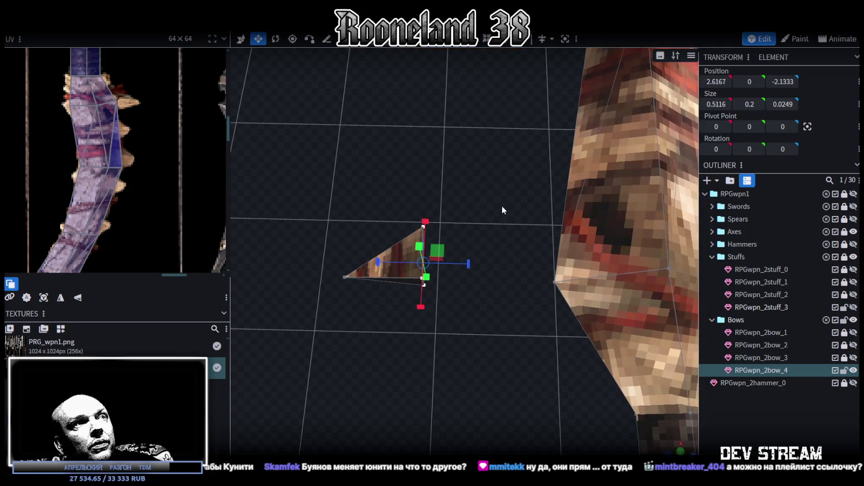
pyautogui.press('v')
pyautogui.click(778, 81)
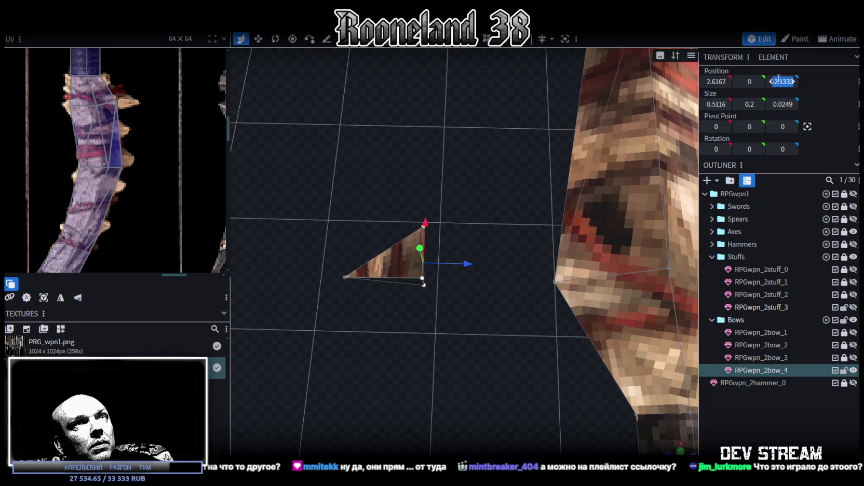
pyautogui.write('-2')
pyautogui.press('Return')
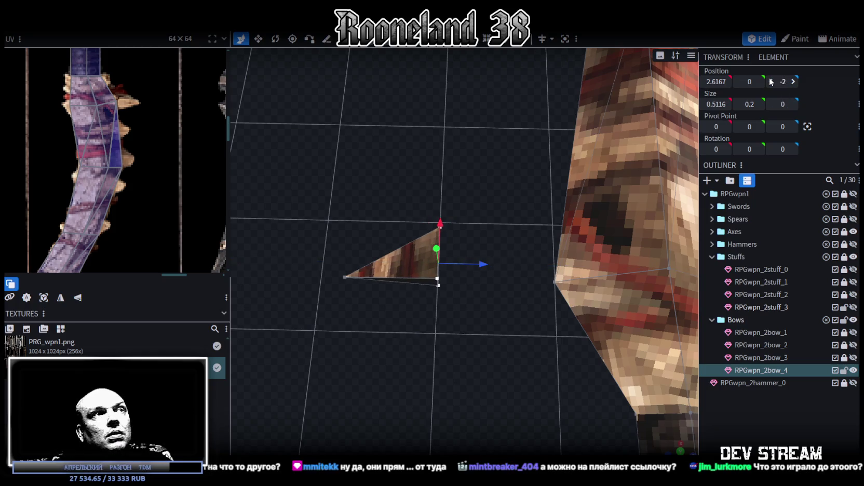
pyautogui.click(345, 277)
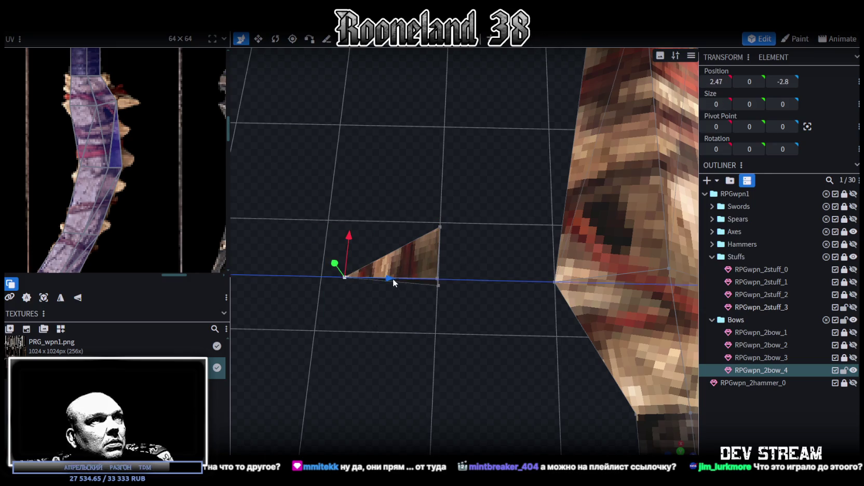
pyautogui.moveTo(393, 278); pyautogui.dragTo(443, 300)
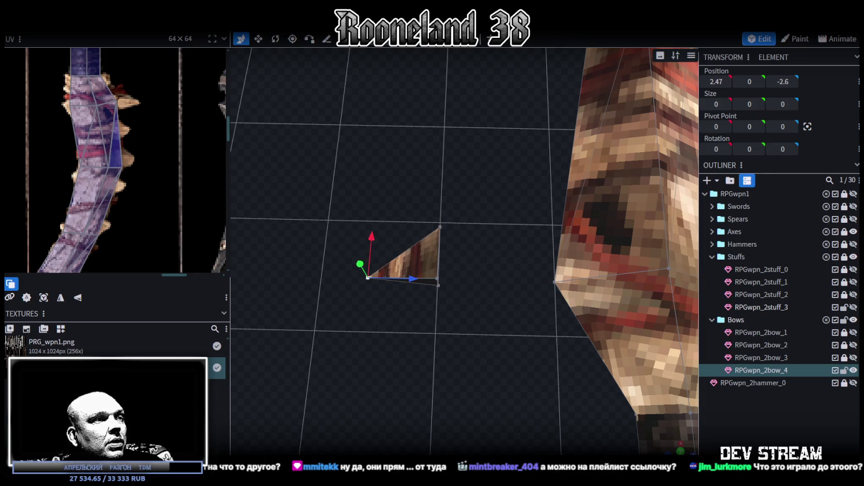
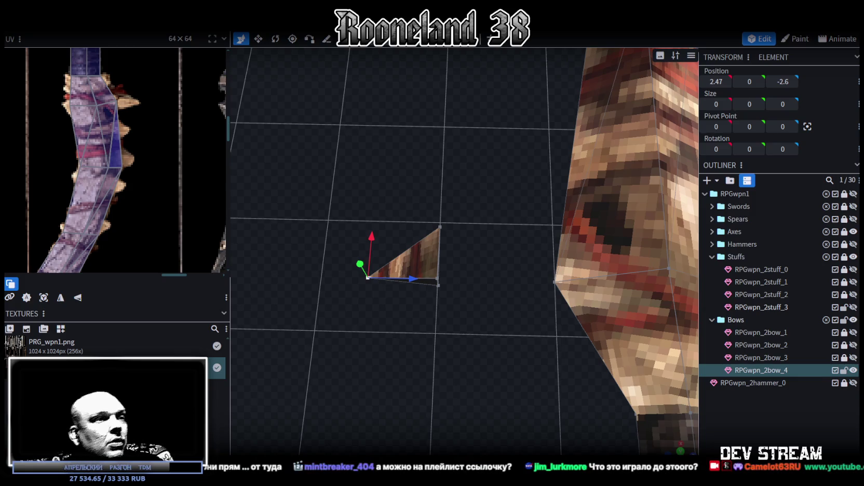
# Step: Glance at the Mountain Realm album on YouTube, then drag the spike triangle's bottom vertex to make it symmetric
pyautogui.hotkey('alt', 'Tab')
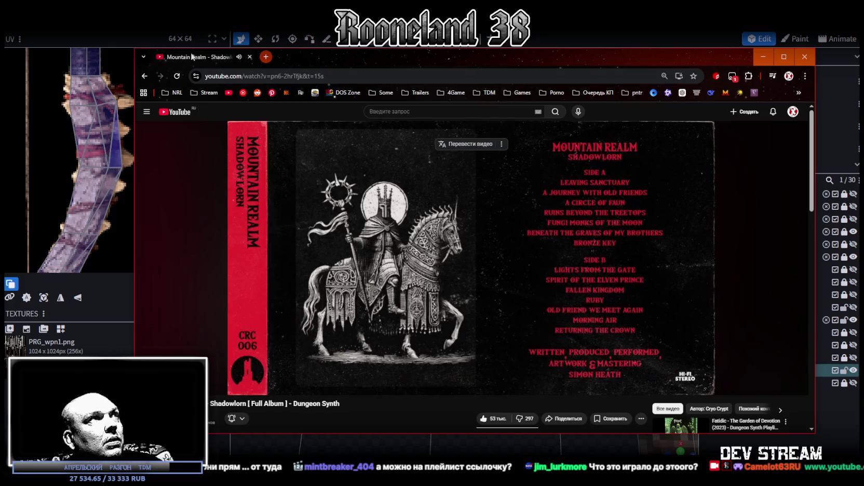
pyautogui.hotkey('alt', 'Tab')
pyautogui.moveTo(469, 247)
pyautogui.mouseDown()
pyautogui.moveTo(395, 333)
pyautogui.moveTo(537, 381)
pyautogui.moveTo(529, 368)
pyautogui.moveTo(565, 284)
pyautogui.mouseUp()
pyautogui.moveTo(491, 307)
pyautogui.mouseDown()
pyautogui.moveTo(462, 309)
pyautogui.moveTo(521, 361)
pyautogui.moveTo(511, 358)
pyautogui.mouseUp()
pyautogui.moveTo(566, 120); pyautogui.dragTo(447, 250)
pyautogui.click(680, 450)
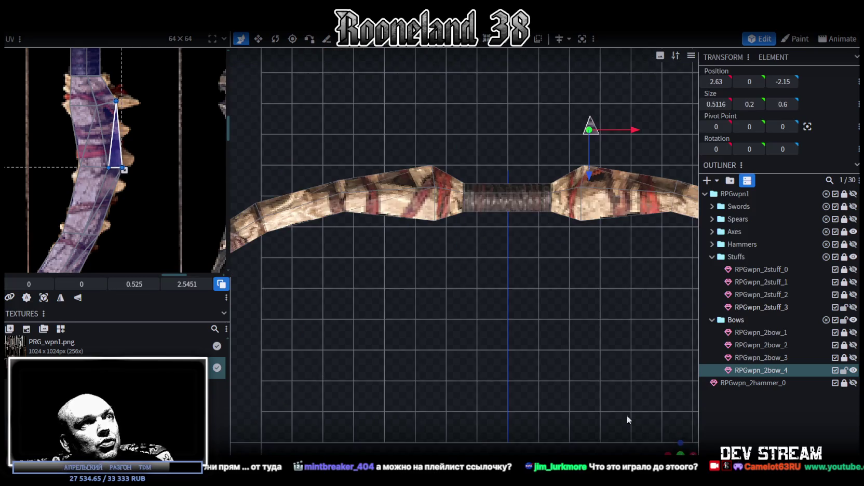
# Step: Project the spike triangle's UV from the front view and drag it onto a spike in the bow texture
pyautogui.click(43, 297)
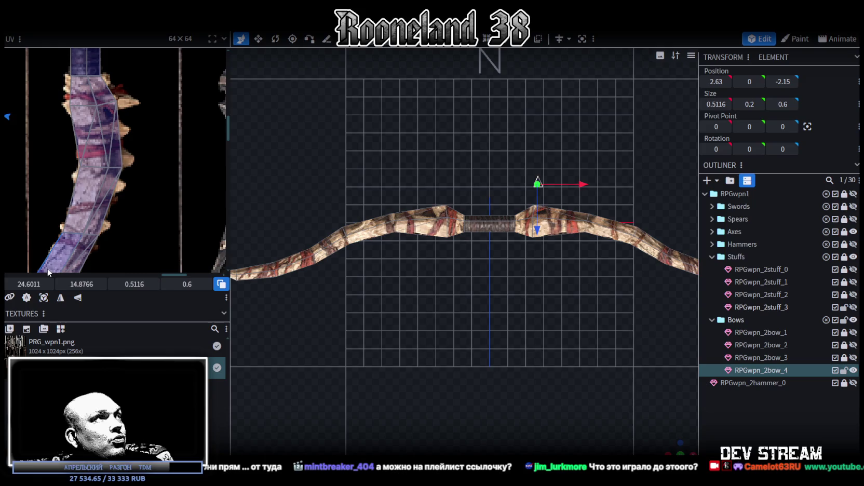
pyautogui.scroll(-3, 53, 167)
pyautogui.moveTo(54, 166)
pyautogui.mouseDown(button='middle')
pyautogui.moveTo(111, 150)
pyautogui.moveTo(46, 153)
pyautogui.mouseUp(button='middle')
pyautogui.moveTo(16, 151); pyautogui.dragTo(196, 235)
pyautogui.moveTo(60, 207); pyautogui.dragTo(9, 187, button='middle')
pyautogui.moveTo(8, 187)
pyautogui.mouseDown()
pyautogui.moveTo(129, 176)
pyautogui.moveTo(143, 192)
pyautogui.mouseUp()
pyautogui.scroll(3, 143, 192)
pyautogui.scroll(2, 171, 171)
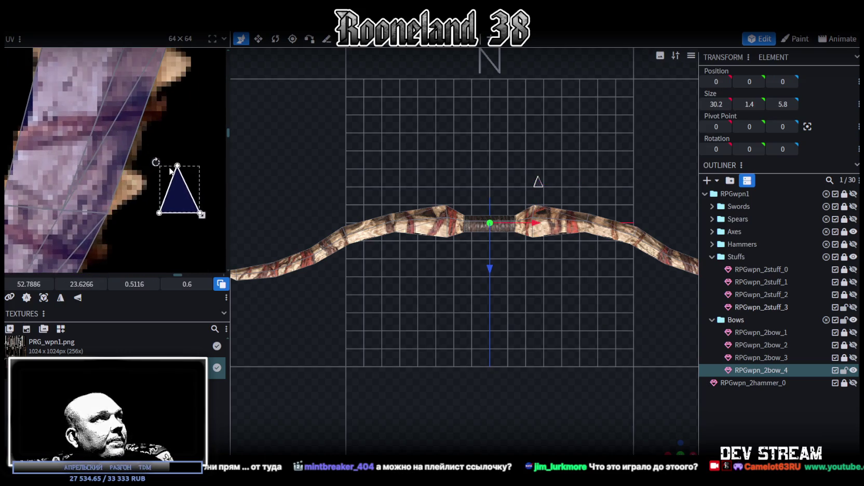
# Step: Rotate the triangle's UV to fit the texture spike, nudging it into place at 0.6 by 0.5116
pyautogui.rightClick(170, 191)
pyautogui.click(210, 392)
pyautogui.moveTo(156, 188); pyautogui.dragTo(99, 187)
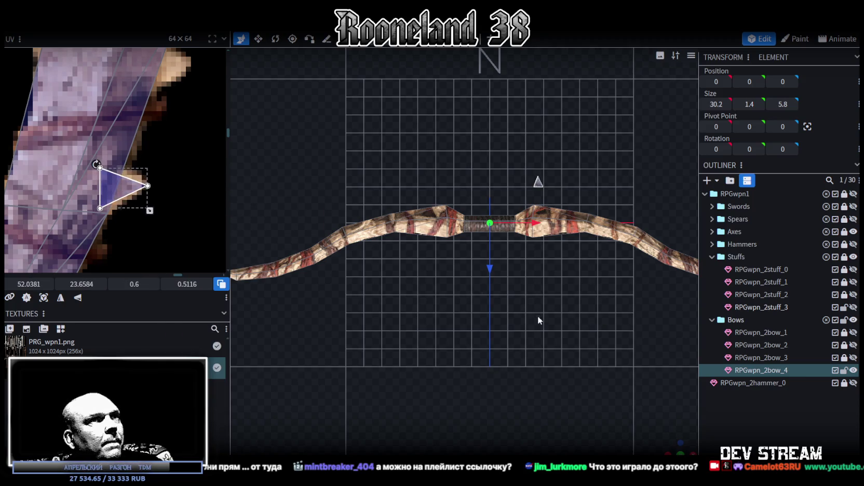
pyautogui.moveTo(538, 320); pyautogui.dragTo(448, 347, button='right')
pyautogui.moveTo(598, 266); pyautogui.dragTo(566, 339, button='right')
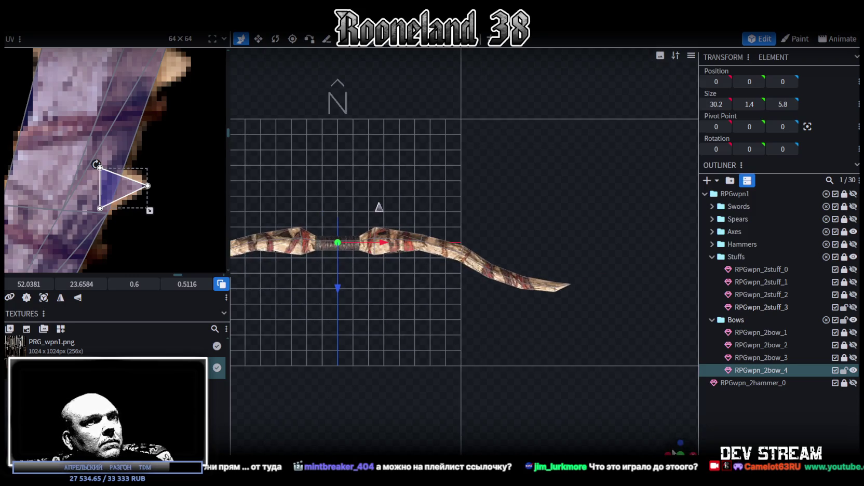
pyautogui.moveTo(468, 291); pyautogui.dragTo(535, 259)
pyautogui.click(481, 206)
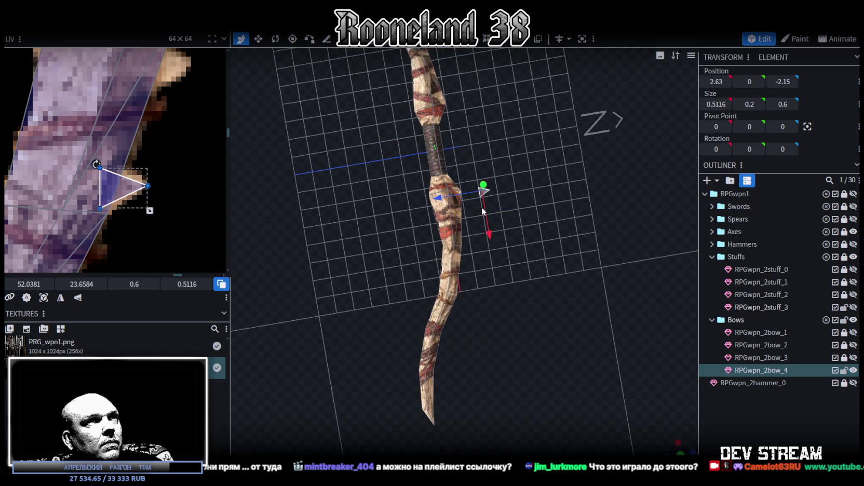
# Step: Copy the spike's faces and duplicate it, dragging the copy down the bow limb
pyautogui.scroll(2, 524, 248)
pyautogui.scroll(1, 524, 249)
pyautogui.hotkey('ctrl', 'c')
pyautogui.rightClick(524, 248)
pyautogui.press('Escape')
pyautogui.moveTo(507, 211); pyautogui.dragTo(510, 265)
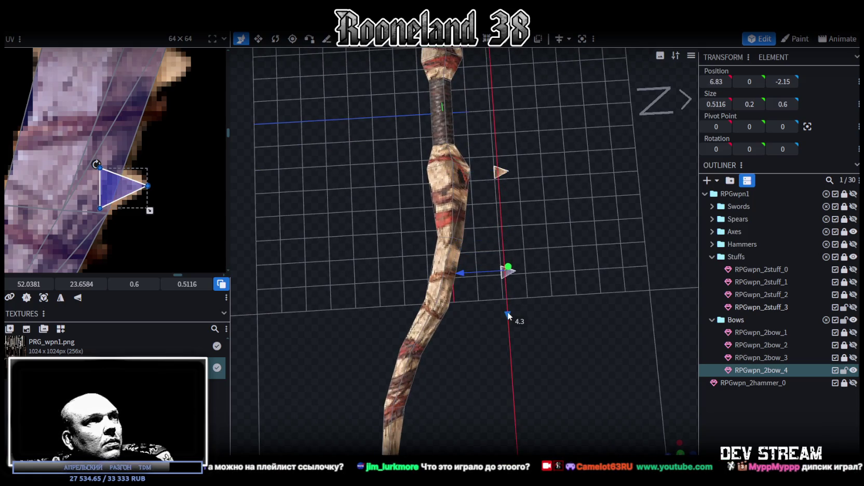
pyautogui.scroll(-2, 156, 169)
pyautogui.scroll(-2, 156, 169)
# Step: Reselect the new spike and slide it onto the limb's edge at 7.63, 0, 0.05
pyautogui.hotkey('ctrl', 'a')
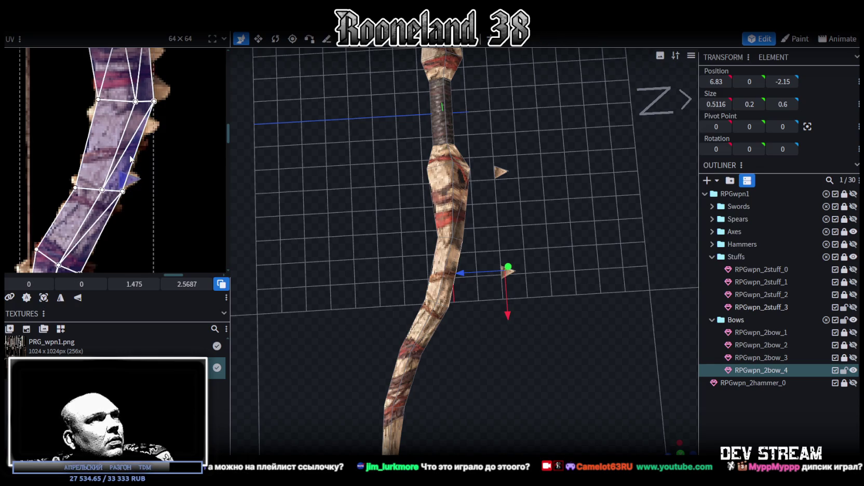
pyautogui.click(443, 285)
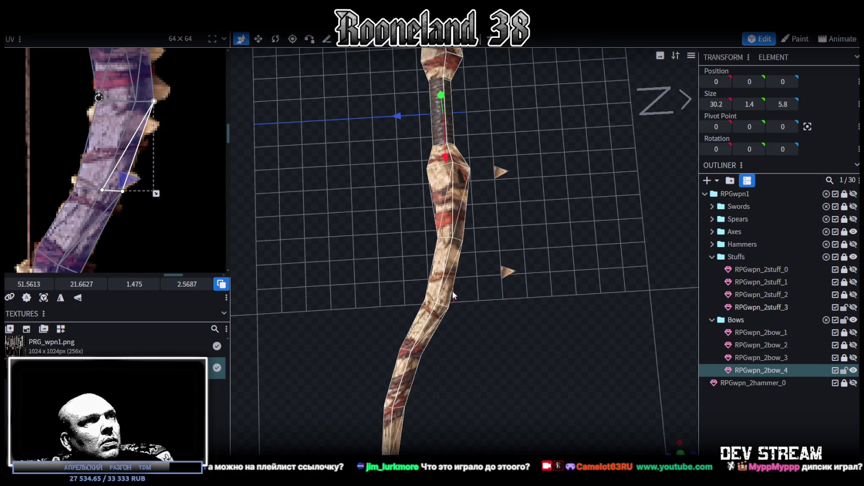
pyautogui.click(453, 295)
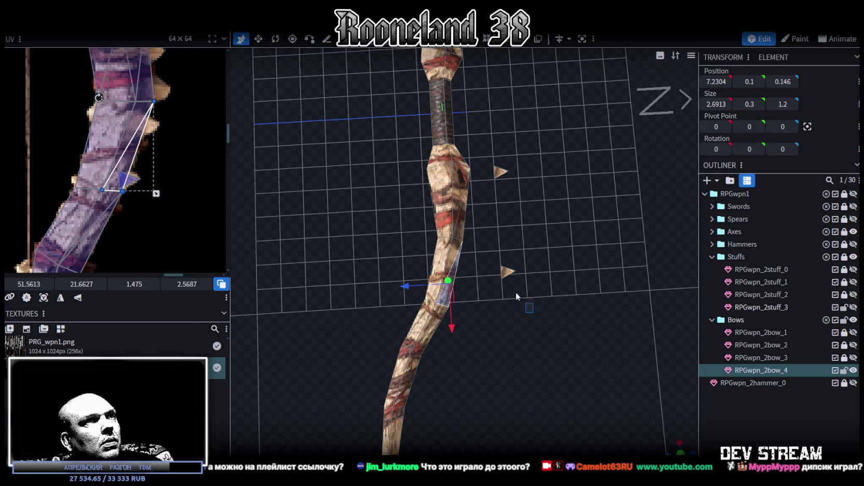
pyautogui.click(505, 271)
pyautogui.scroll(3, 515, 302)
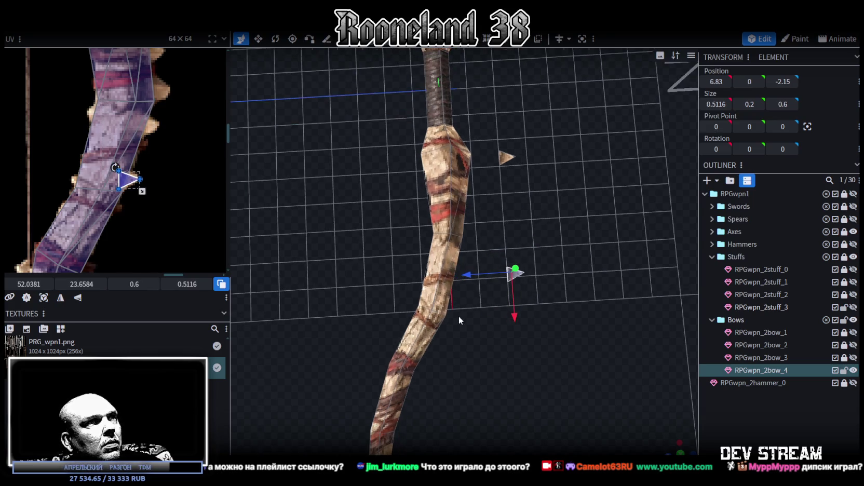
pyautogui.scroll(3, 459, 315)
pyautogui.moveTo(481, 287); pyautogui.dragTo(403, 290)
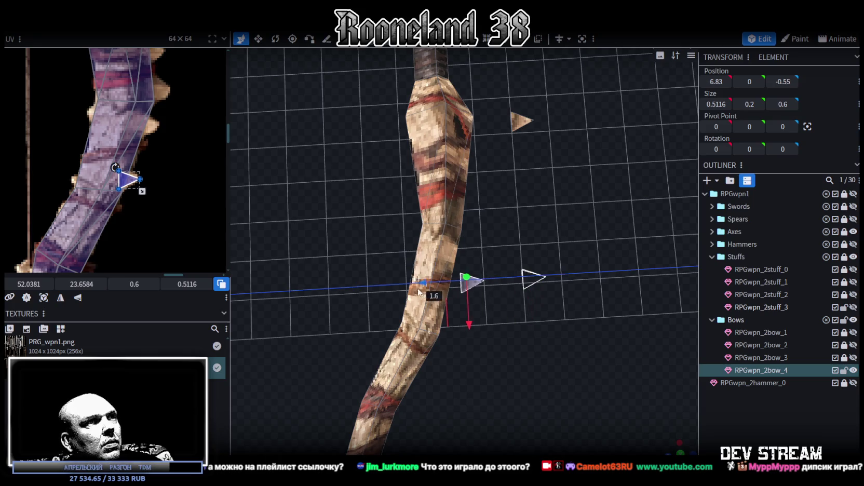
pyautogui.moveTo(450, 327); pyautogui.dragTo(449, 354)
pyautogui.moveTo(404, 318); pyautogui.dragTo(397, 317)
# Step: Paste the first spike's UV mapping onto the new spike and copy its three faces
pyautogui.scroll(2, 543, 319)
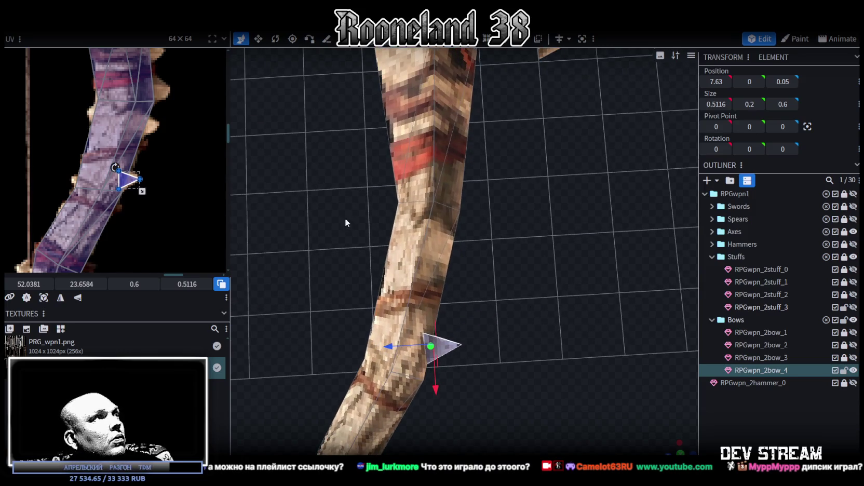
pyautogui.scroll(-1, 186, 173)
pyautogui.scroll(-1, 156, 185)
pyautogui.scroll(-1, 132, 195)
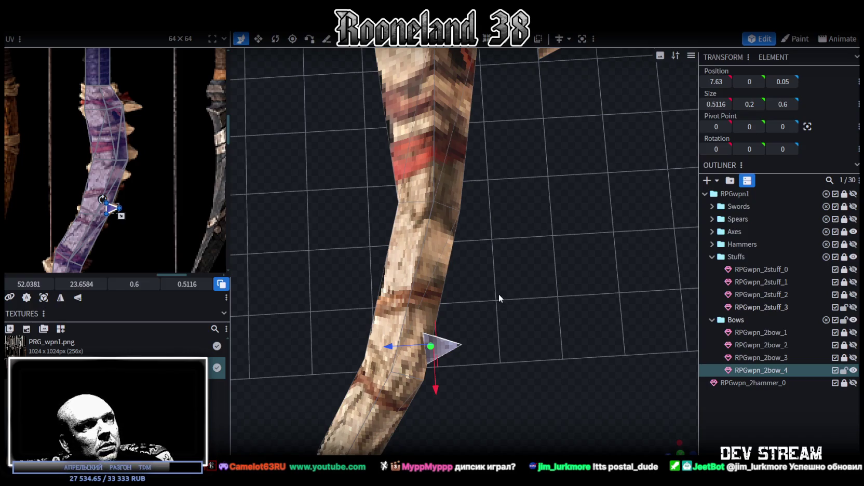
pyautogui.hotkey('ctrl', 'v')
pyautogui.moveTo(471, 333)
pyautogui.mouseDown()
pyautogui.moveTo(486, 317)
pyautogui.moveTo(456, 289)
pyautogui.mouseUp()
pyautogui.hotkey('ctrl', 'c')
pyautogui.rightClick(476, 299)
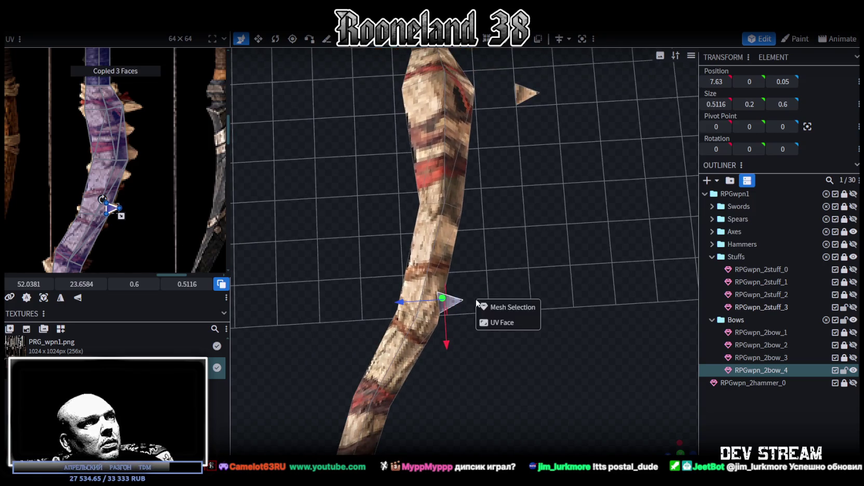
# Step: Duplicate the spike, move it up the limb, enlarge it, and shift its UV up the texture
pyautogui.press('Escape')
pyautogui.moveTo(444, 342); pyautogui.dragTo(445, 304)
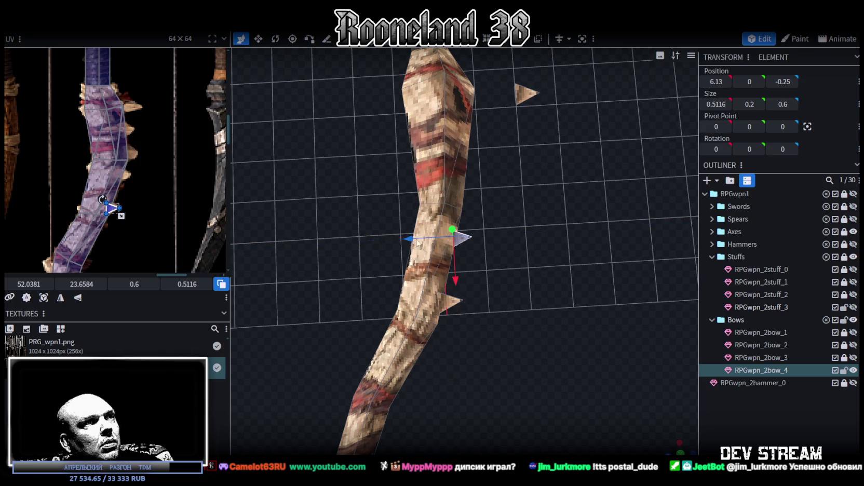
pyautogui.press('s')
pyautogui.moveTo(441, 247)
pyautogui.mouseDown()
pyautogui.moveTo(436, 252)
pyautogui.moveTo(449, 267)
pyautogui.mouseUp()
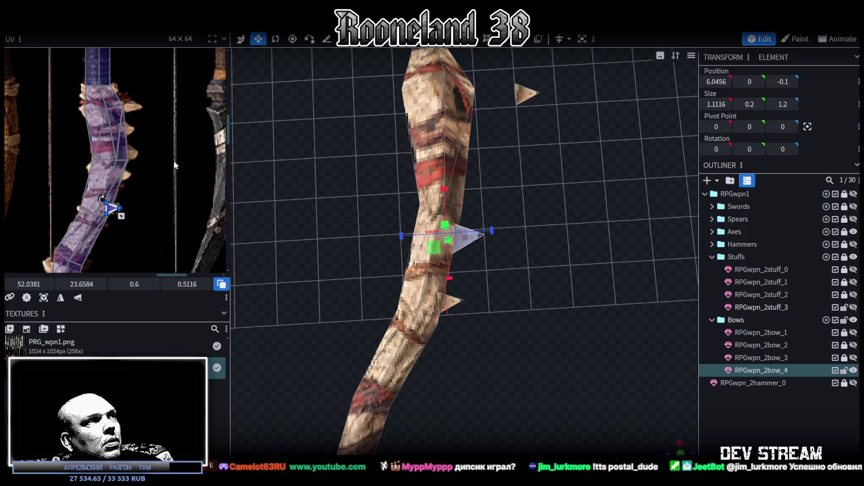
pyautogui.moveTo(112, 206); pyautogui.dragTo(120, 177)
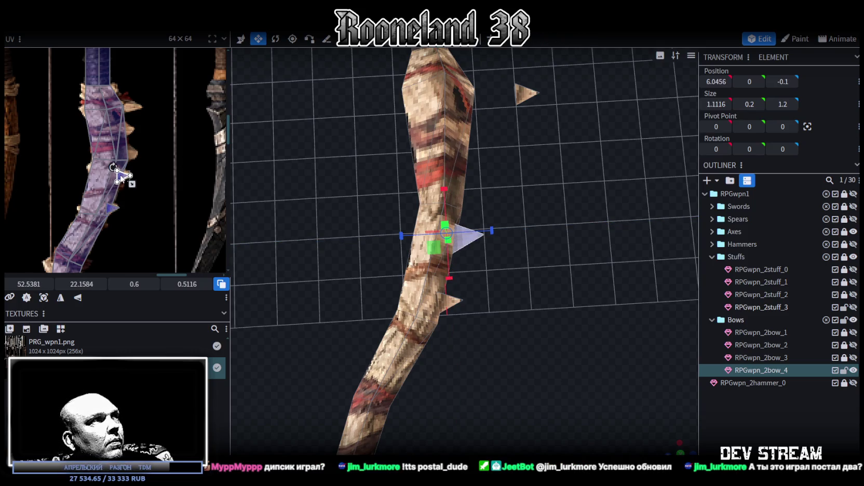
# Step: Thicken the new spike, seat it deeper on the limb, and set its thickness to 0.6
pyautogui.moveTo(491, 227)
pyautogui.mouseDown()
pyautogui.moveTo(435, 170)
pyautogui.moveTo(406, 180)
pyautogui.mouseUp()
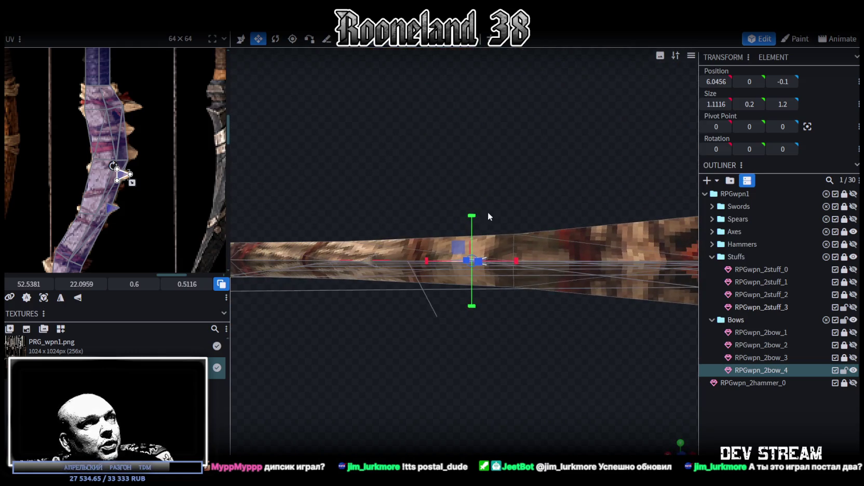
pyautogui.click(470, 206)
pyautogui.moveTo(469, 203)
pyautogui.mouseDown()
pyautogui.moveTo(510, 234)
pyautogui.moveTo(464, 296)
pyautogui.mouseUp()
pyautogui.click(464, 260)
pyautogui.moveTo(552, 302); pyautogui.dragTo(483, 193)
pyautogui.moveTo(500, 152)
pyautogui.mouseDown()
pyautogui.moveTo(661, 259)
pyautogui.moveTo(598, 228)
pyautogui.mouseUp()
pyautogui.press('v')
pyautogui.moveTo(383, 261); pyautogui.dragTo(392, 264)
pyautogui.moveTo(394, 259); pyautogui.dragTo(549, 186)
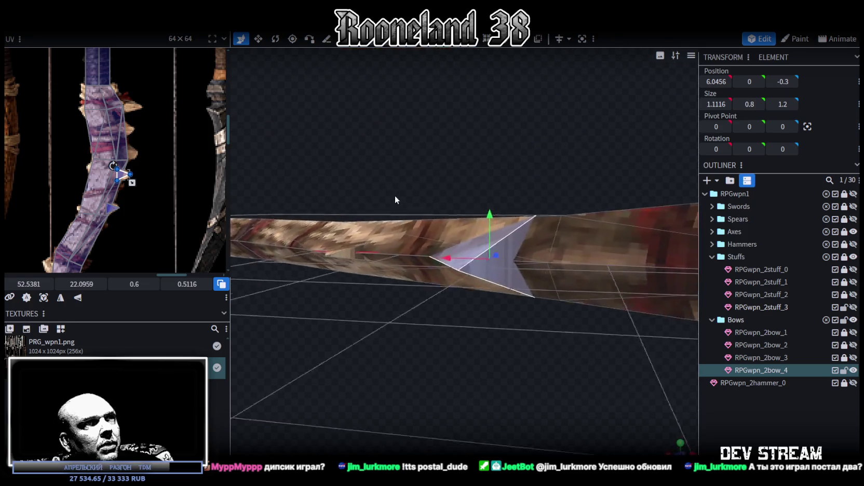
pyautogui.press('s')
pyautogui.moveTo(498, 215)
pyautogui.mouseDown()
pyautogui.moveTo(511, 228)
pyautogui.moveTo(486, 207)
pyautogui.moveTo(564, 315)
pyautogui.moveTo(535, 332)
pyautogui.moveTo(487, 336)
pyautogui.mouseUp()
# Step: Rotate the larger spike into an angle, leaving it at 6.0456, 0, -0.3 sized 1.1073×0.6×1.2378
pyautogui.press('r')
pyautogui.moveTo(461, 255); pyautogui.dragTo(470, 260)
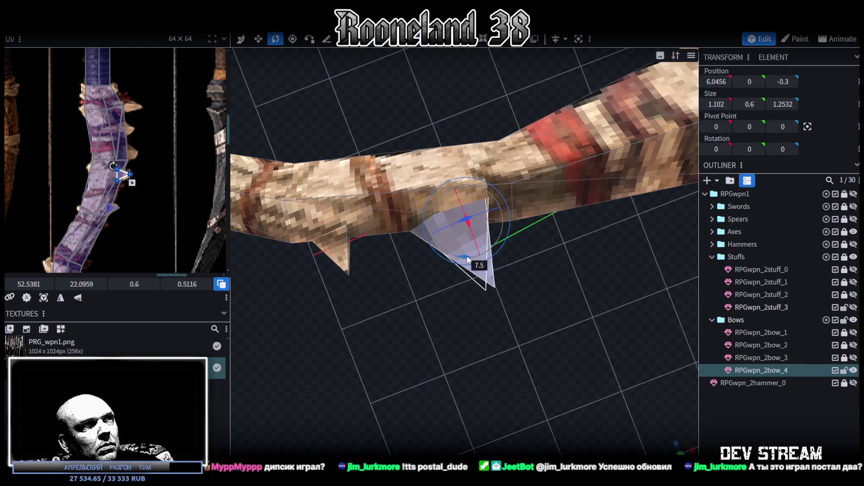
pyautogui.moveTo(527, 292)
pyautogui.mouseDown()
pyautogui.moveTo(473, 306)
pyautogui.moveTo(580, 318)
pyautogui.mouseUp()
pyautogui.scroll(2, 583, 309)
pyautogui.press('v')
pyautogui.scroll(2, 540, 301)
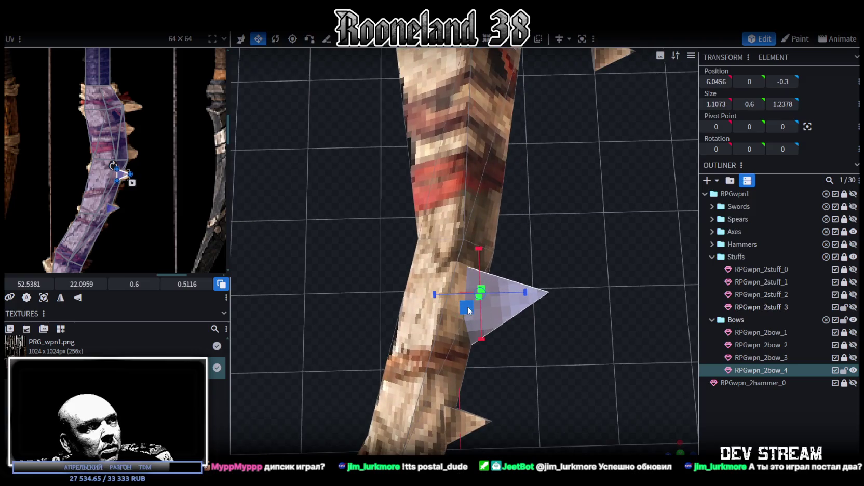
# Step: Resize the spike to about 0.9076×0.6×1.0456 and nudge it in depth
pyautogui.moveTo(468, 311)
pyautogui.mouseDown()
pyautogui.moveTo(476, 323)
pyautogui.moveTo(486, 298)
pyautogui.mouseUp()
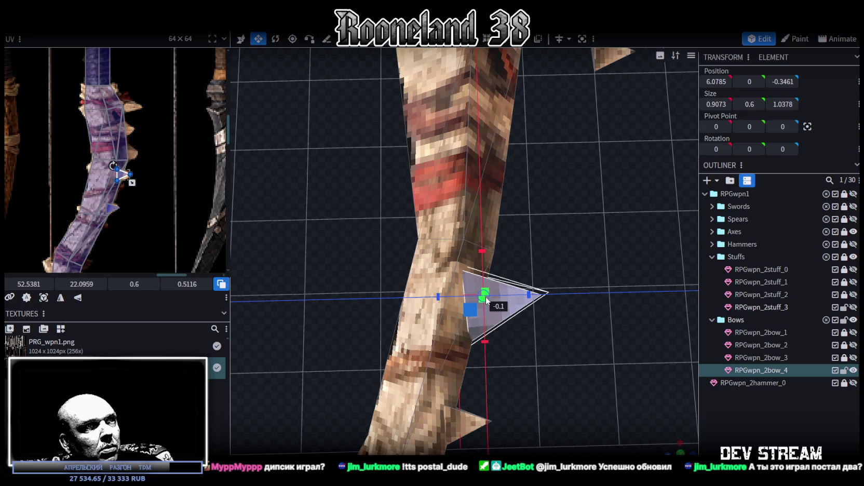
pyautogui.moveTo(492, 299); pyautogui.dragTo(514, 295)
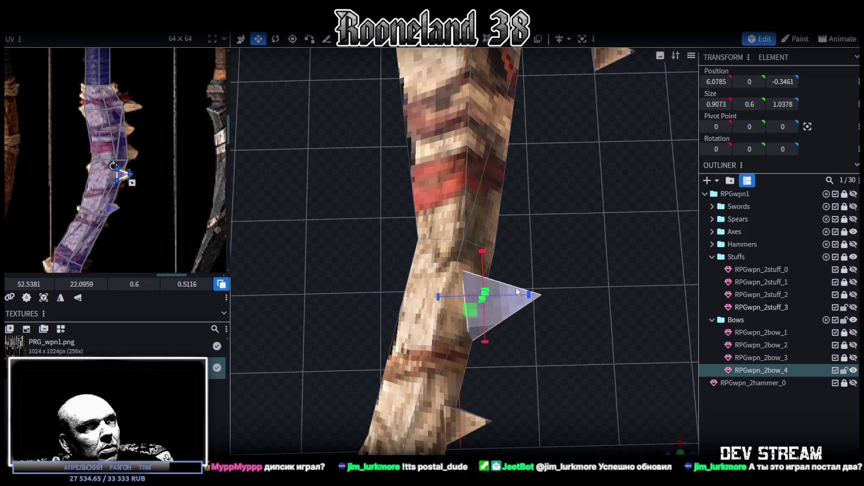
pyautogui.press('v')
pyautogui.moveTo(448, 300); pyautogui.dragTo(439, 300)
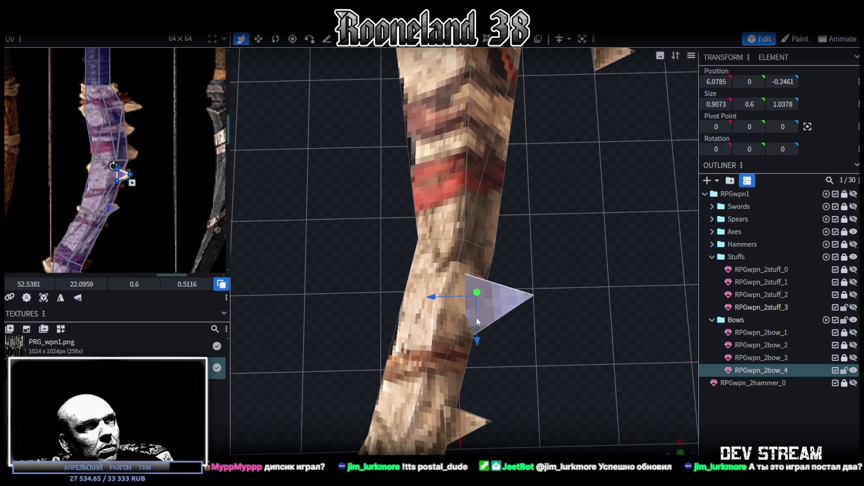
# Step: Rotate the spike slightly and nudge it along the limb to 5.9785, 0, -0.3461
pyautogui.press('r')
pyautogui.moveTo(467, 327)
pyautogui.mouseDown(button='middle')
pyautogui.moveTo(547, 339)
pyautogui.moveTo(514, 317)
pyautogui.mouseUp(button='middle')
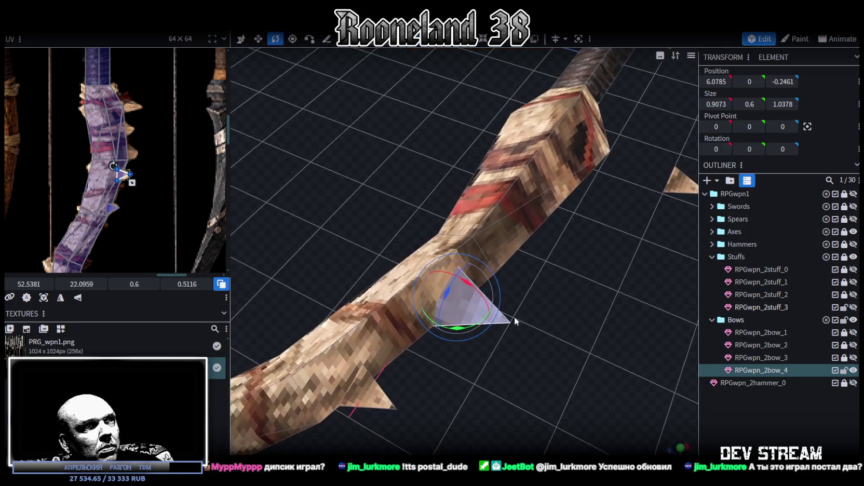
pyautogui.moveTo(458, 330); pyautogui.dragTo(465, 333)
pyautogui.press('v')
pyautogui.moveTo(533, 295)
pyautogui.mouseDown(button='middle')
pyautogui.moveTo(557, 330)
pyautogui.moveTo(511, 301)
pyautogui.mouseUp(button='middle')
pyautogui.moveTo(447, 330); pyautogui.dragTo(454, 324)
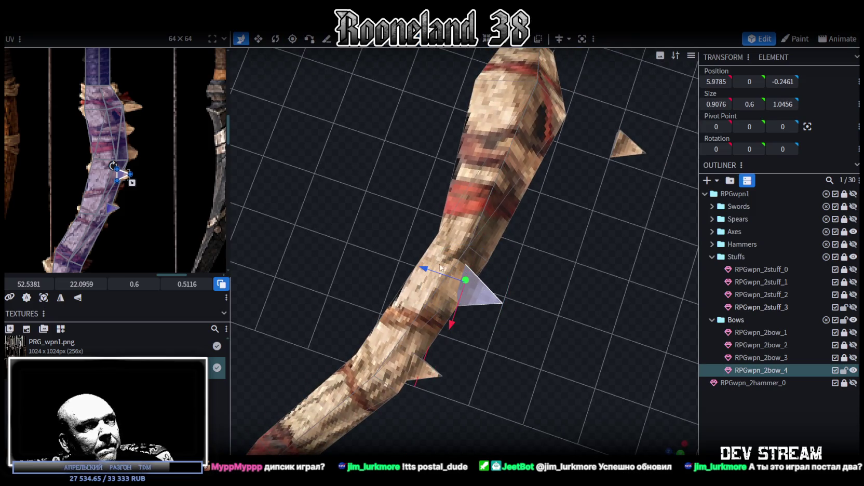
pyautogui.moveTo(440, 267); pyautogui.dragTo(446, 279)
pyautogui.moveTo(551, 261)
pyautogui.mouseDown(button='middle')
pyautogui.moveTo(556, 306)
pyautogui.moveTo(389, 220)
pyautogui.moveTo(408, 206)
pyautogui.moveTo(461, 205)
pyautogui.moveTo(497, 268)
pyautogui.mouseUp(button='middle')
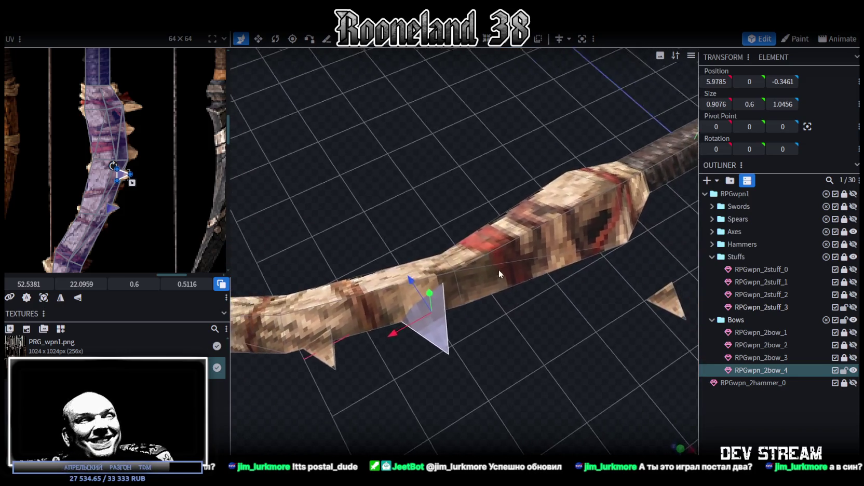
pyautogui.scroll(3, 494, 312)
pyautogui.moveTo(493, 312)
pyautogui.mouseDown(button='middle')
pyautogui.moveTo(498, 293)
pyautogui.moveTo(521, 334)
pyautogui.moveTo(551, 332)
pyautogui.moveTo(513, 330)
pyautogui.moveTo(498, 341)
pyautogui.moveTo(480, 316)
pyautogui.moveTo(467, 312)
pyautogui.moveTo(465, 321)
pyautogui.moveTo(503, 299)
pyautogui.moveTo(529, 359)
pyautogui.moveTo(522, 321)
pyautogui.moveTo(551, 357)
pyautogui.mouseUp(button='middle')
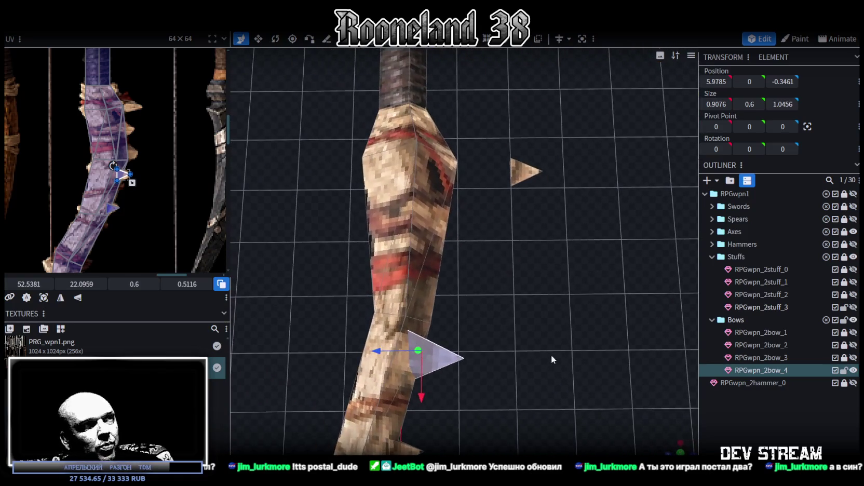
# Step: Move the new spike 1.2 units up the bow and shift it along the depth axis
pyautogui.rightClick(506, 317)
pyautogui.click(536, 322)
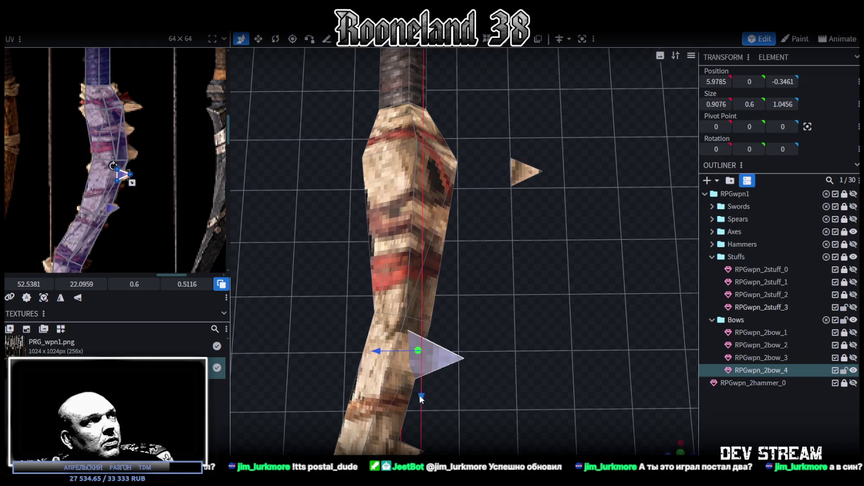
pyautogui.moveTo(421, 399); pyautogui.dragTo(425, 329)
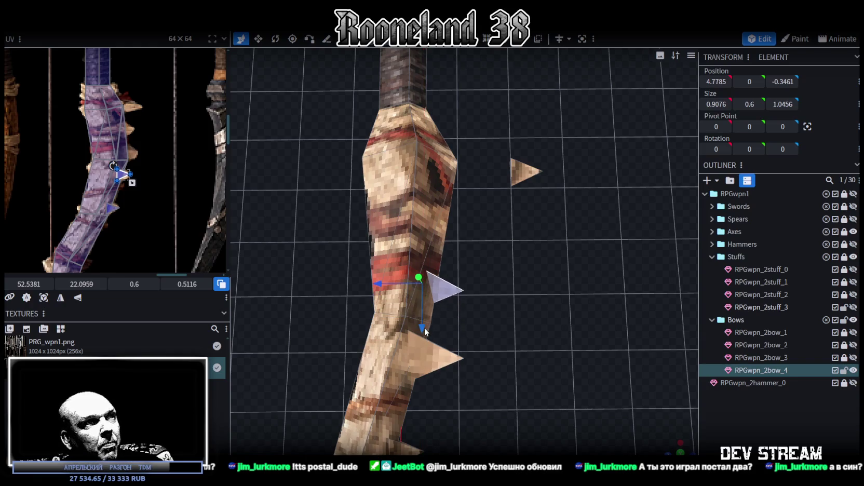
pyautogui.moveTo(374, 281); pyautogui.dragTo(427, 284)
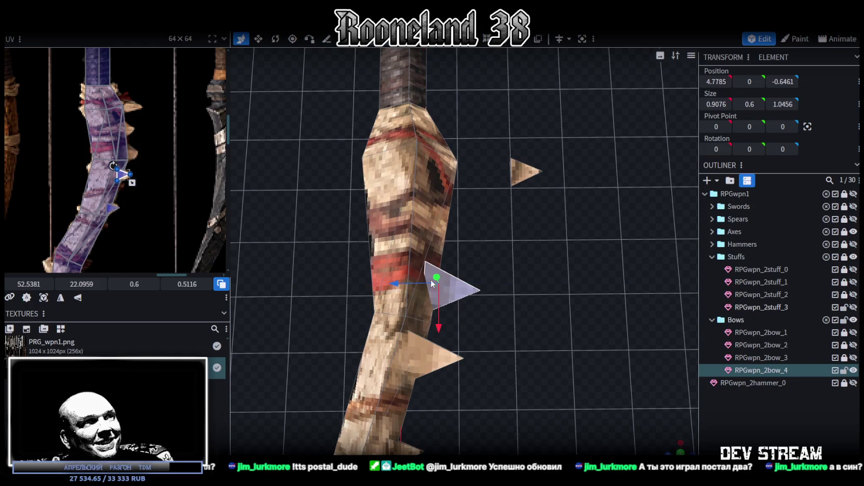
pyautogui.moveTo(514, 310)
pyautogui.mouseDown()
pyautogui.moveTo(425, 277)
pyautogui.moveTo(457, 222)
pyautogui.moveTo(579, 237)
pyautogui.moveTo(603, 292)
pyautogui.mouseUp()
# Step: Angle the spike, move it 0.5 units down and 0.2 outward, and rotate it 7.5 degrees
pyautogui.press('r')
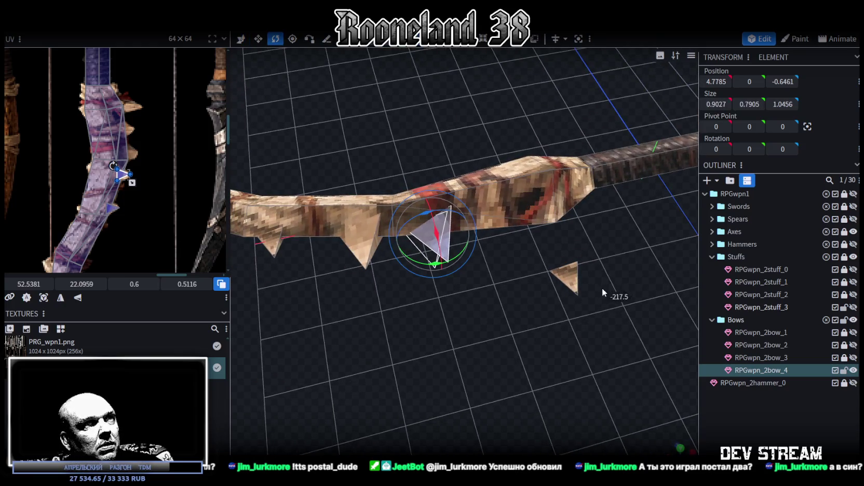
pyautogui.moveTo(579, 325); pyautogui.dragTo(524, 346)
pyautogui.moveTo(496, 315)
pyautogui.mouseDown()
pyautogui.moveTo(524, 329)
pyautogui.moveTo(578, 318)
pyautogui.mouseUp()
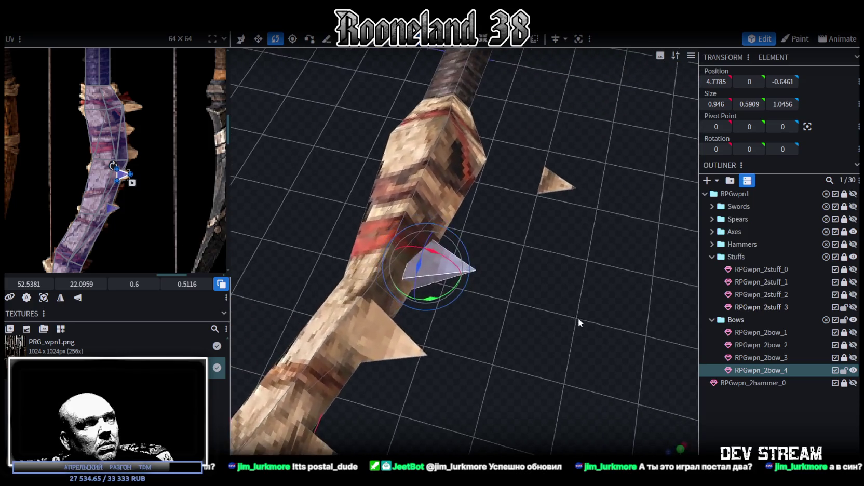
pyautogui.moveTo(438, 296); pyautogui.dragTo(420, 302)
pyautogui.press('v')
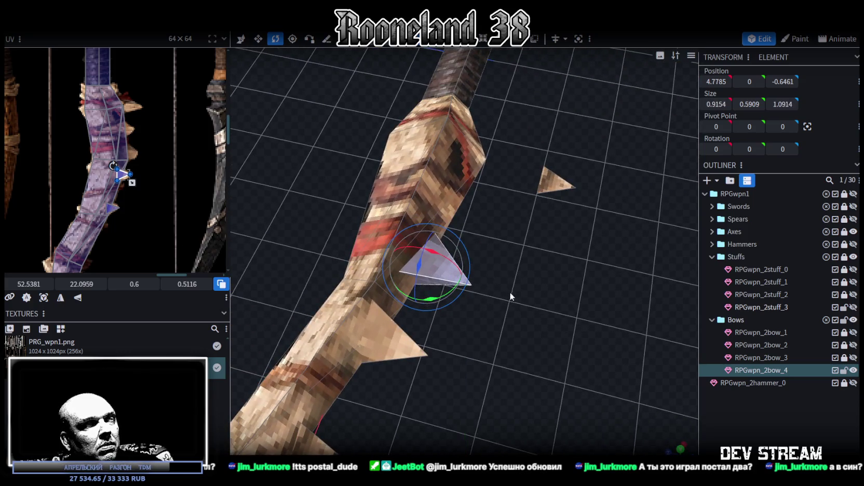
pyautogui.moveTo(510, 292); pyautogui.dragTo(516, 314)
pyautogui.moveTo(423, 327); pyautogui.dragTo(417, 356)
pyautogui.moveTo(381, 310)
pyautogui.mouseDown()
pyautogui.moveTo(368, 310)
pyautogui.moveTo(383, 321)
pyautogui.mouseUp()
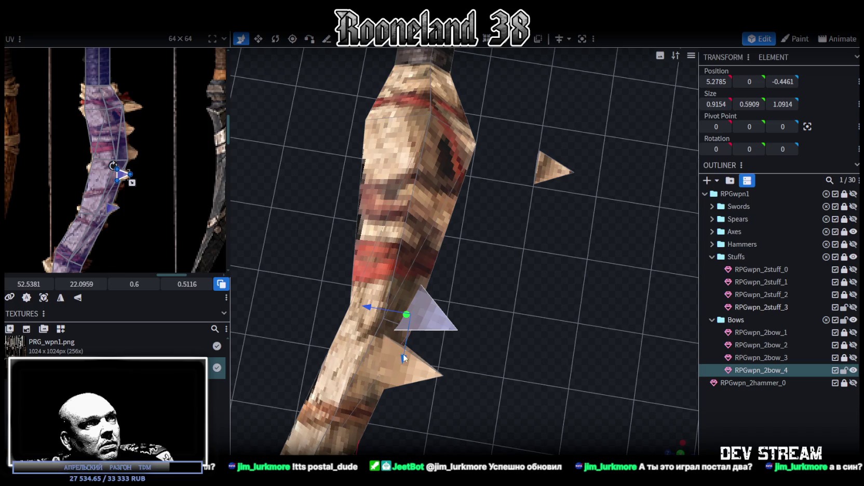
pyautogui.moveTo(404, 358); pyautogui.dragTo(411, 345)
pyautogui.moveTo(383, 307)
pyautogui.mouseDown()
pyautogui.moveTo(438, 199)
pyautogui.moveTo(431, 194)
pyautogui.moveTo(413, 220)
pyautogui.mouseUp()
pyautogui.moveTo(407, 194); pyautogui.dragTo(454, 294)
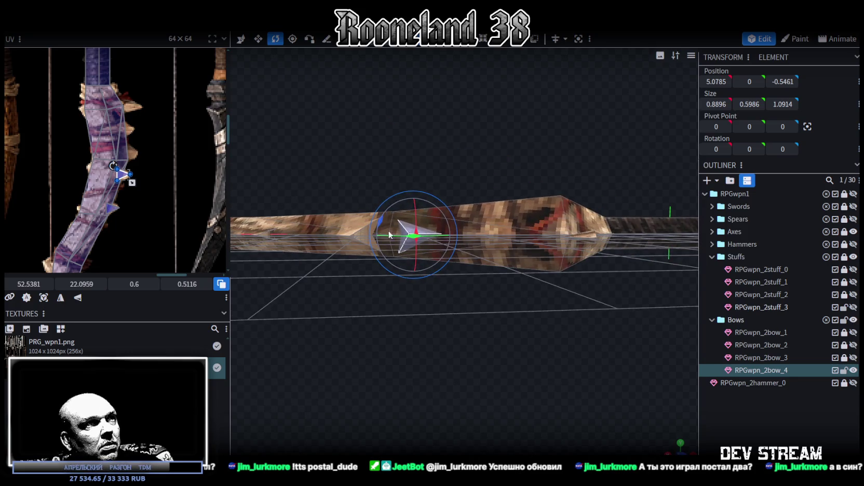
# Step: Undo the last adjustments, re-rotate the spike into place, and push it 0.2 units outward
pyautogui.moveTo(389, 235); pyautogui.dragTo(408, 308)
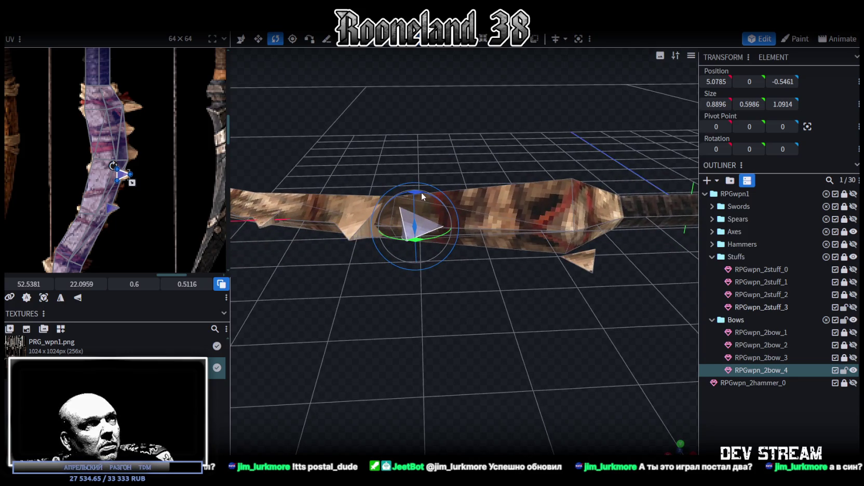
pyautogui.moveTo(423, 196); pyautogui.dragTo(479, 304)
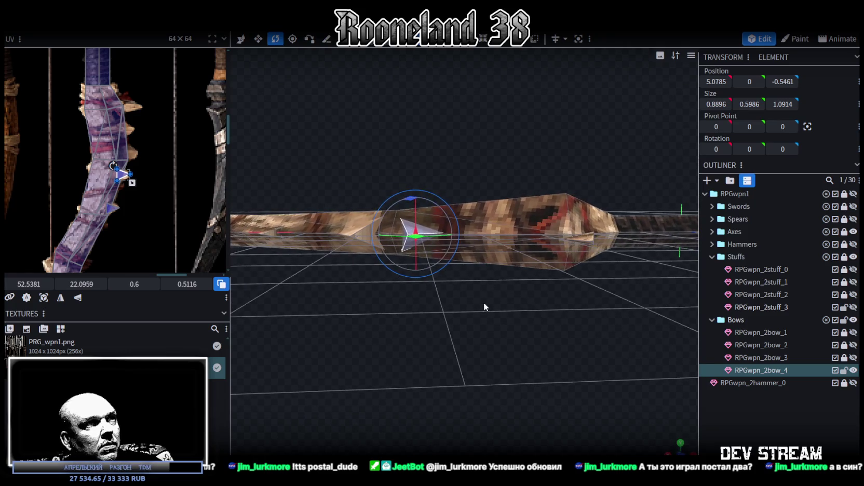
pyautogui.press('Left')
pyautogui.press('Left')
pyautogui.press('Left')
pyautogui.press('Down')
pyautogui.moveTo(477, 295)
pyautogui.mouseDown()
pyautogui.moveTo(435, 269)
pyautogui.moveTo(440, 259)
pyautogui.mouseUp()
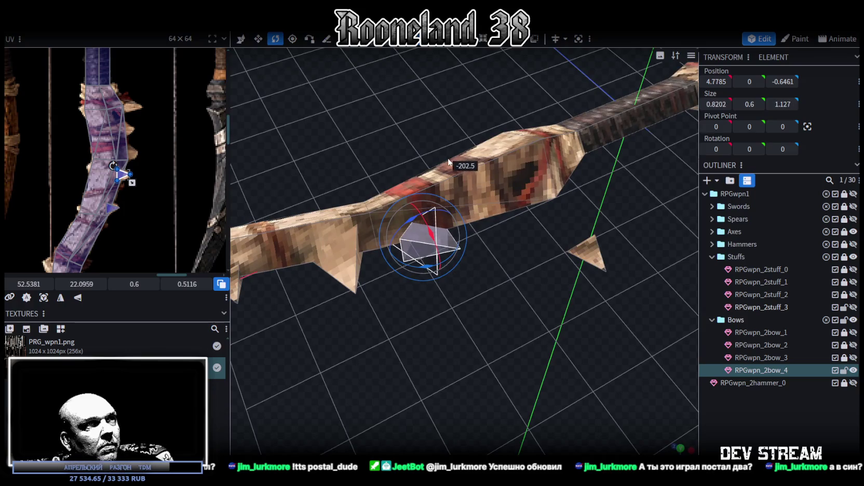
pyautogui.moveTo(440, 260); pyautogui.dragTo(411, 217)
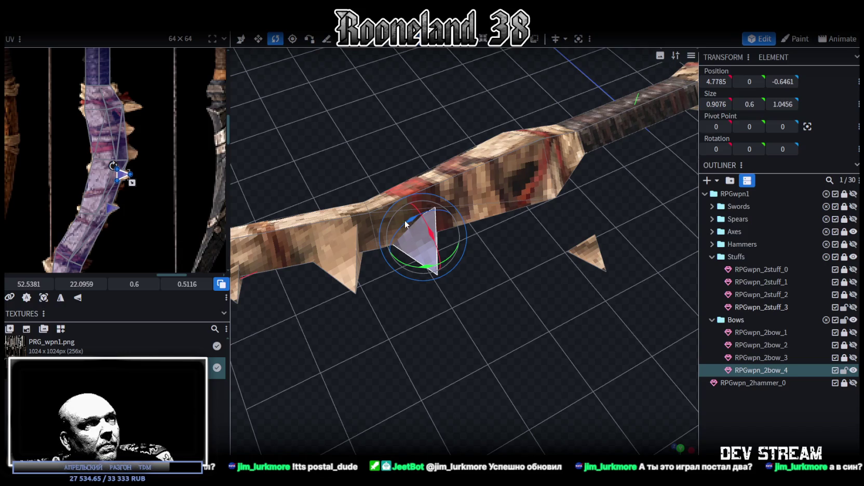
pyautogui.moveTo(410, 219)
pyautogui.mouseDown()
pyautogui.moveTo(588, 244)
pyautogui.moveTo(590, 273)
pyautogui.mouseUp()
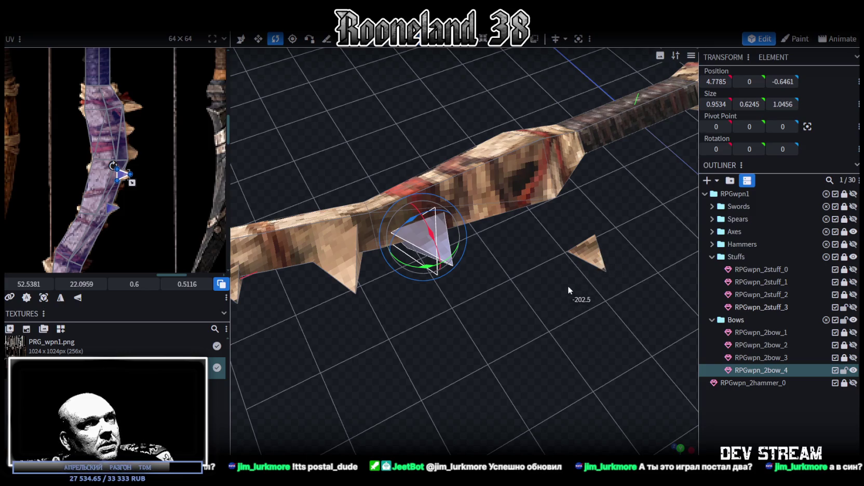
pyautogui.moveTo(651, 324); pyautogui.dragTo(591, 288)
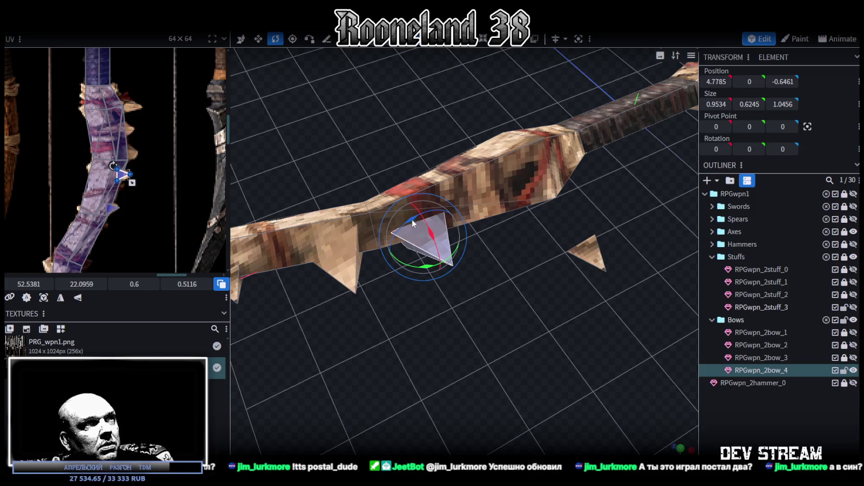
pyautogui.moveTo(417, 212)
pyautogui.mouseDown()
pyautogui.moveTo(493, 305)
pyautogui.moveTo(460, 250)
pyautogui.moveTo(520, 317)
pyautogui.moveTo(441, 285)
pyautogui.moveTo(417, 285)
pyautogui.moveTo(412, 293)
pyautogui.moveTo(509, 322)
pyautogui.moveTo(446, 298)
pyautogui.moveTo(424, 306)
pyautogui.moveTo(410, 329)
pyautogui.moveTo(418, 327)
pyautogui.mouseUp()
pyautogui.press('v')
pyautogui.moveTo(383, 285); pyautogui.dragTo(365, 282)
# Step: Drag the spike's UV triangle onto a texture spike, enlarged to 0.85 by 0.7247
pyautogui.moveTo(366, 282)
pyautogui.mouseDown(button='middle')
pyautogui.moveTo(484, 272)
pyautogui.moveTo(268, 206)
pyautogui.mouseUp(button='middle')
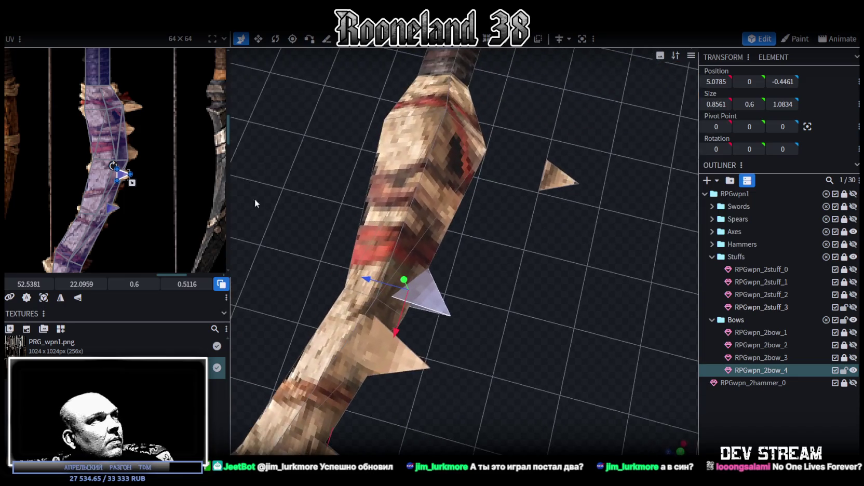
pyautogui.moveTo(120, 177); pyautogui.dragTo(123, 137)
pyautogui.scroll(3, 125, 145)
pyautogui.moveTo(125, 193); pyautogui.dragTo(127, 196)
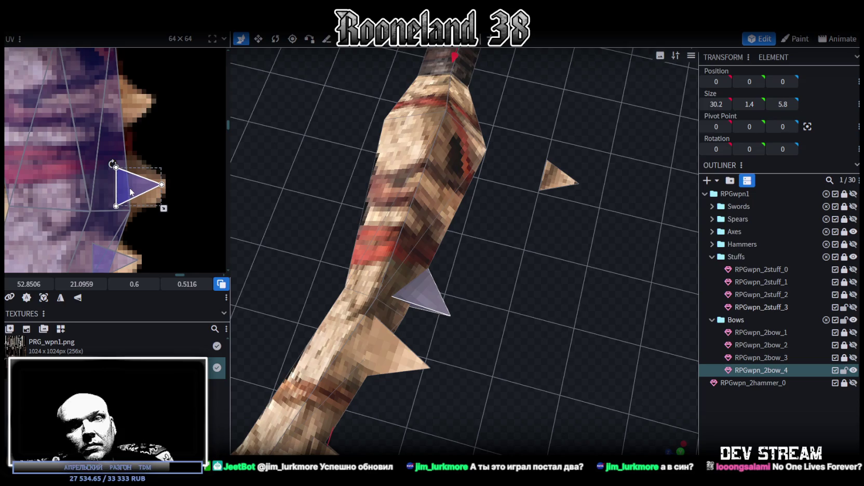
pyautogui.moveTo(131, 188)
pyautogui.mouseDown()
pyautogui.moveTo(125, 184)
pyautogui.moveTo(177, 219)
pyautogui.mouseUp()
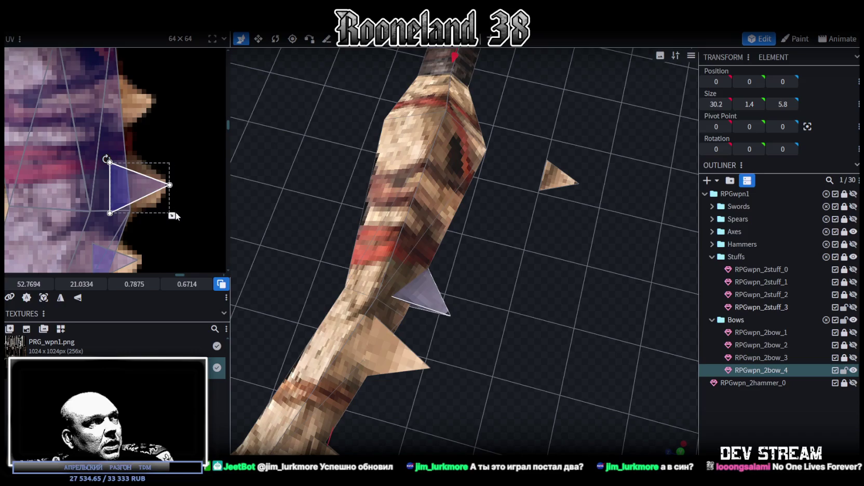
pyautogui.moveTo(130, 178); pyautogui.dragTo(119, 176)
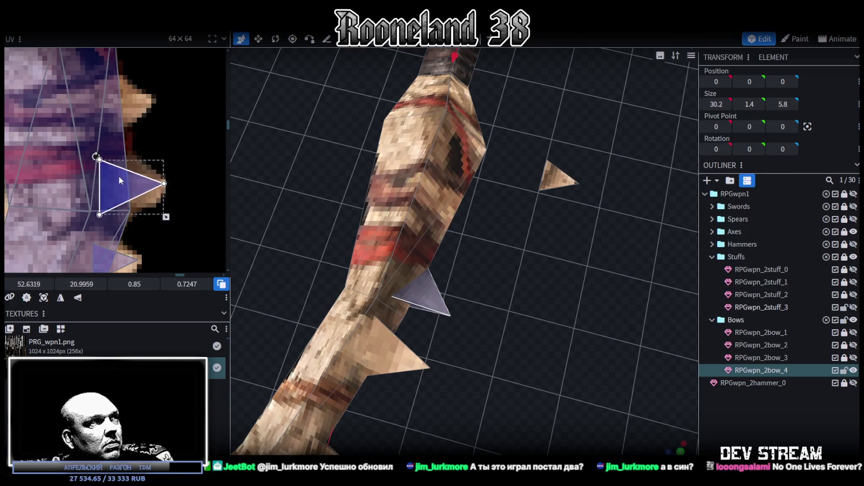
pyautogui.moveTo(505, 223)
pyautogui.mouseDown()
pyautogui.moveTo(508, 324)
pyautogui.moveTo(488, 299)
pyautogui.mouseUp()
pyautogui.scroll(-3, 148, 133)
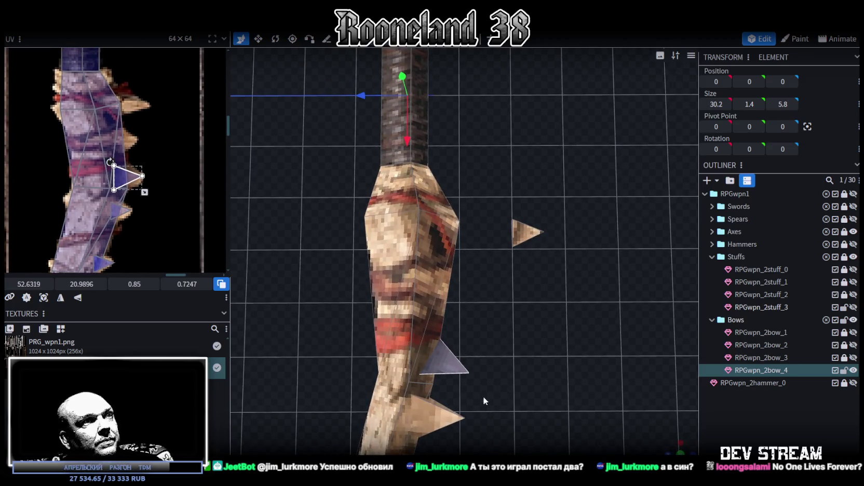
# Step: Copy the lower spike and place the tilted copy 2.4 units up the bow at 2.4785, 0, -0.5211
pyautogui.click(448, 416)
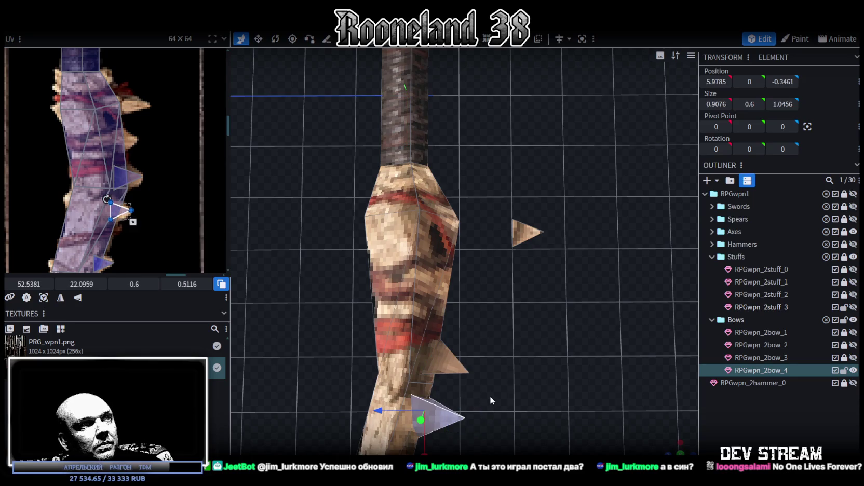
pyautogui.hotkey('ctrl', 'c')
pyautogui.click(505, 409)
pyautogui.moveTo(439, 436); pyautogui.dragTo(434, 326)
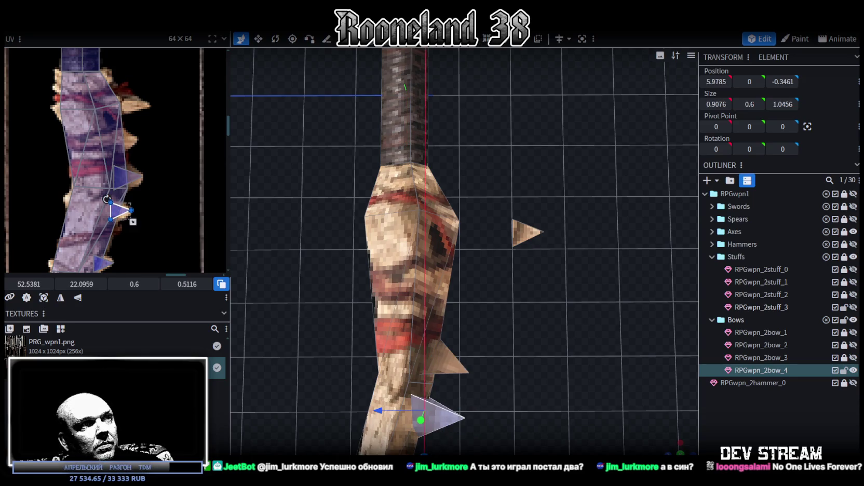
pyautogui.moveTo(395, 280); pyautogui.dragTo(424, 285)
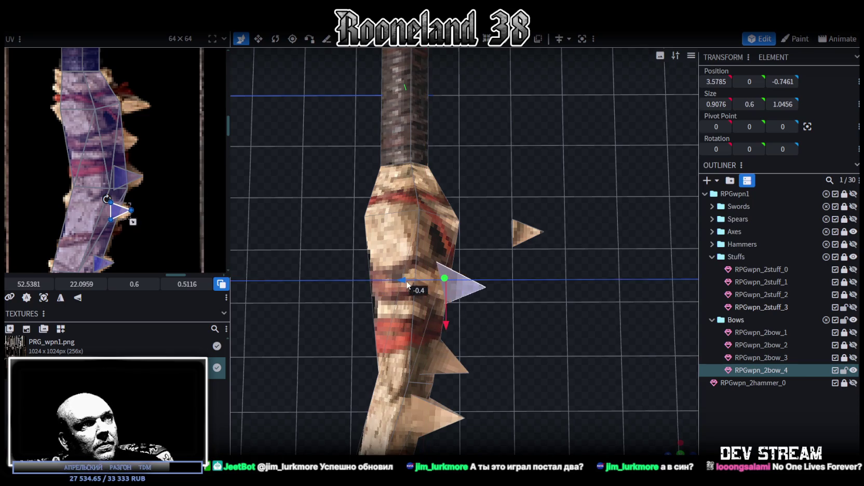
pyautogui.press('r')
pyautogui.moveTo(470, 311)
pyautogui.mouseDown()
pyautogui.moveTo(473, 299)
pyautogui.moveTo(521, 293)
pyautogui.moveTo(509, 289)
pyautogui.moveTo(547, 346)
pyautogui.mouseUp()
pyautogui.press('v')
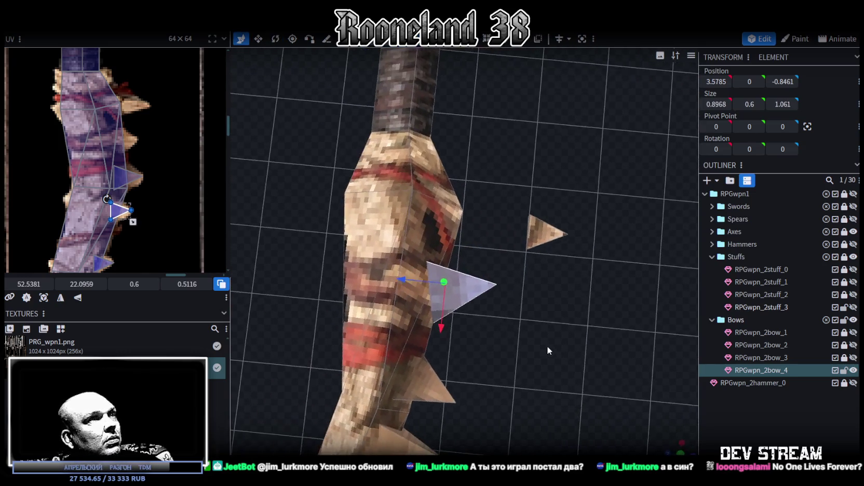
pyautogui.moveTo(404, 279); pyautogui.dragTo(406, 289)
# Step: Pull a lower spike's tip 0.3 units outward and shift the middle spike's UV up the texture
pyautogui.moveTo(453, 330); pyautogui.dragTo(503, 332)
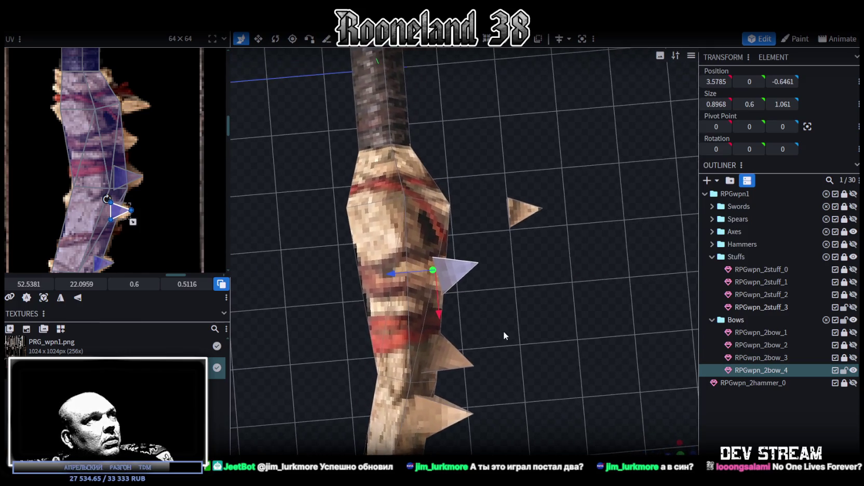
pyautogui.click(480, 364)
pyautogui.click(474, 366)
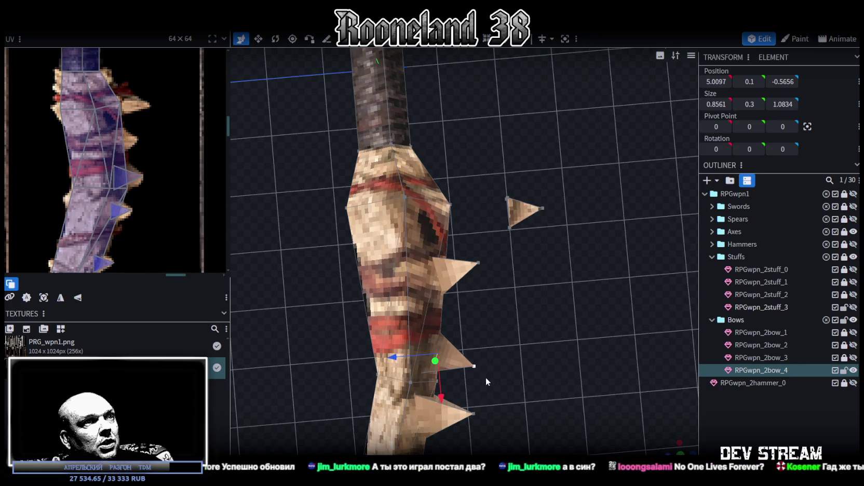
pyautogui.moveTo(435, 370); pyautogui.dragTo(448, 369)
pyautogui.moveTo(488, 333); pyautogui.dragTo(496, 274)
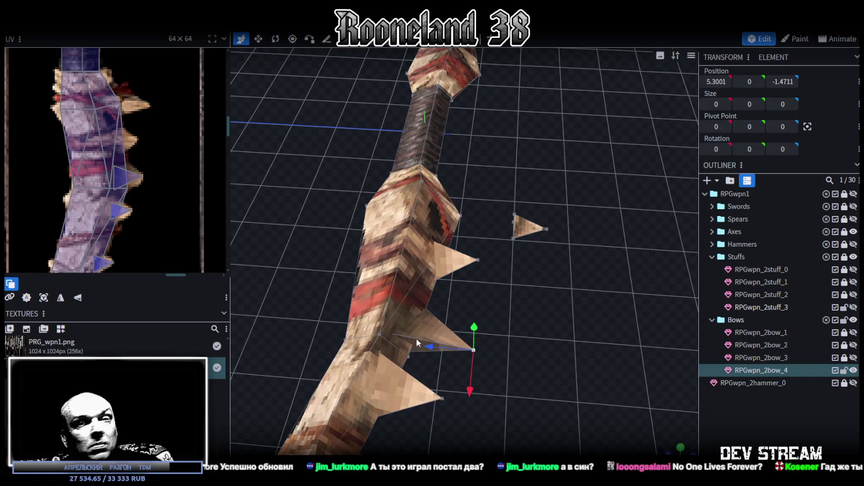
pyautogui.moveTo(494, 321); pyautogui.dragTo(519, 379)
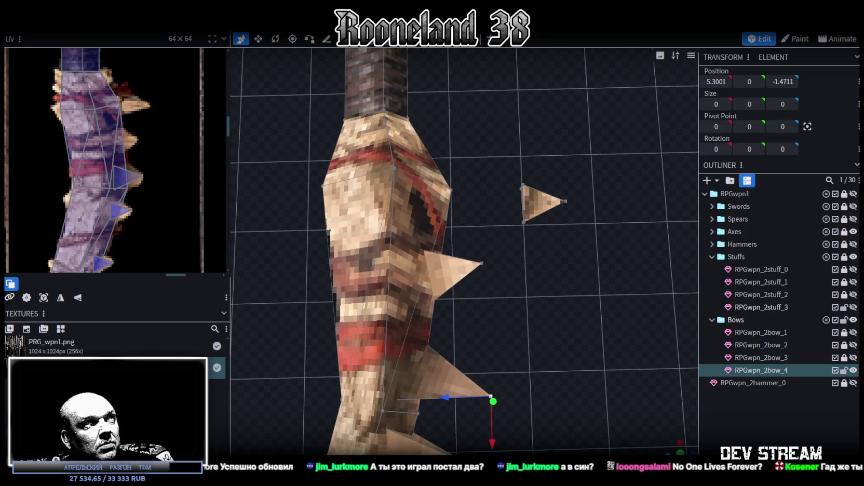
pyautogui.click(458, 274)
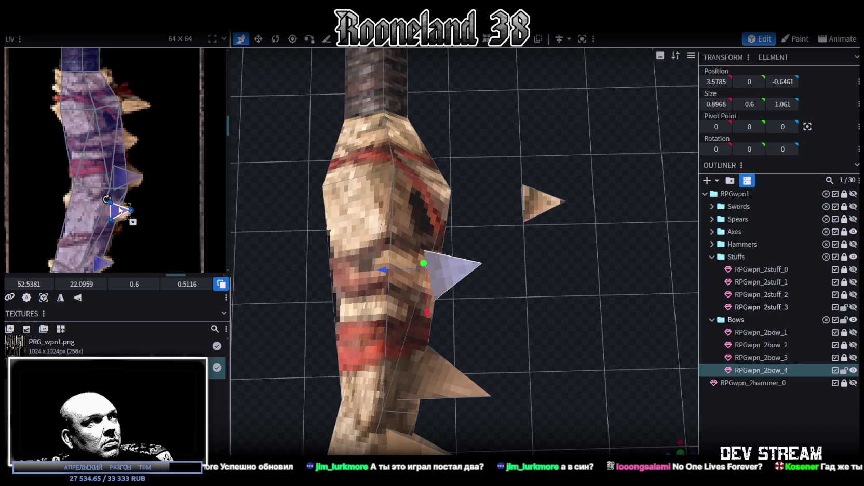
pyautogui.moveTo(122, 207); pyautogui.dragTo(125, 137)
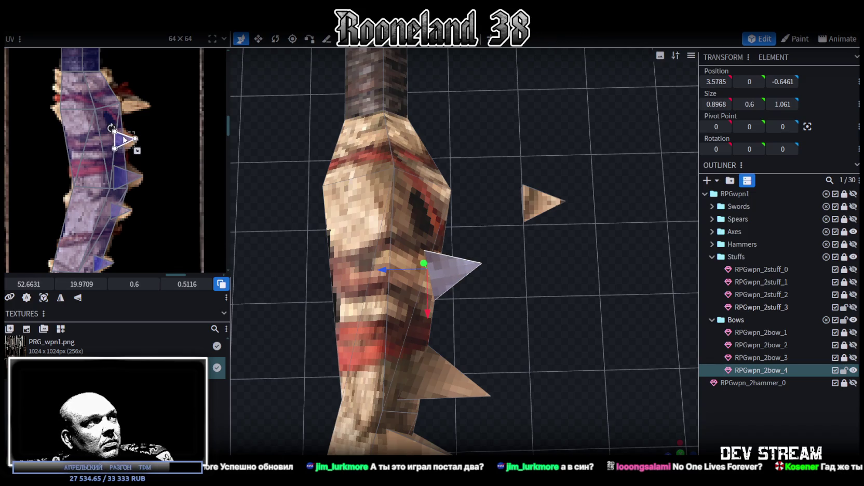
# Step: Copy the lower spike's three faces on the grip and paste them as a mesh selection
pyautogui.moveTo(267, 181); pyautogui.dragTo(510, 309)
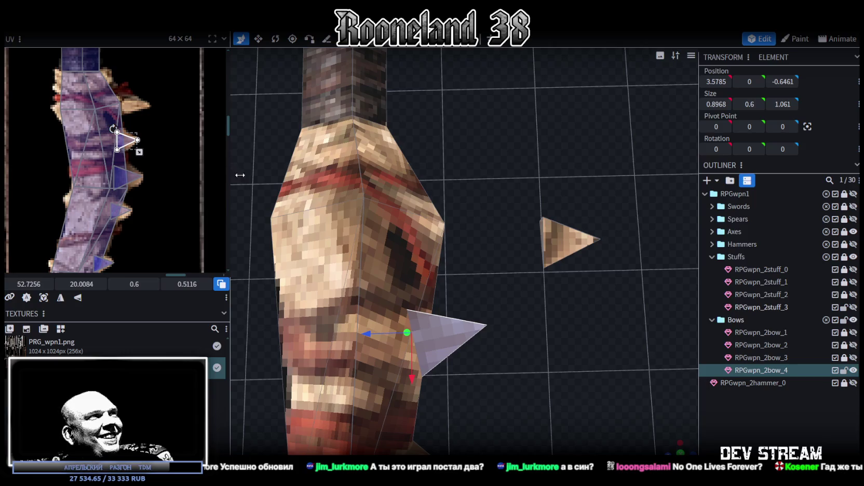
pyautogui.moveTo(510, 309); pyautogui.dragTo(489, 335)
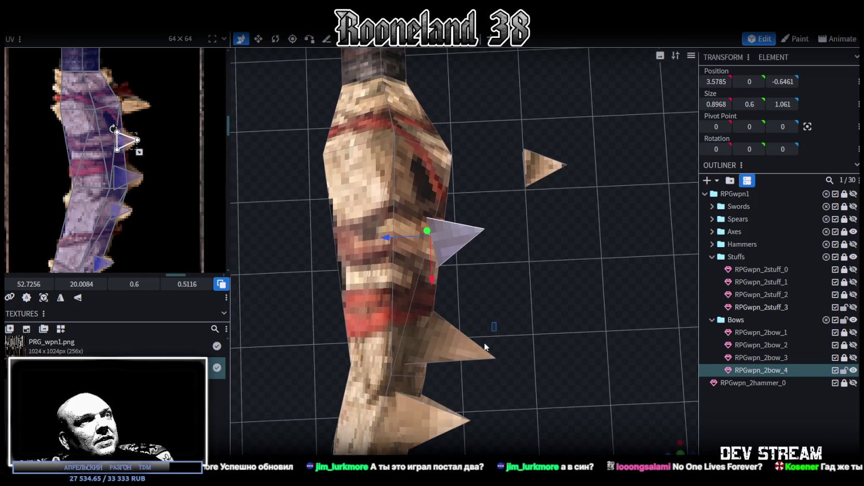
pyautogui.click(486, 342)
pyautogui.hotkey('ctrl', 'c')
pyautogui.hotkey('ctrl', 'v')
pyautogui.click(507, 364)
# Step: Move the pasted spike up the bow grip, enlarge it and stretch it outward
pyautogui.moveTo(427, 390); pyautogui.dragTo(431, 206)
pyautogui.press('r')
pyautogui.moveTo(543, 239); pyautogui.dragTo(462, 266)
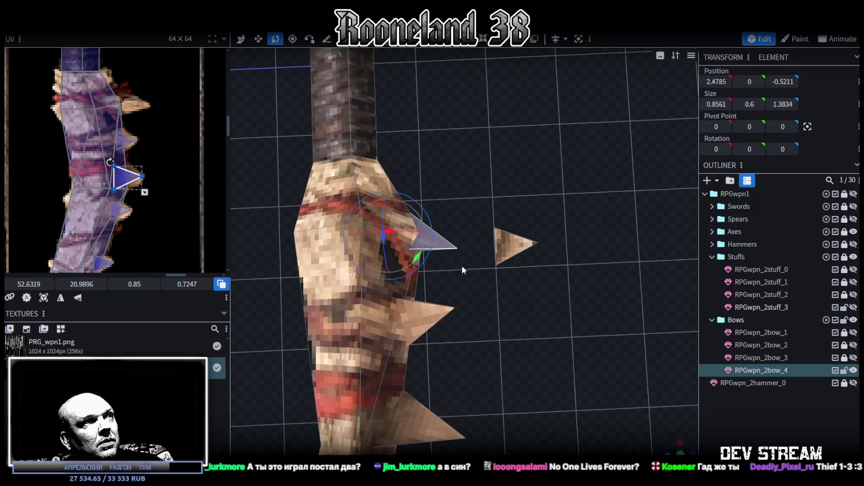
pyautogui.press('v')
pyautogui.moveTo(367, 256); pyautogui.dragTo(353, 271)
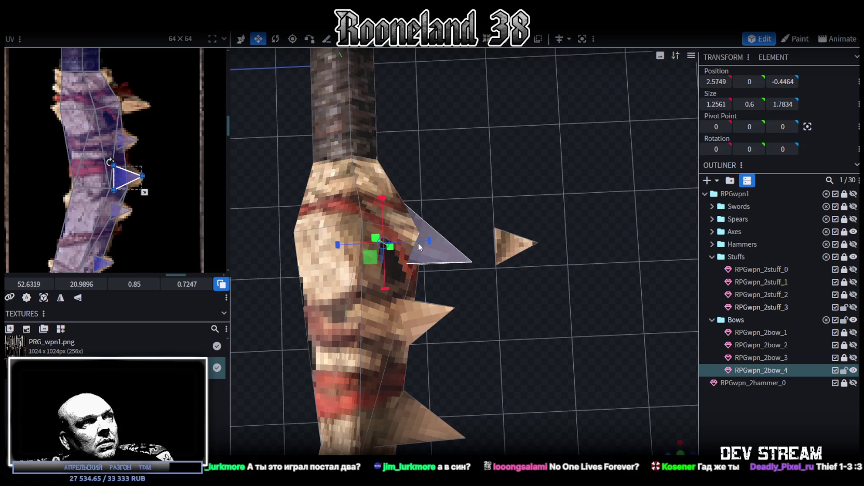
pyautogui.moveTo(433, 240); pyautogui.dragTo(449, 240)
pyautogui.press('v')
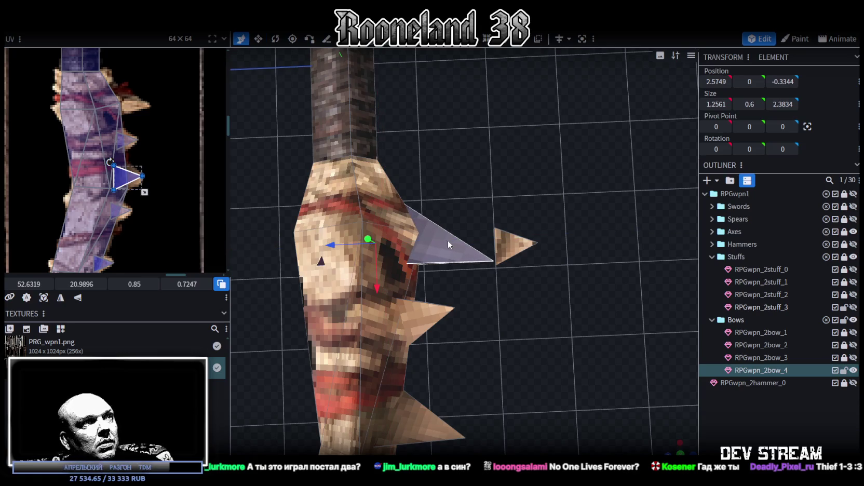
pyautogui.moveTo(339, 245); pyautogui.dragTo(370, 244)
# Step: Tilt the spike about 15 degrees, narrow it and shift it slightly along the bow
pyautogui.press('r')
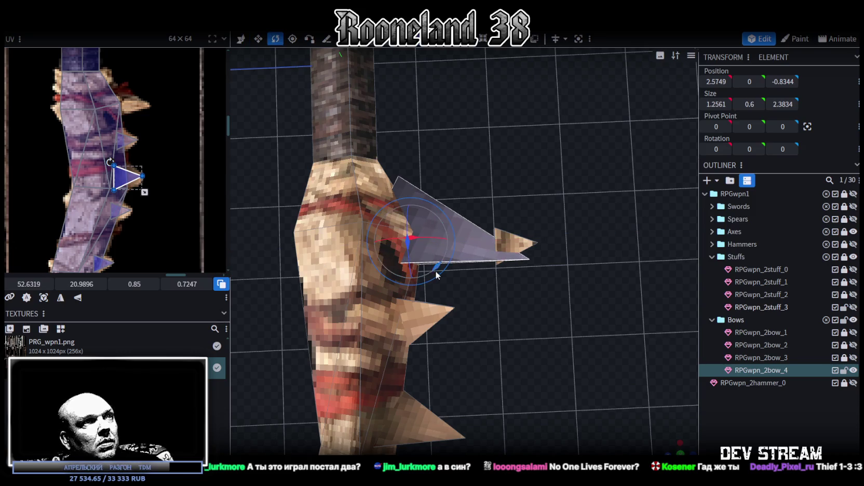
pyautogui.moveTo(435, 265); pyautogui.dragTo(444, 264)
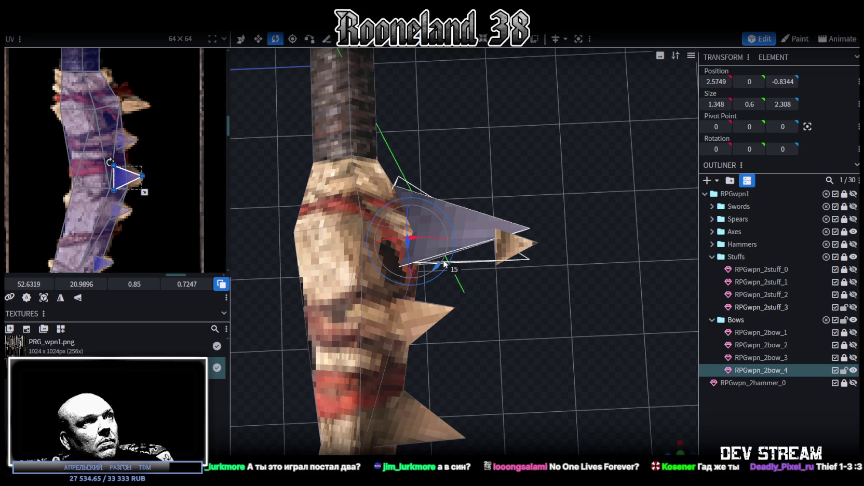
pyautogui.moveTo(443, 260); pyautogui.dragTo(454, 266)
pyautogui.press('v')
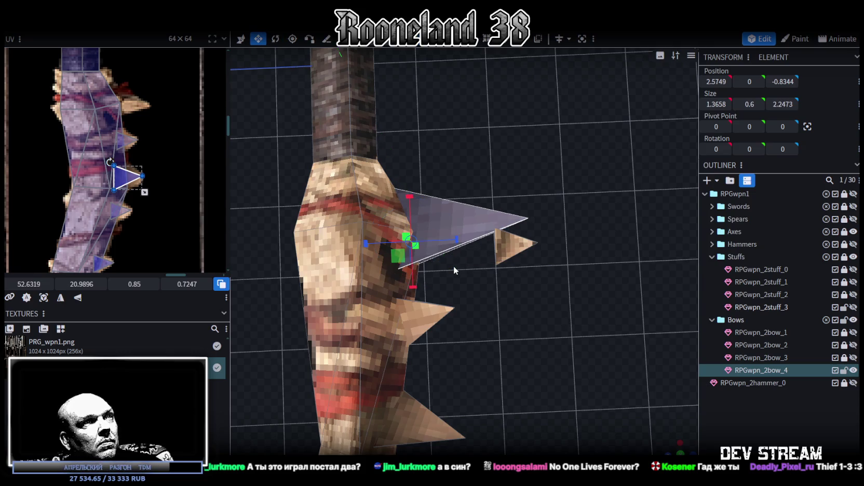
pyautogui.moveTo(417, 209); pyautogui.dragTo(414, 227)
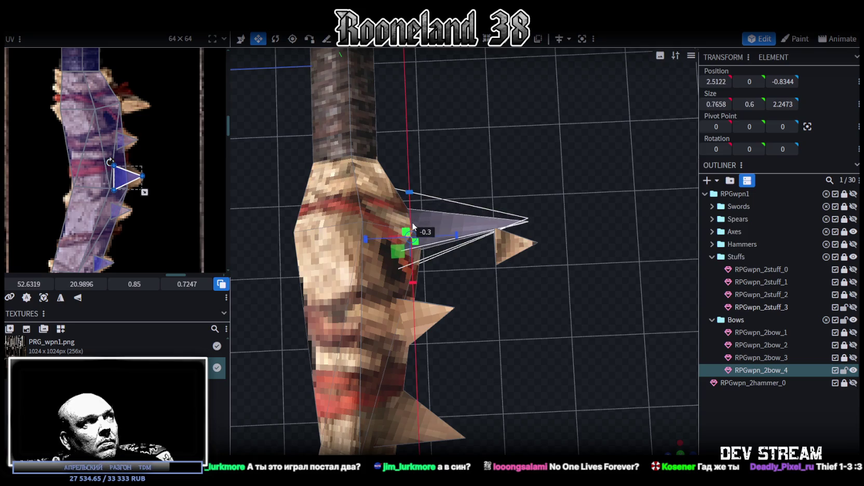
pyautogui.moveTo(525, 304); pyautogui.dragTo(481, 286)
pyautogui.press('v')
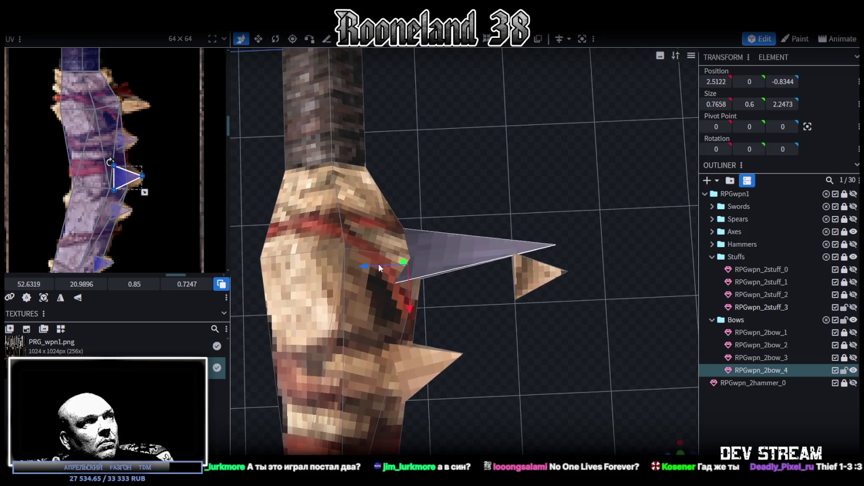
pyautogui.moveTo(356, 265); pyautogui.dragTo(353, 265)
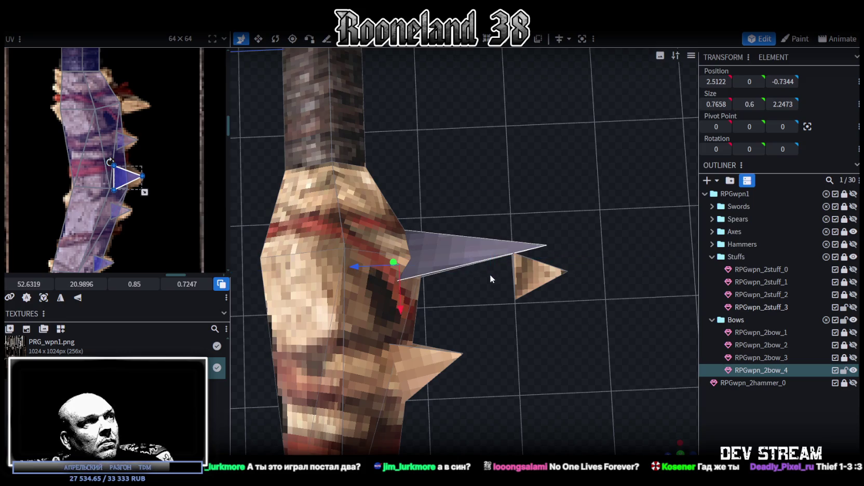
# Step: Map the spike's UV onto a texture spike, widened to 1.2875 by 0.7247
pyautogui.moveTo(141, 176); pyautogui.dragTo(140, 112)
pyautogui.scroll(3, 125, 114)
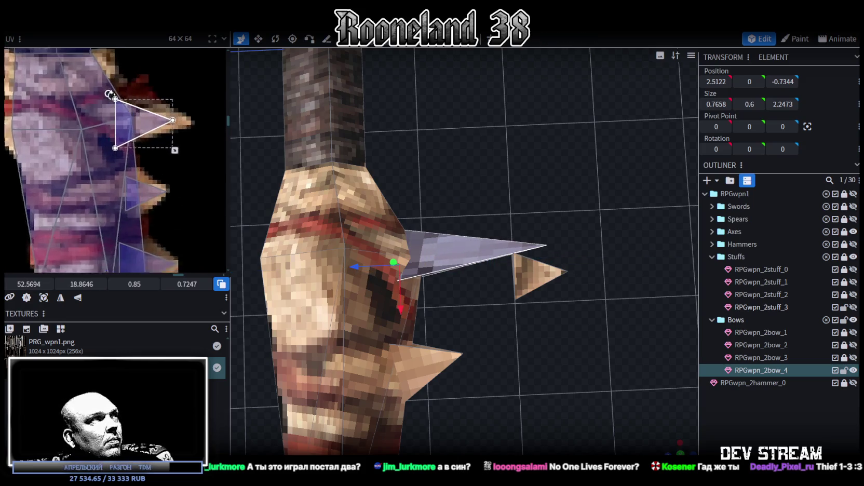
pyautogui.moveTo(186, 157); pyautogui.dragTo(218, 159)
pyautogui.moveTo(164, 129); pyautogui.dragTo(148, 128)
pyautogui.moveTo(668, 358); pyautogui.dragTo(678, 451)
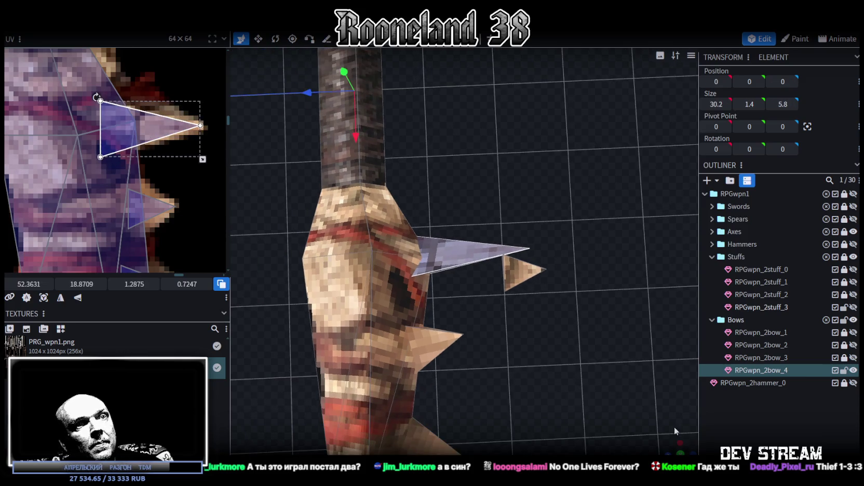
pyautogui.scroll(-3, 557, 337)
pyautogui.moveTo(556, 337)
pyautogui.mouseDown()
pyautogui.moveTo(505, 335)
pyautogui.moveTo(474, 380)
pyautogui.moveTo(447, 246)
pyautogui.moveTo(452, 265)
pyautogui.moveTo(570, 360)
pyautogui.mouseUp()
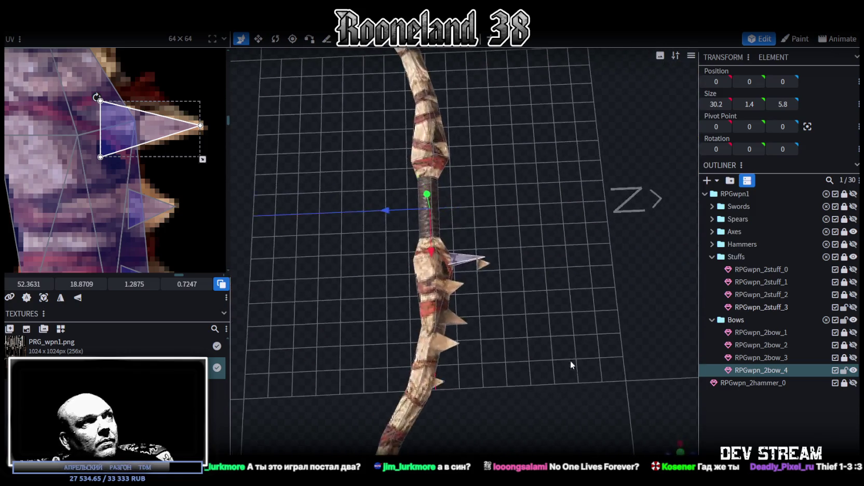
# Step: Select the small stray spike and move it up beside the bow's upper limb
pyautogui.scroll(-2, 112, 184)
pyautogui.scroll(-3, 112, 184)
pyautogui.moveTo(113, 185); pyautogui.dragTo(120, 225, button='middle')
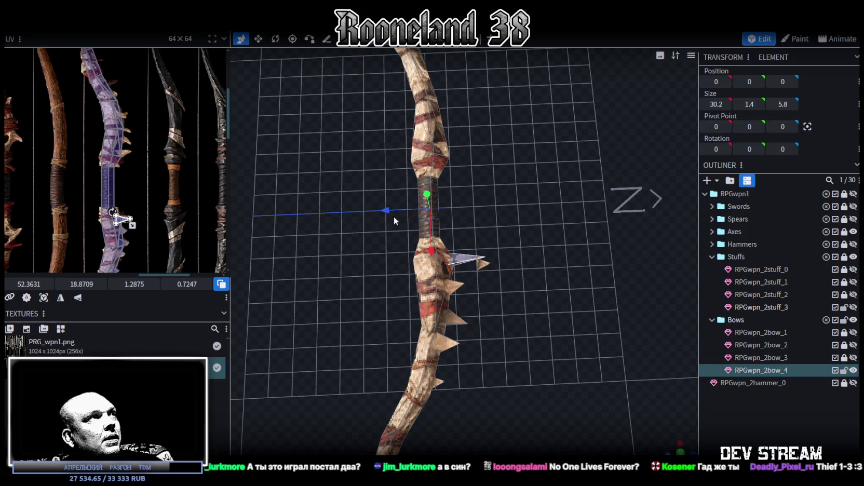
pyautogui.moveTo(514, 329)
pyautogui.mouseDown()
pyautogui.moveTo(536, 295)
pyautogui.moveTo(506, 273)
pyautogui.mouseUp()
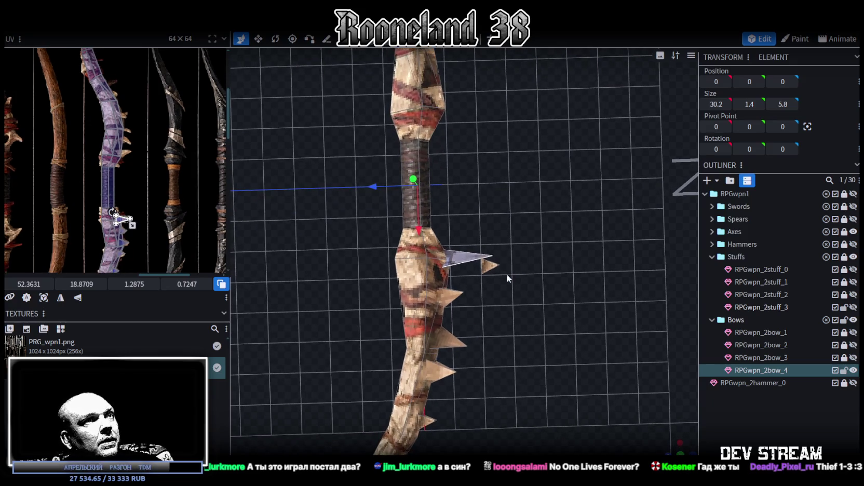
pyautogui.click(491, 267)
pyautogui.moveTo(488, 307); pyautogui.dragTo(483, 157)
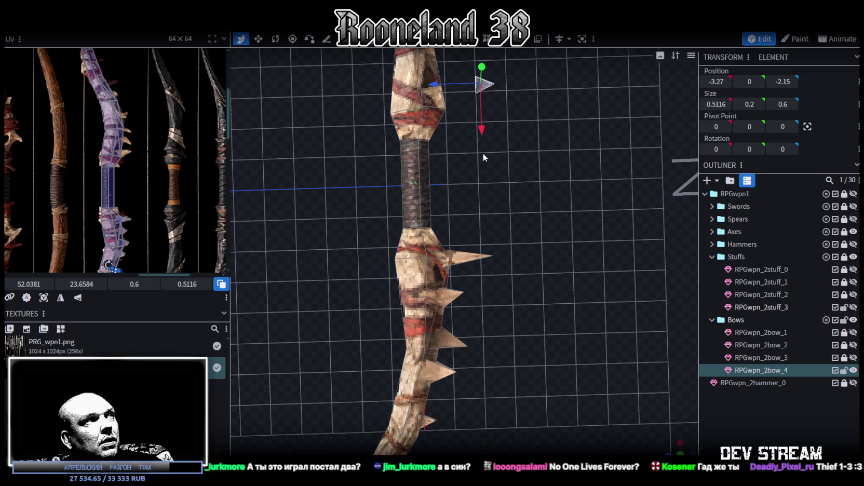
# Step: Shift the small spike's UV onto a texture spike, sized 0.975 by 0.8313, and reselect it
pyautogui.moveTo(153, 195); pyautogui.dragTo(158, 174, button='middle')
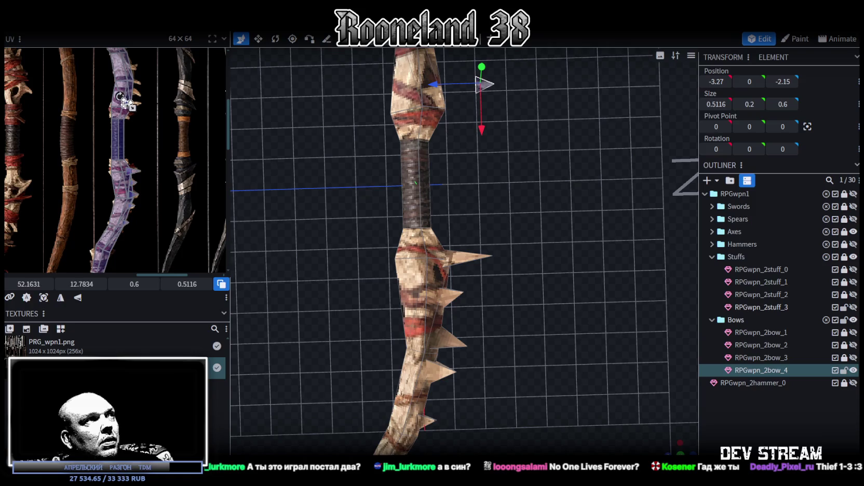
pyautogui.scroll(3, 117, 129)
pyautogui.scroll(2, 116, 129)
pyautogui.moveTo(117, 128)
pyautogui.mouseDown()
pyautogui.moveTo(180, 163)
pyautogui.moveTo(160, 146)
pyautogui.mouseUp()
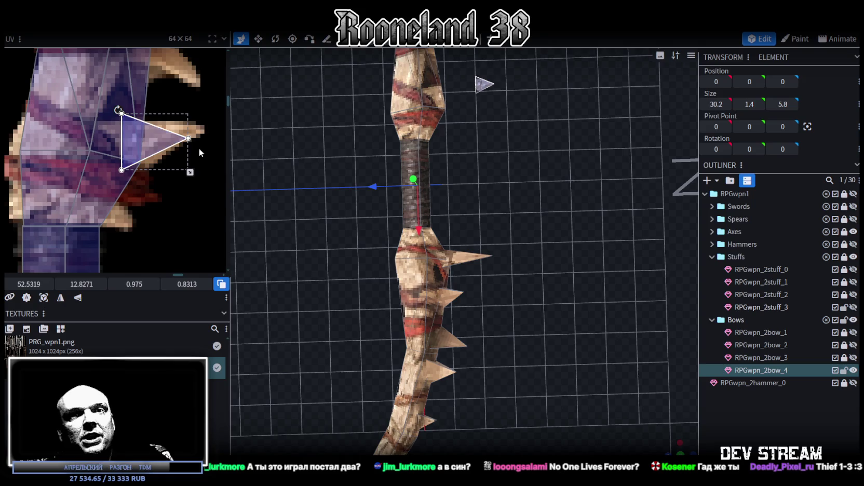
pyautogui.moveTo(557, 179)
pyautogui.mouseDown(button='right')
pyautogui.moveTo(556, 264)
pyautogui.moveTo(564, 270)
pyautogui.mouseUp(button='right')
pyautogui.scroll(2, 529, 191)
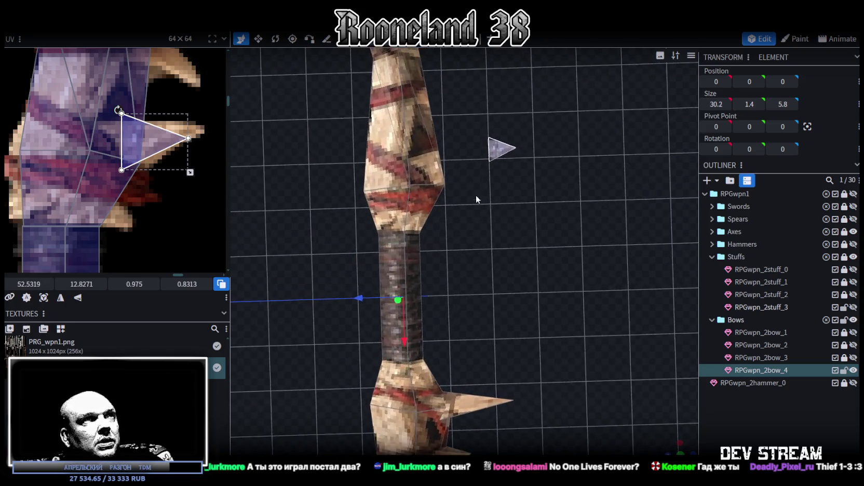
pyautogui.scroll(2, 507, 191)
pyautogui.moveTo(502, 277); pyautogui.dragTo(499, 345, button='right')
pyautogui.scroll(-1, 178, 162)
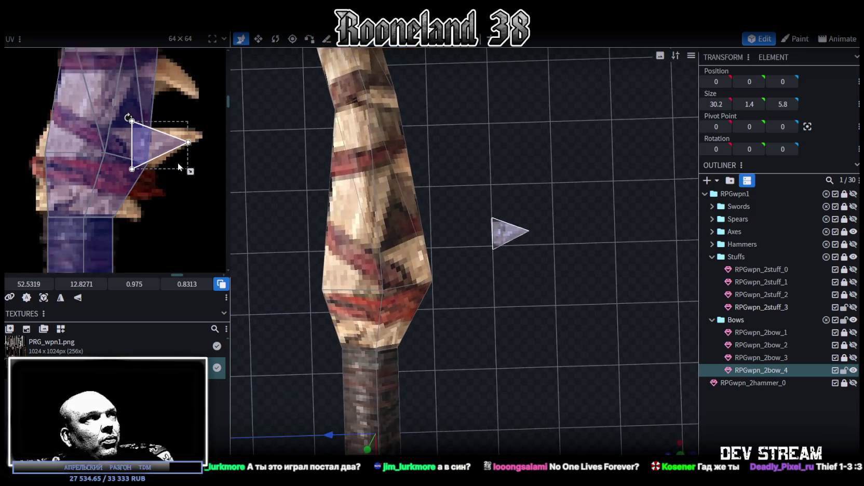
pyautogui.scroll(-2, 166, 203)
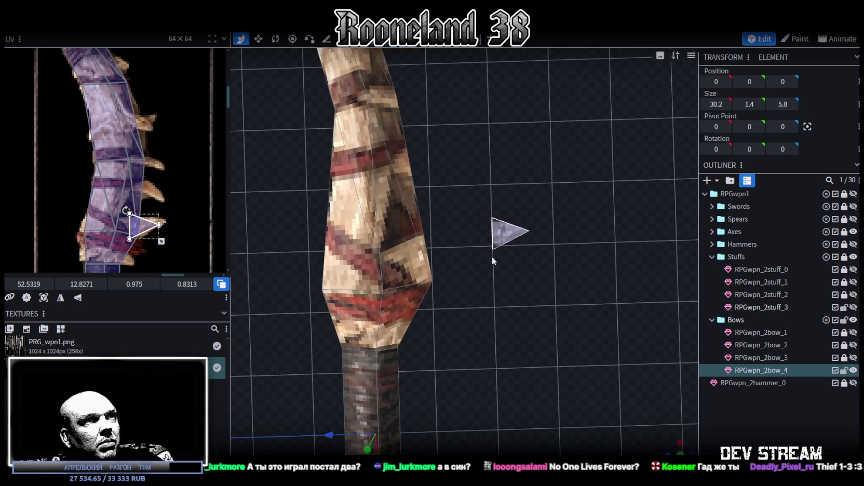
pyautogui.click(508, 232)
# Step: Duplicate the triangle spike as a mesh selection and move it toward the limb
pyautogui.press('v')
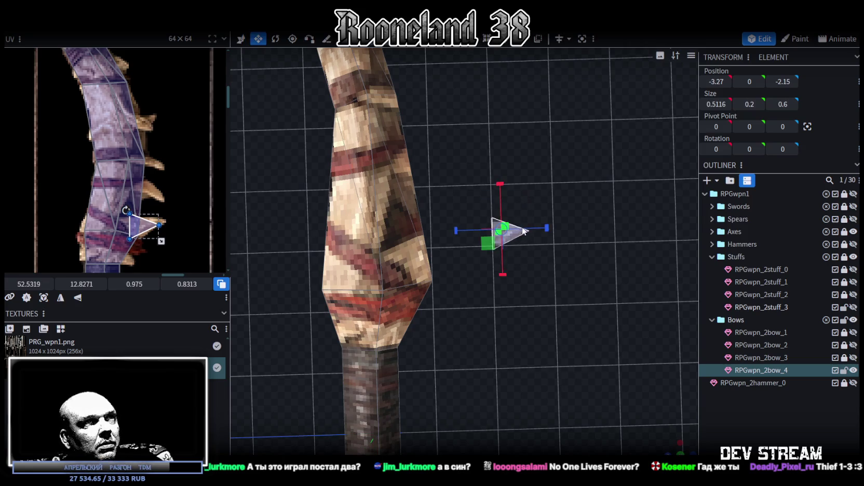
pyautogui.moveTo(523, 230); pyautogui.dragTo(511, 248)
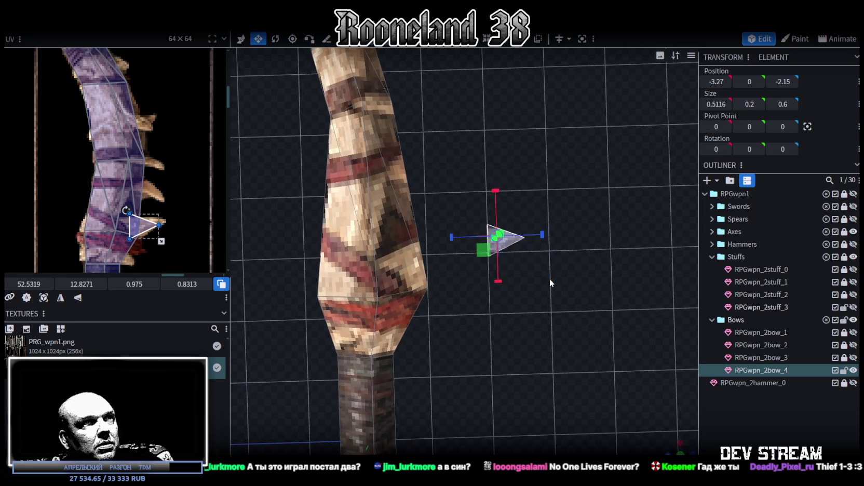
pyautogui.press('x')
pyautogui.hotkey('ctrl', 'z')
pyautogui.hotkey('ctrl', 'z')
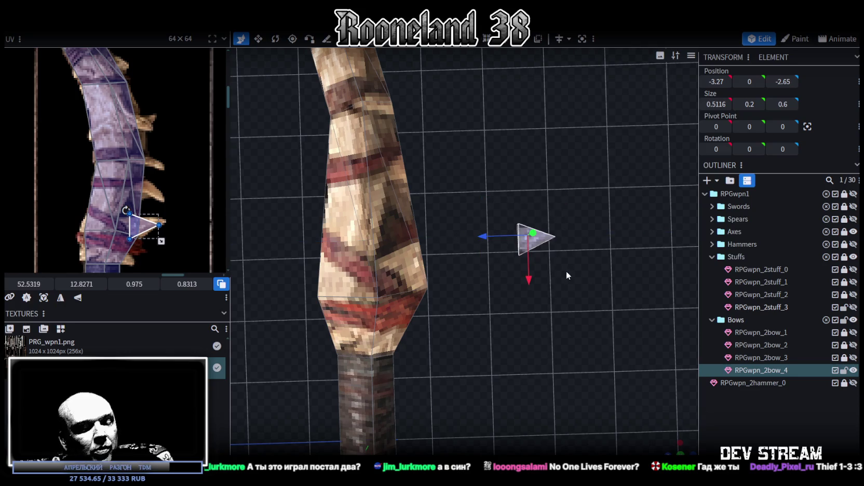
pyautogui.hotkey('ctrl', 'c')
pyautogui.hotkey('ctrl', 'v')
pyautogui.click(596, 270)
pyautogui.moveTo(497, 238)
pyautogui.mouseDown()
pyautogui.moveTo(436, 239)
pyautogui.moveTo(441, 291)
pyautogui.mouseUp()
# Step: Enlarge the pasted triangle spike and thicken it to 0.6
pyautogui.scroll(2, 457, 262)
pyautogui.moveTo(402, 260); pyautogui.dragTo(366, 257)
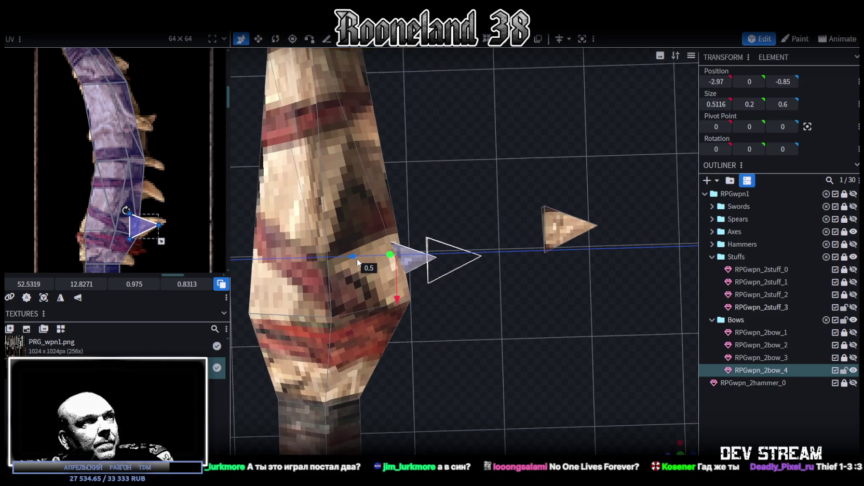
pyautogui.moveTo(458, 281)
pyautogui.mouseDown()
pyautogui.moveTo(427, 209)
pyautogui.moveTo(439, 269)
pyautogui.moveTo(498, 390)
pyautogui.mouseUp()
pyautogui.press('v')
pyautogui.moveTo(476, 359); pyautogui.dragTo(471, 353)
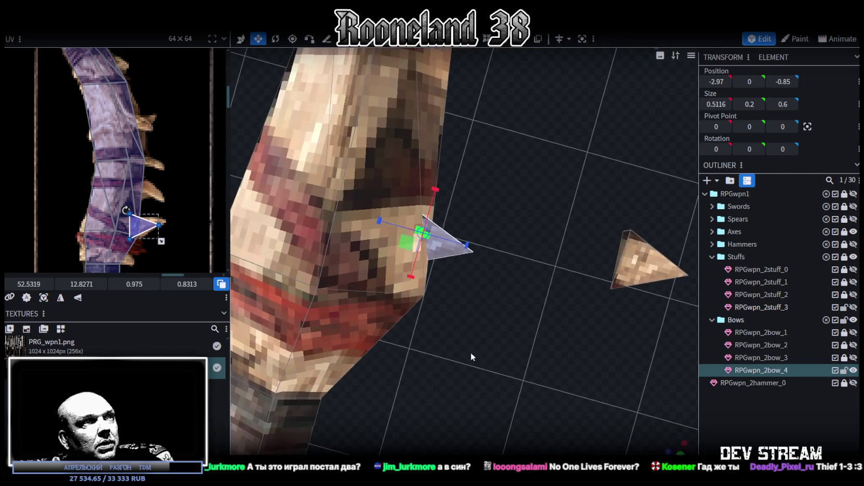
pyautogui.moveTo(398, 245); pyautogui.dragTo(332, 270)
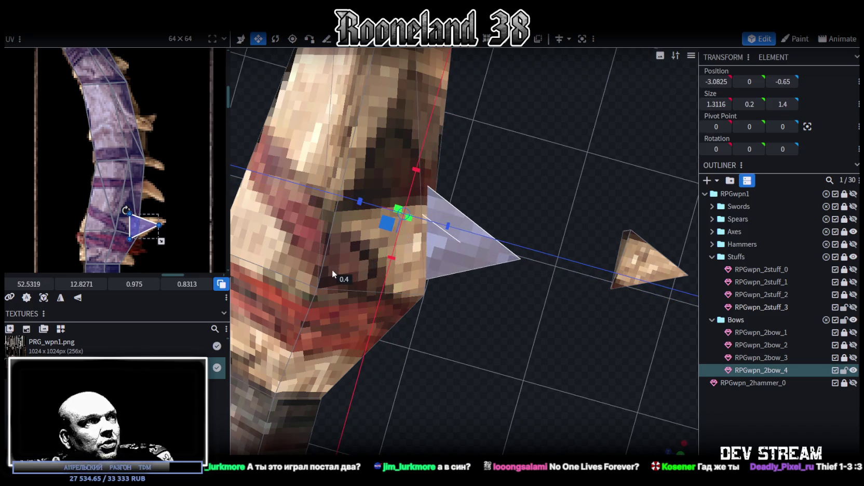
pyautogui.press('v')
pyautogui.moveTo(486, 337); pyautogui.dragTo(436, 265)
pyautogui.moveTo(515, 274)
pyautogui.mouseDown()
pyautogui.moveTo(523, 231)
pyautogui.moveTo(509, 247)
pyautogui.moveTo(503, 240)
pyautogui.mouseUp()
pyautogui.press('s')
# Step: Seat the triangle down against the limb and make it narrower
pyautogui.press('v')
pyautogui.moveTo(458, 194); pyautogui.dragTo(443, 201)
pyautogui.moveTo(471, 171)
pyautogui.mouseDown()
pyautogui.moveTo(469, 210)
pyautogui.moveTo(471, 171)
pyautogui.mouseUp()
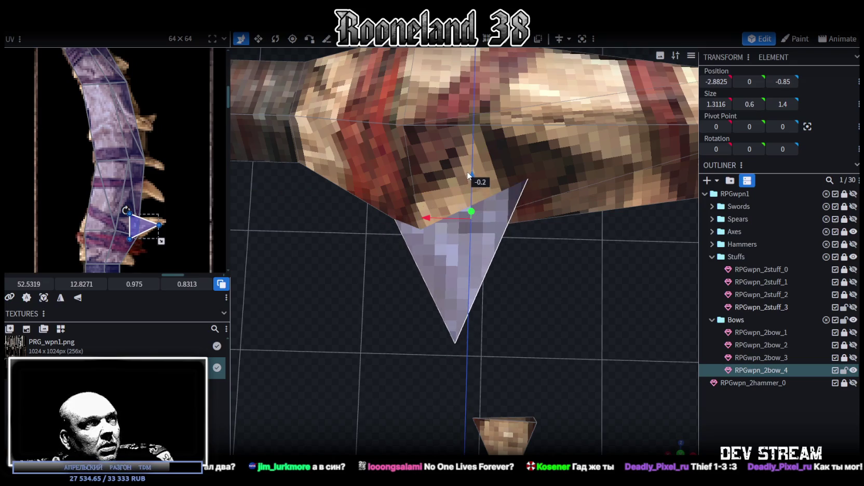
pyautogui.moveTo(499, 314); pyautogui.dragTo(510, 298)
pyautogui.press('v')
pyautogui.moveTo(510, 218)
pyautogui.mouseDown()
pyautogui.moveTo(501, 219)
pyautogui.moveTo(553, 211)
pyautogui.moveTo(522, 227)
pyautogui.moveTo(510, 252)
pyautogui.mouseUp()
# Step: Tilt the triangle 12.5 degrees and nudge it along the limb
pyautogui.press('r')
pyautogui.moveTo(473, 284); pyautogui.dragTo(486, 287)
pyautogui.press('v')
pyautogui.moveTo(515, 312)
pyautogui.mouseDown()
pyautogui.moveTo(544, 350)
pyautogui.moveTo(545, 375)
pyautogui.mouseUp()
pyautogui.press('v')
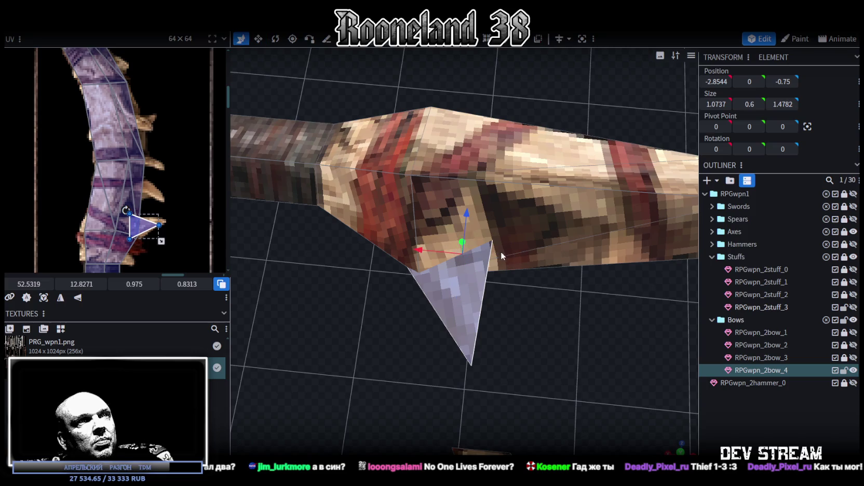
pyautogui.moveTo(427, 249); pyautogui.dragTo(434, 258)
# Step: Duplicate the spike again and move the copy further up the bow
pyautogui.moveTo(498, 275)
pyautogui.mouseDown()
pyautogui.moveTo(539, 283)
pyautogui.moveTo(489, 247)
pyautogui.moveTo(513, 331)
pyautogui.moveTo(604, 391)
pyautogui.moveTo(605, 368)
pyautogui.mouseUp()
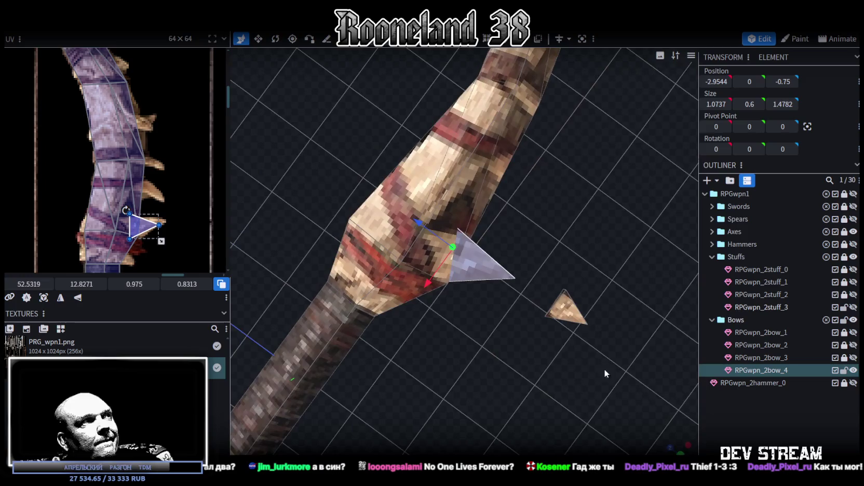
pyautogui.moveTo(538, 344); pyautogui.dragTo(542, 383)
pyautogui.moveTo(509, 363); pyautogui.dragTo(506, 287)
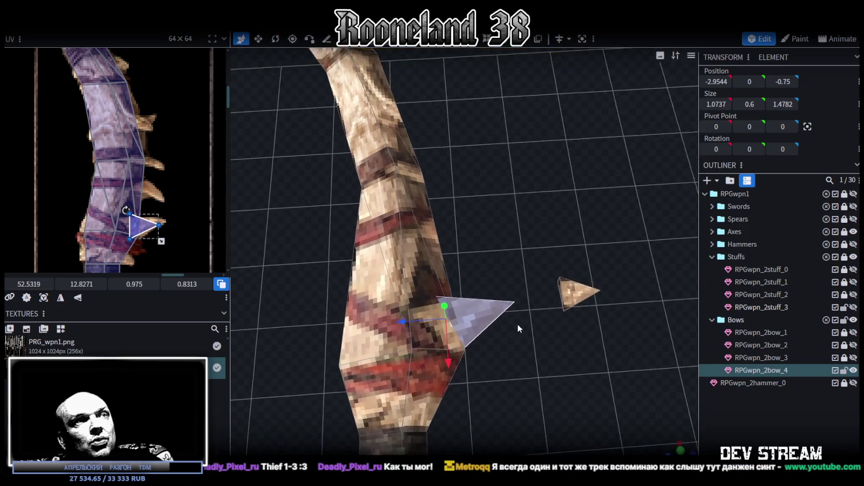
pyautogui.moveTo(566, 398); pyautogui.dragTo(557, 414)
pyautogui.hotkey('ctrl', 'c')
pyautogui.hotkey('ctrl', 'v')
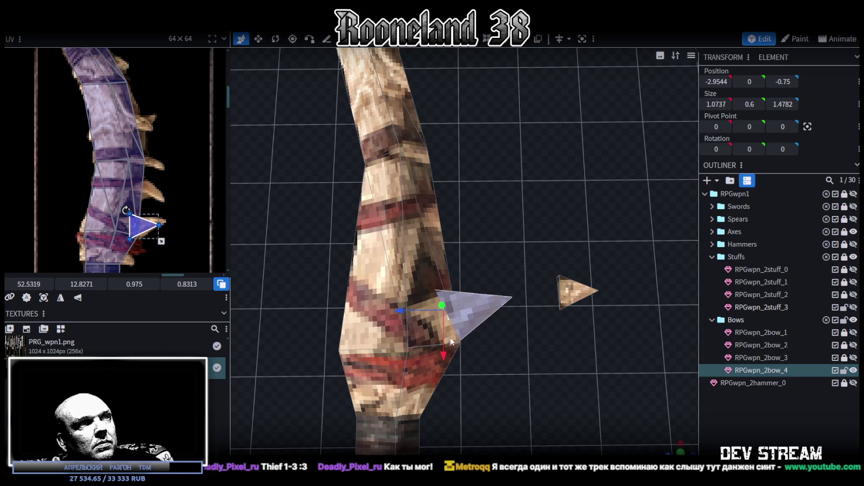
pyautogui.moveTo(445, 358); pyautogui.dragTo(449, 268)
pyautogui.moveTo(523, 254)
pyautogui.mouseDown()
pyautogui.moveTo(532, 206)
pyautogui.moveTo(576, 336)
pyautogui.moveTo(538, 344)
pyautogui.mouseUp()
# Step: Rotate the new spike to point the other way and push it against the shaft
pyautogui.press('r')
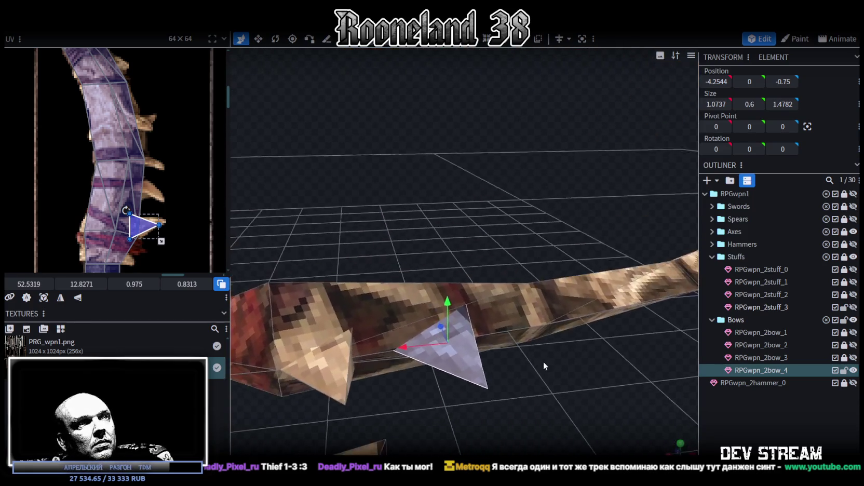
pyautogui.moveTo(427, 323)
pyautogui.mouseDown()
pyautogui.moveTo(516, 378)
pyautogui.moveTo(510, 403)
pyautogui.mouseUp()
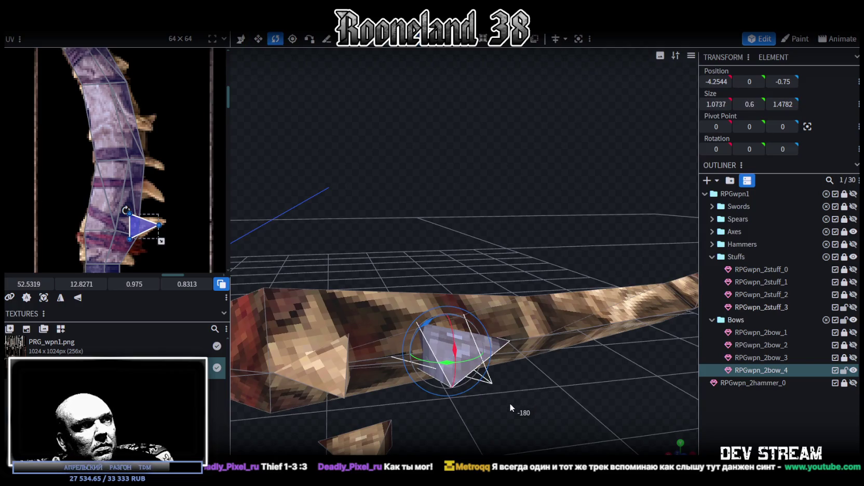
pyautogui.moveTo(554, 368); pyautogui.dragTo(464, 323)
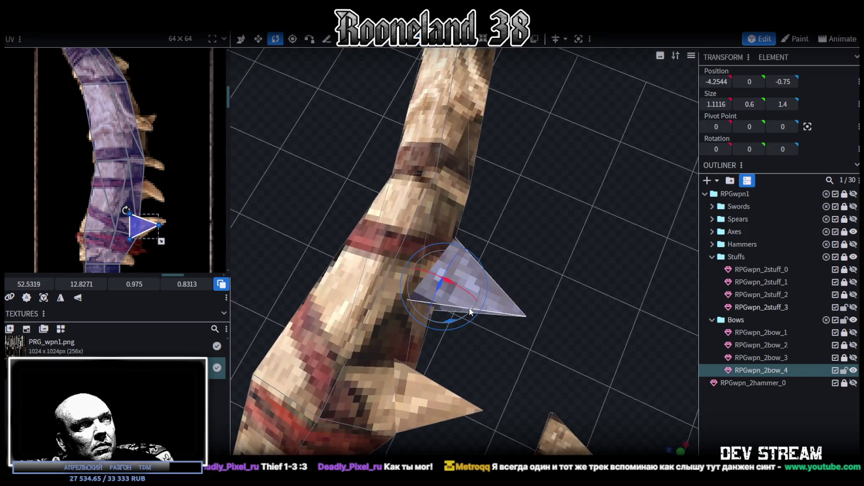
pyautogui.press('v')
pyautogui.moveTo(425, 323); pyautogui.dragTo(388, 278)
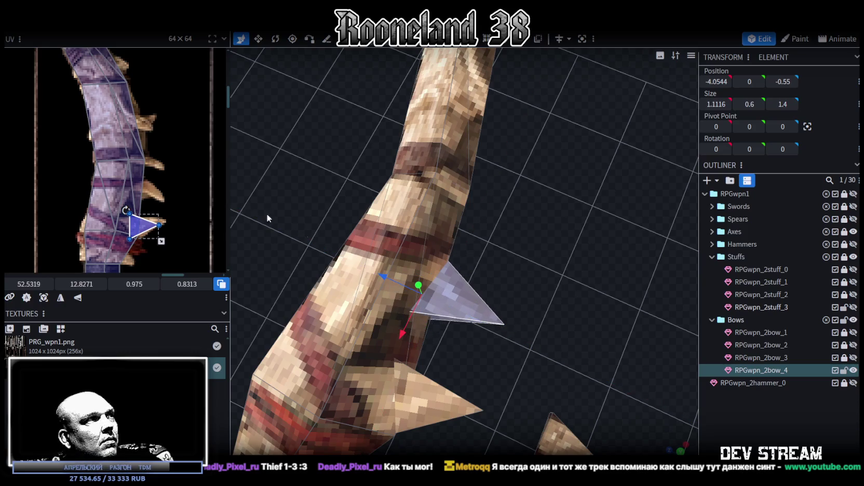
# Step: Fit the new spike's UV onto a texture spike at 1.0778 by 0.7761, then copy its faces
pyautogui.moveTo(136, 218); pyautogui.dragTo(137, 198)
pyautogui.scroll(2, 140, 197)
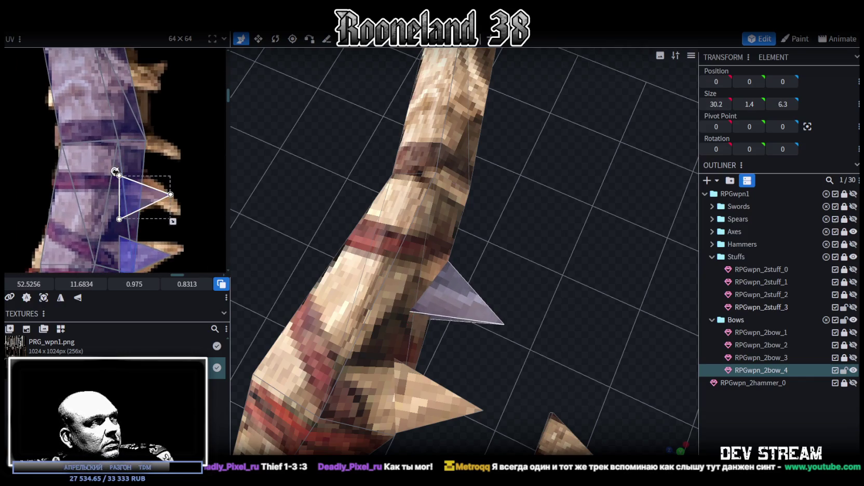
pyautogui.moveTo(115, 171); pyautogui.dragTo(142, 190)
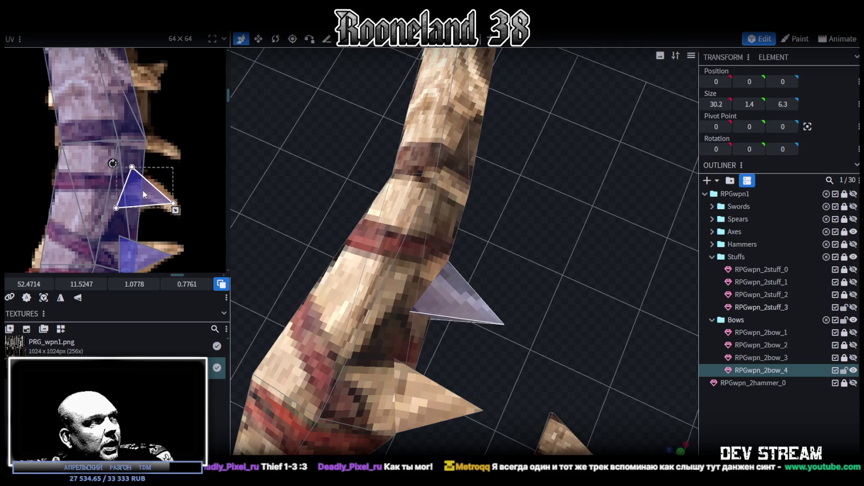
pyautogui.moveTo(246, 200); pyautogui.dragTo(318, 192)
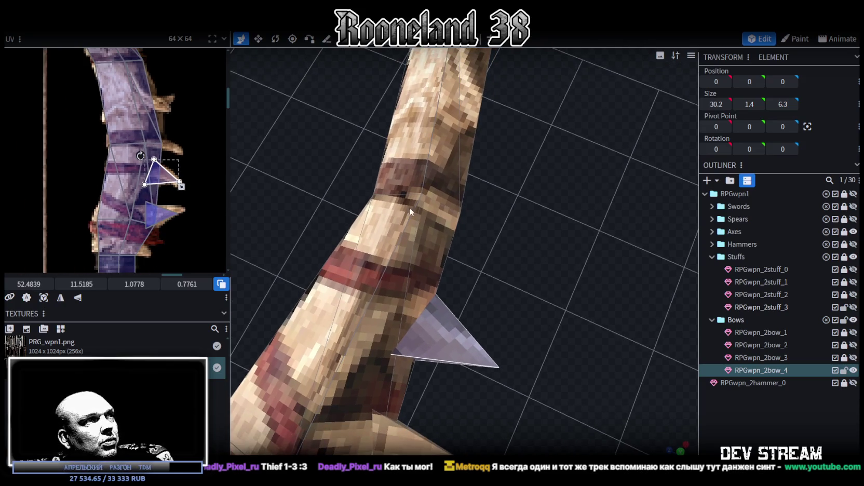
pyautogui.click(452, 344)
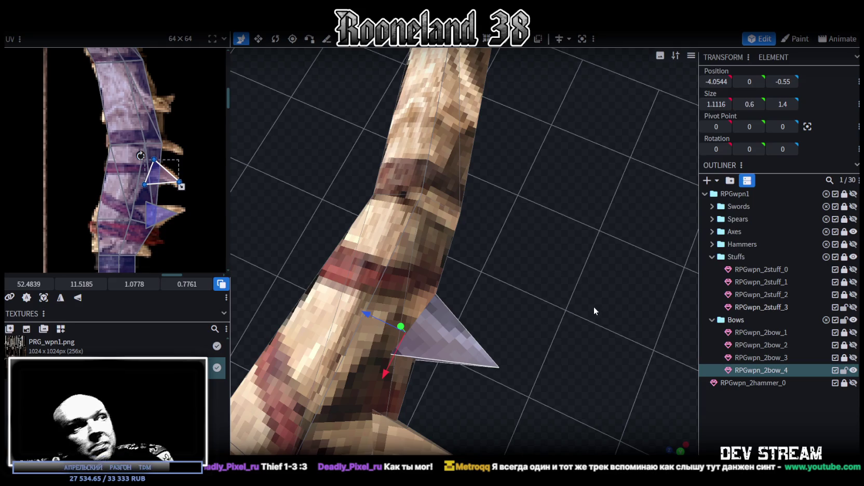
pyautogui.moveTo(591, 307)
pyautogui.mouseDown()
pyautogui.moveTo(576, 313)
pyautogui.moveTo(530, 246)
pyautogui.moveTo(523, 320)
pyautogui.mouseUp()
pyautogui.hotkey('ctrl', 'c')
pyautogui.hotkey('ctrl', 'v')
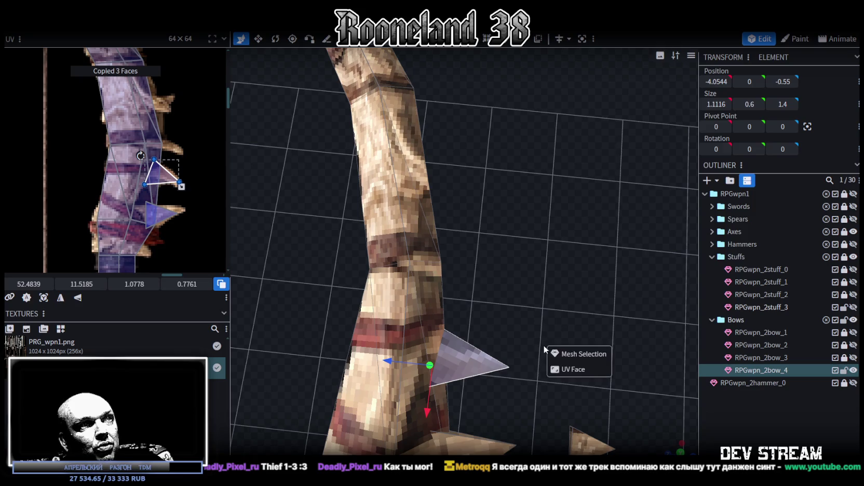
# Step: Place the pasted spike further up the bow, shortened and nudged against the shaft
pyautogui.click(570, 354)
pyautogui.moveTo(427, 411); pyautogui.dragTo(440, 333)
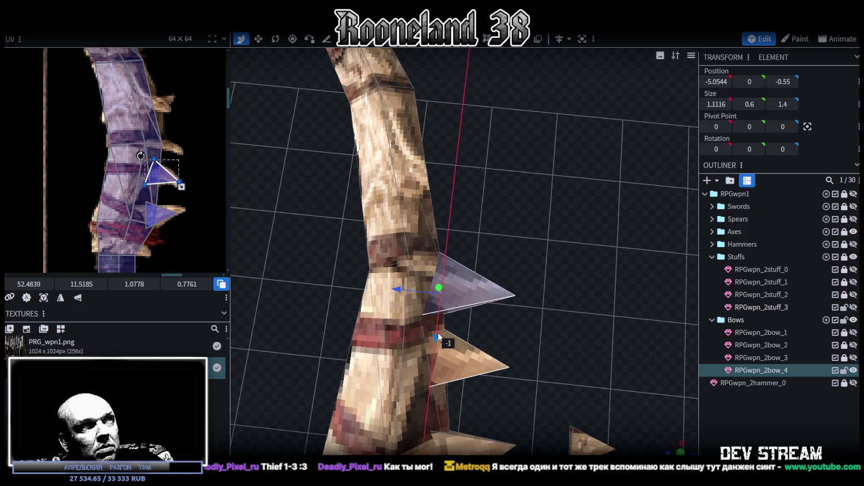
pyautogui.press('v')
pyautogui.moveTo(447, 245); pyautogui.dragTo(445, 264)
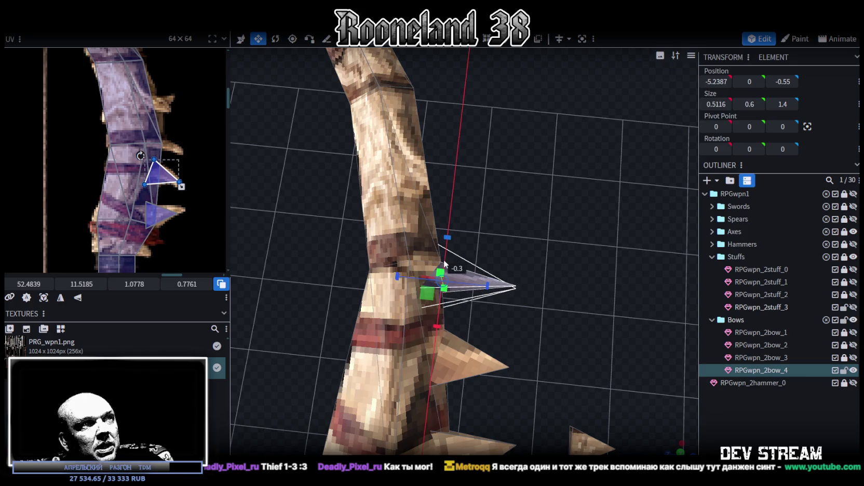
pyautogui.scroll(3, 544, 319)
pyautogui.press('v')
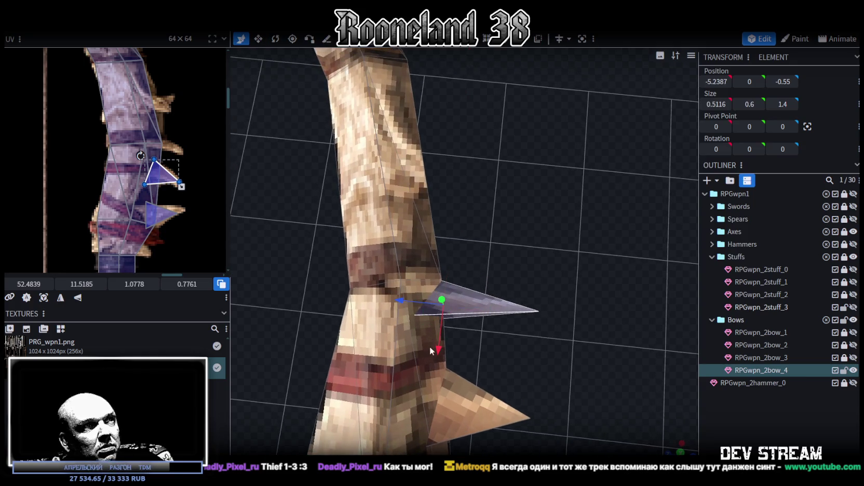
pyautogui.moveTo(430, 349); pyautogui.dragTo(442, 340)
pyautogui.moveTo(400, 290); pyautogui.dragTo(413, 301)
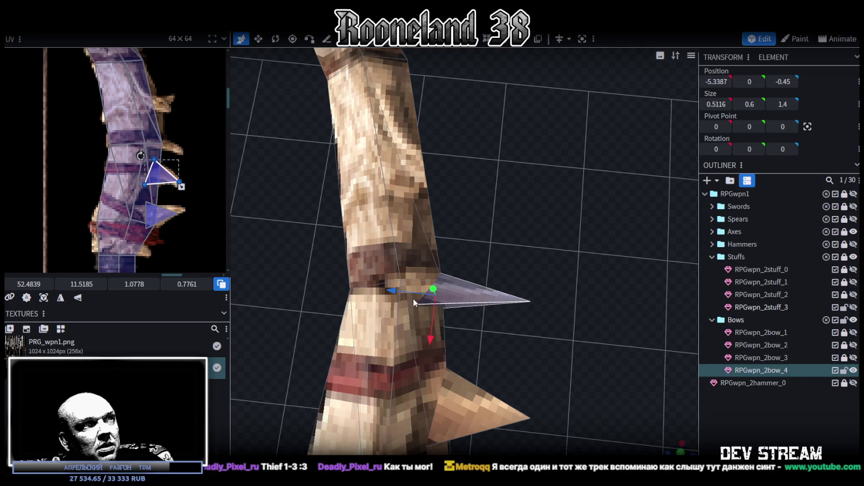
# Step: Adjust the pasted spike's UV to fit a spike in the texture
pyautogui.moveTo(166, 173)
pyautogui.mouseDown()
pyautogui.moveTo(164, 165)
pyautogui.moveTo(195, 167)
pyautogui.moveTo(193, 152)
pyautogui.moveTo(161, 154)
pyautogui.mouseUp()
pyautogui.scroll(2, 164, 143)
pyautogui.scroll(1, 164, 143)
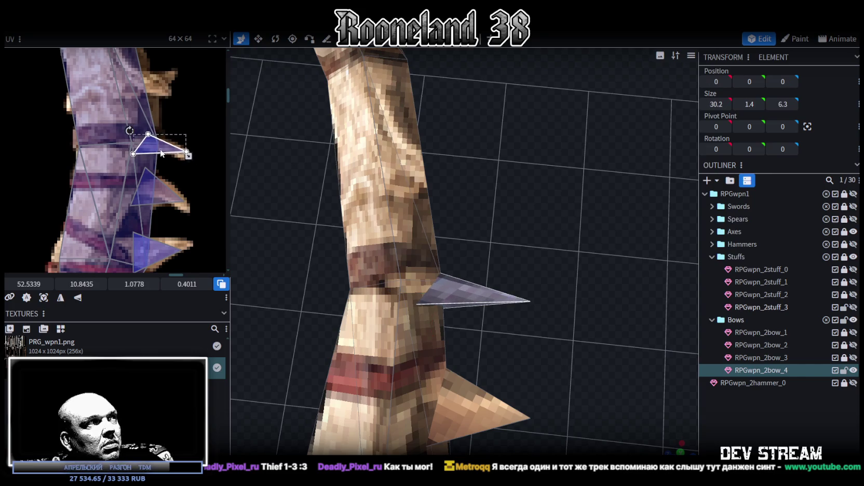
pyautogui.scroll(2, 380, 217)
pyautogui.scroll(-3, 118, 107)
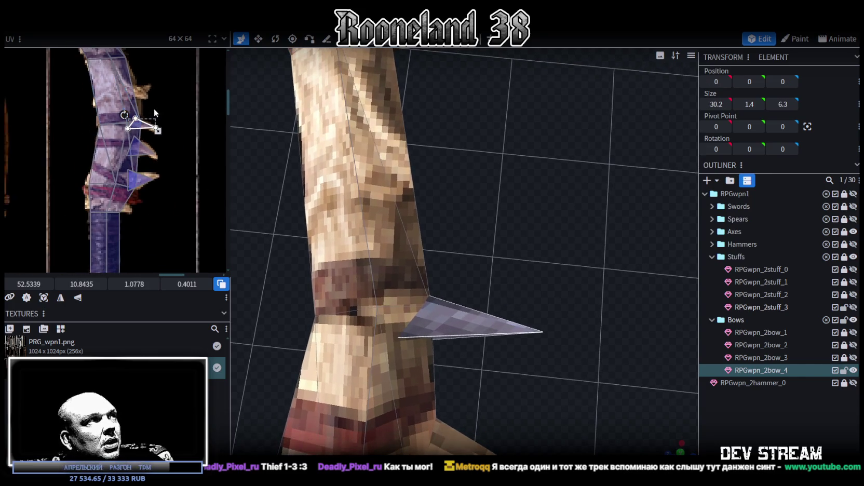
pyautogui.moveTo(154, 109); pyautogui.dragTo(156, 200, button='middle')
pyautogui.scroll(-3, 486, 212)
pyautogui.moveTo(485, 211)
pyautogui.mouseDown()
pyautogui.moveTo(489, 234)
pyautogui.moveTo(532, 243)
pyautogui.mouseUp()
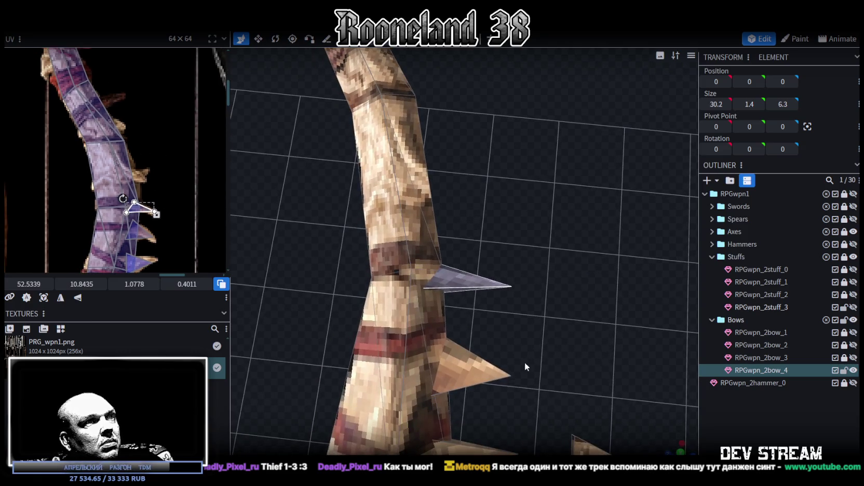
# Step: Duplicate the lower spike, move it up the bow, shorten it and push it into the shaft
pyautogui.click(475, 379)
pyautogui.hotkey('ctrl', 'c')
pyautogui.hotkey('ctrl', 'v')
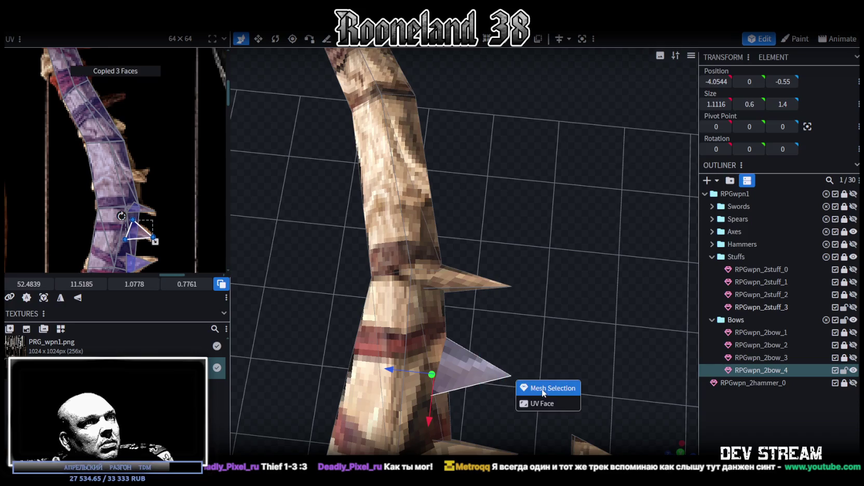
pyautogui.click(544, 391)
pyautogui.moveTo(430, 419); pyautogui.dragTo(438, 238)
pyautogui.press('v')
pyautogui.moveTo(506, 229); pyautogui.dragTo(513, 286)
pyautogui.moveTo(486, 231); pyautogui.dragTo(487, 227)
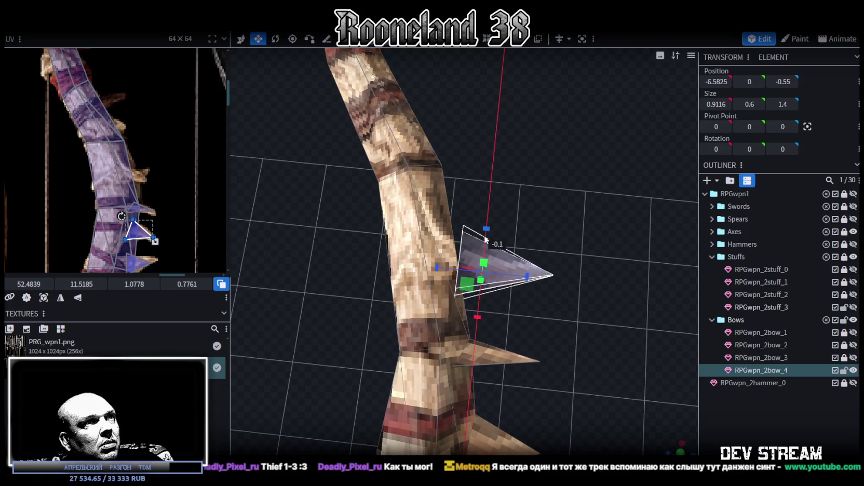
pyautogui.press('v')
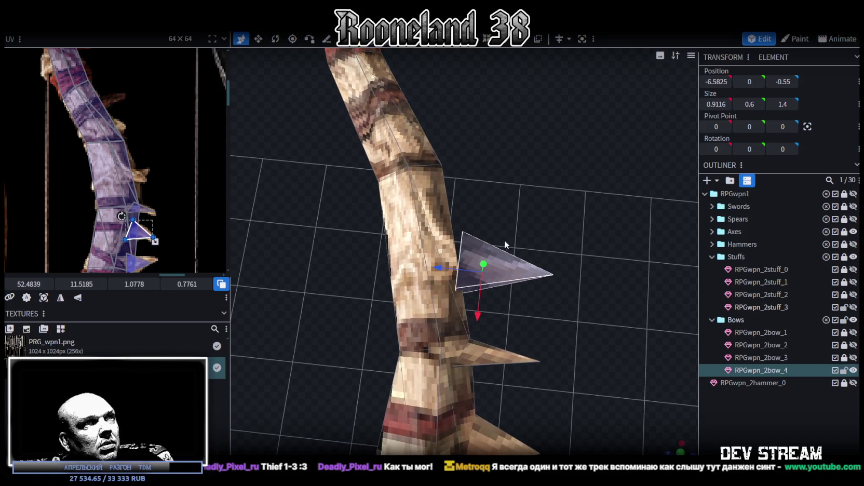
pyautogui.moveTo(451, 273); pyautogui.dragTo(495, 282)
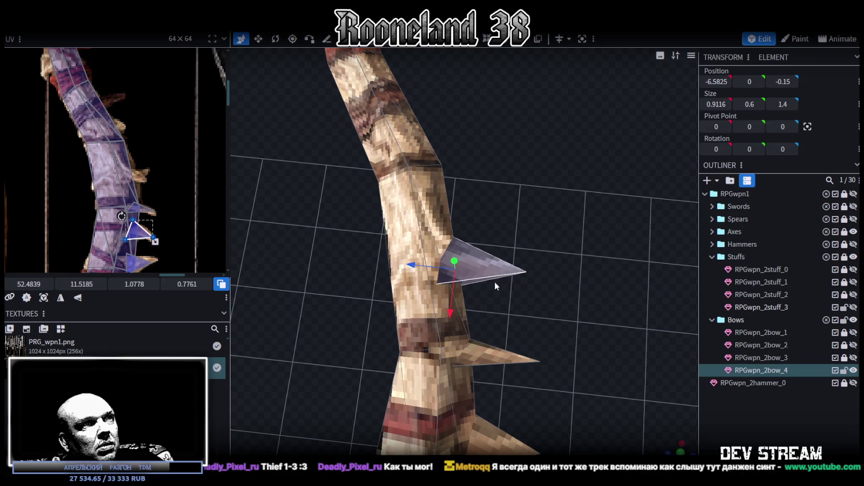
# Step: Move this spike's UV onto a spike area of the texture
pyautogui.moveTo(135, 232); pyautogui.dragTo(129, 175)
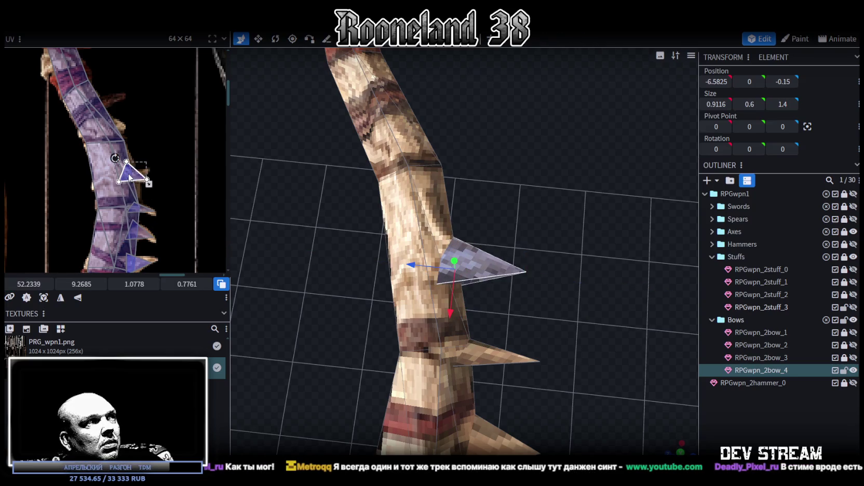
pyautogui.scroll(-3, 142, 158)
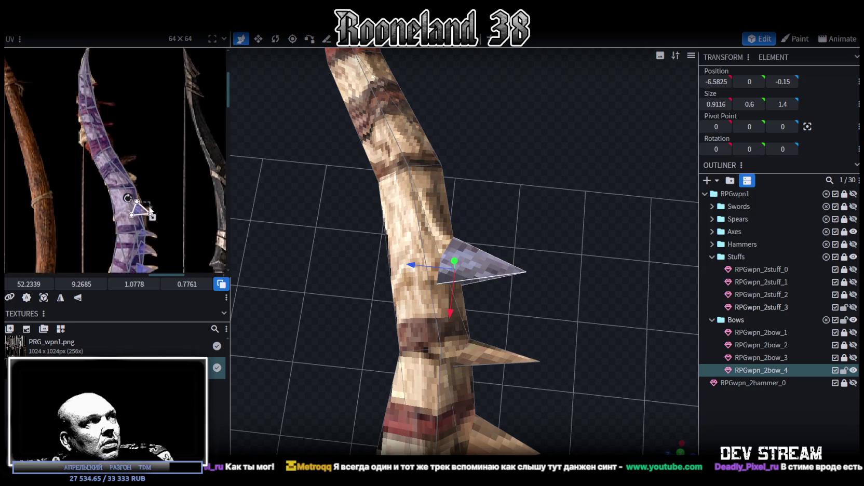
pyautogui.scroll(-2, 547, 273)
pyautogui.scroll(-2, 559, 284)
pyautogui.scroll(-2, 559, 283)
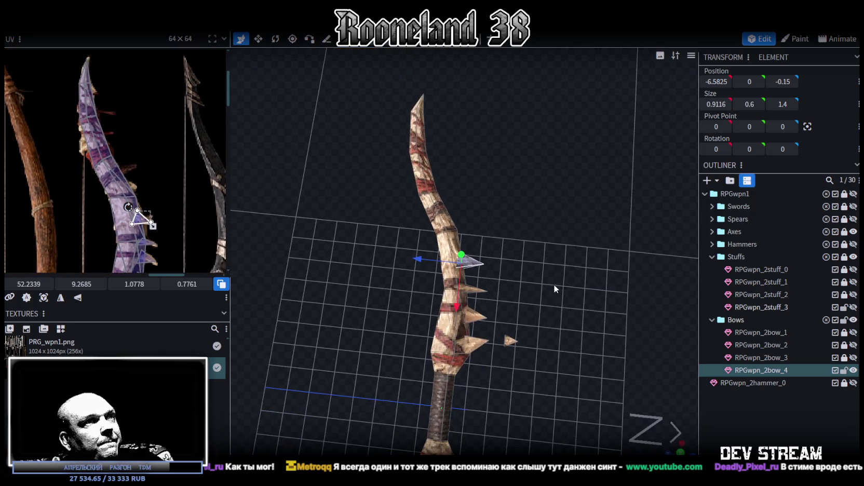
pyautogui.scroll(1, 127, 190)
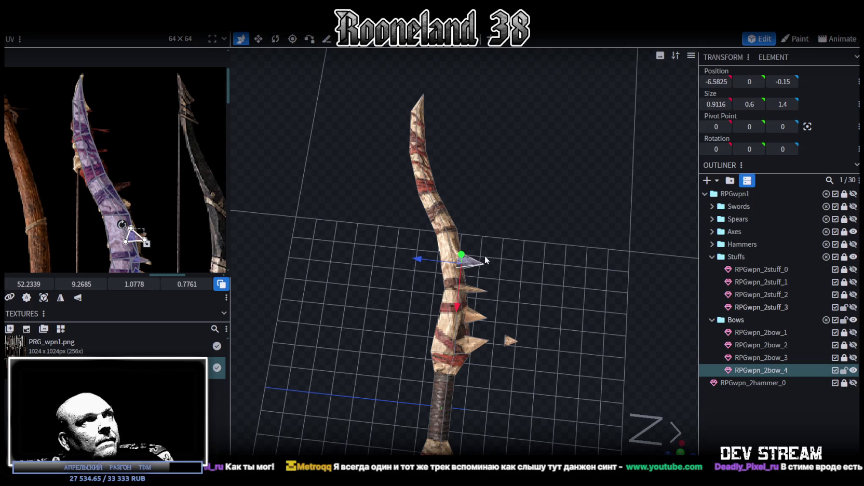
pyautogui.scroll(1, 483, 283)
pyautogui.scroll(2, 493, 310)
# Step: Move the lower floating spike up near the upper limb, to position -12.07, 0, -2.65
pyautogui.click(528, 372)
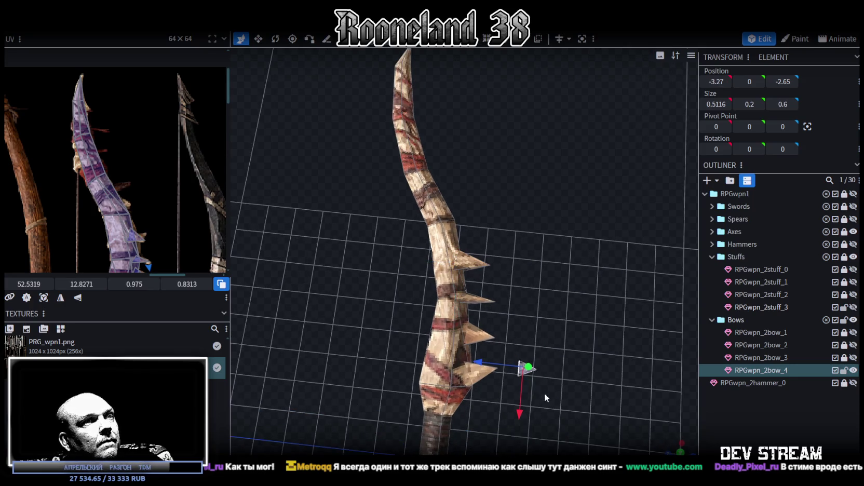
pyautogui.moveTo(523, 415); pyautogui.dragTo(507, 187)
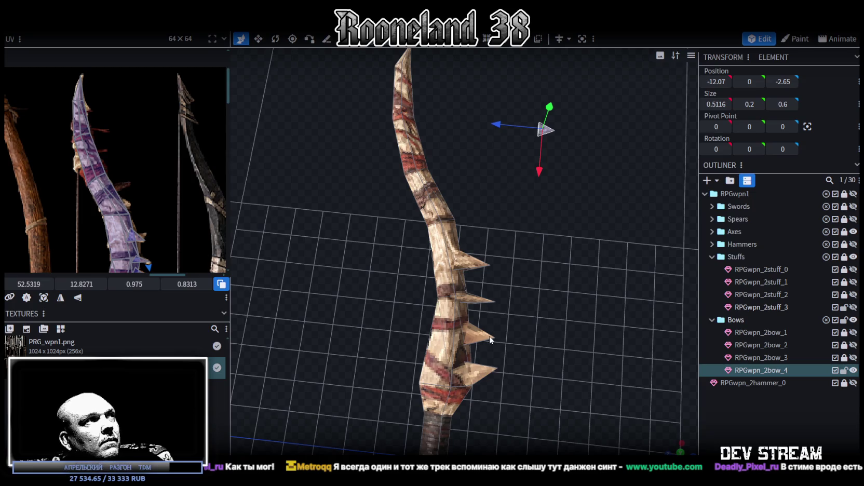
pyautogui.scroll(-1, 113, 218)
pyautogui.scroll(-1, 133, 204)
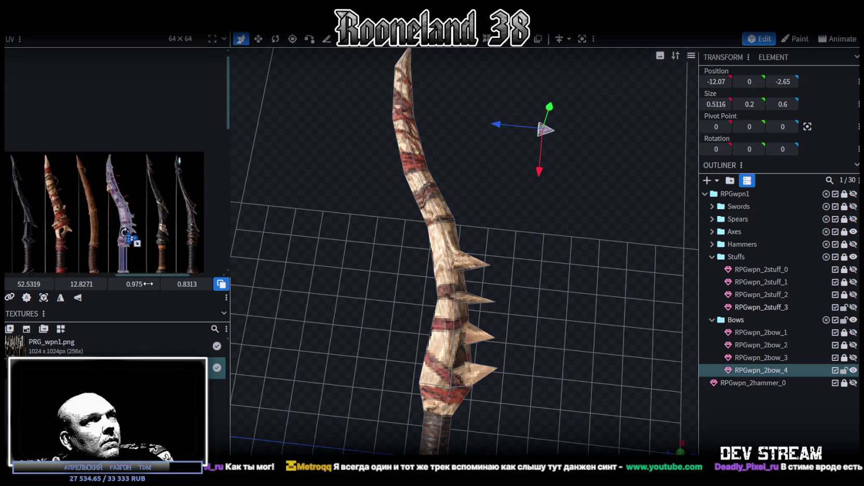
pyautogui.scroll(2, 162, 195)
pyautogui.scroll(1, 135, 211)
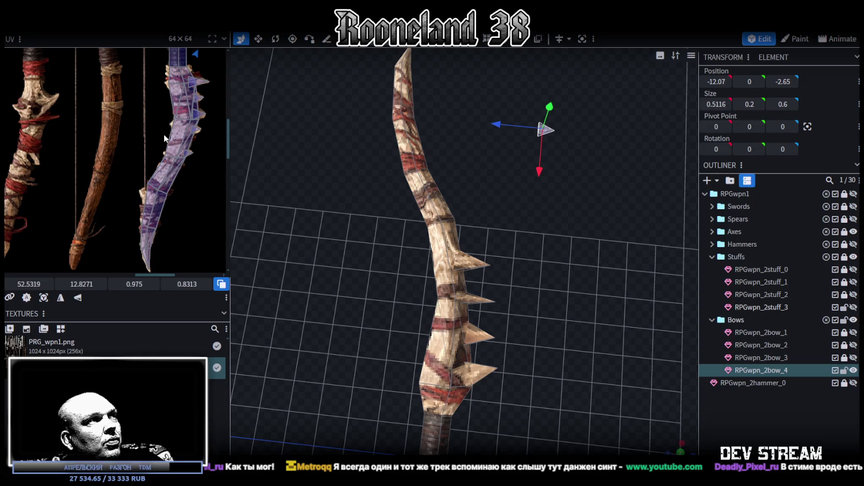
pyautogui.scroll(2, 163, 133)
pyautogui.scroll(2, 159, 148)
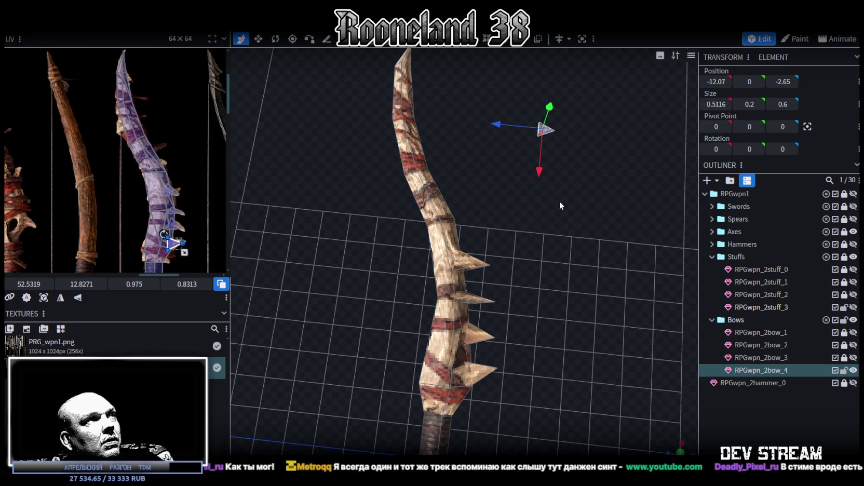
pyautogui.moveTo(530, 220)
pyautogui.mouseDown()
pyautogui.moveTo(526, 209)
pyautogui.moveTo(518, 323)
pyautogui.mouseUp()
pyautogui.hotkey('ctrl', 'v')
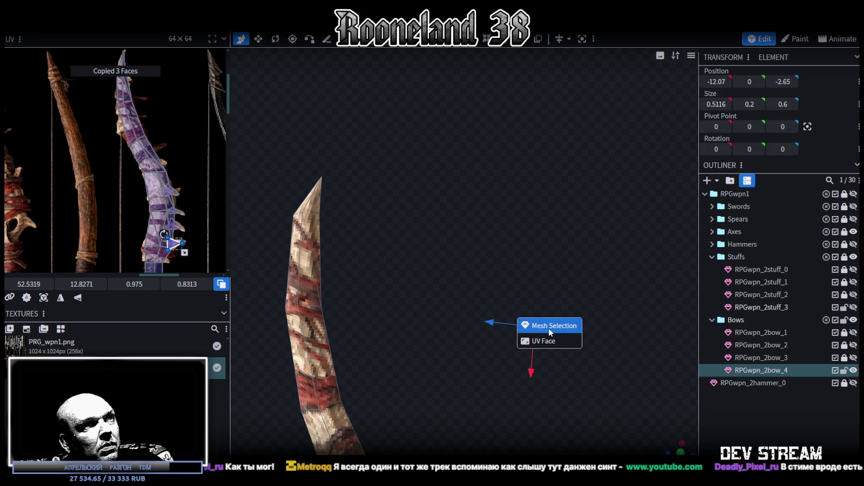
# Step: Paste the copied spike faces and slide them onto the edge of the bow's upper limb
pyautogui.click(528, 324)
pyautogui.moveTo(475, 316); pyautogui.dragTo(317, 299)
pyautogui.scroll(2, 153, 125)
pyautogui.moveTo(340, 304)
pyautogui.mouseDown()
pyautogui.moveTo(337, 331)
pyautogui.moveTo(321, 277)
pyautogui.mouseUp()
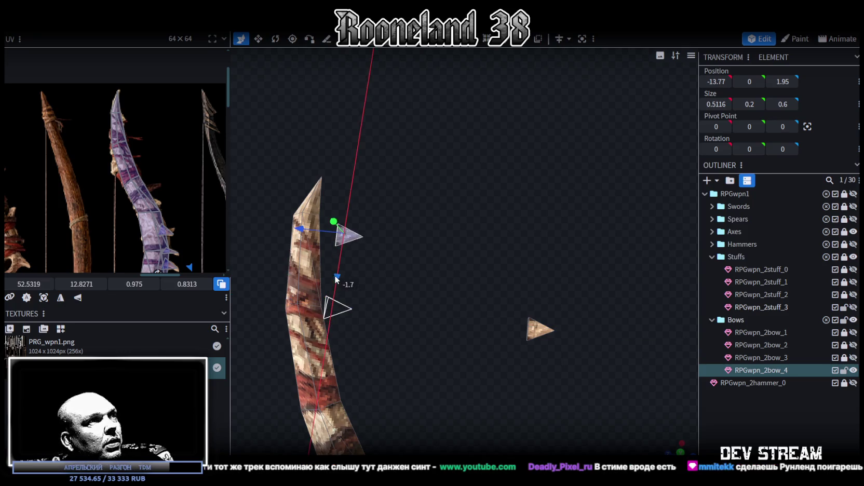
pyautogui.moveTo(283, 227); pyautogui.dragTo(277, 229)
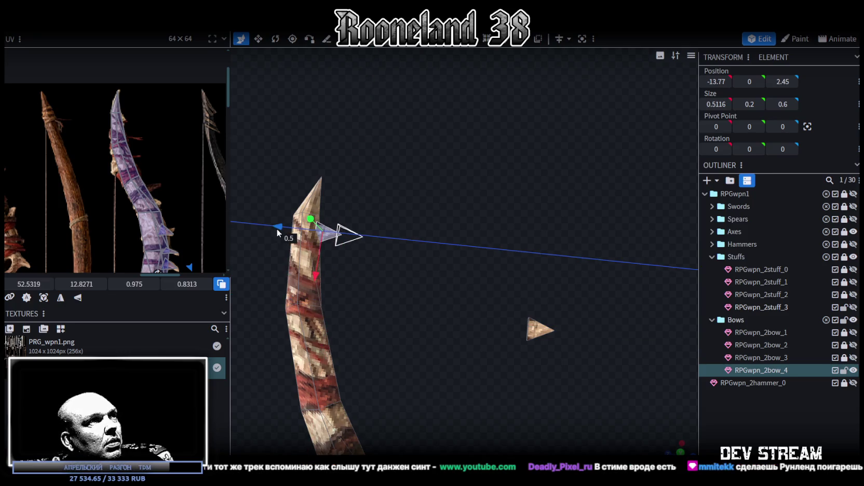
# Step: Rotate the pasted spike to angle out from the limb, undoing a wrong rotation
pyautogui.press('r')
pyautogui.moveTo(397, 238)
pyautogui.mouseDown()
pyautogui.moveTo(515, 302)
pyautogui.moveTo(412, 240)
pyautogui.moveTo(469, 318)
pyautogui.mouseUp()
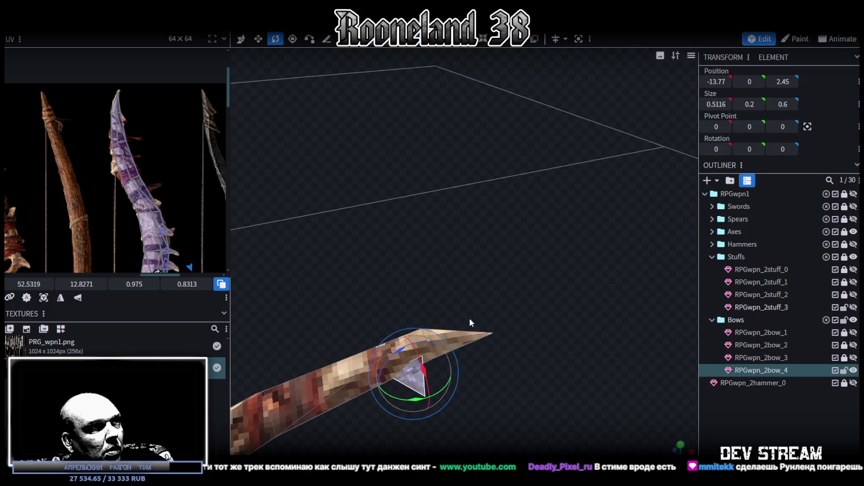
pyautogui.moveTo(399, 349)
pyautogui.mouseDown()
pyautogui.moveTo(491, 352)
pyautogui.moveTo(545, 419)
pyautogui.mouseUp()
pyautogui.moveTo(514, 445); pyautogui.dragTo(520, 465)
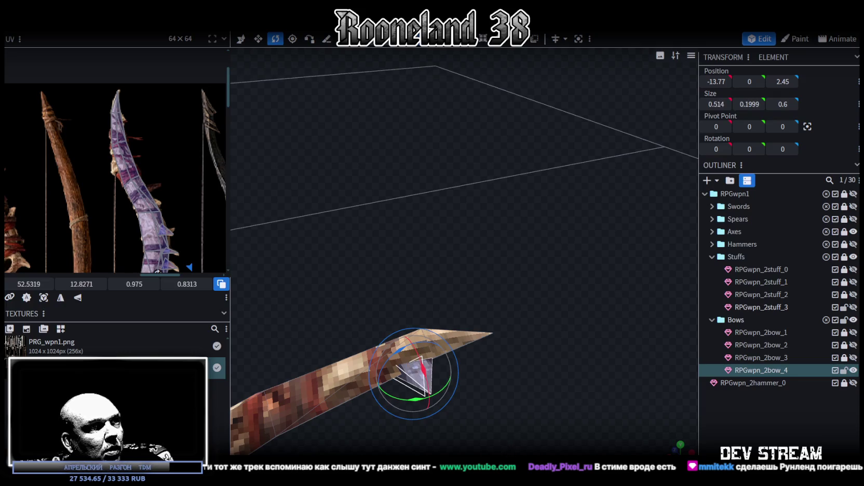
pyautogui.moveTo(522, 427); pyautogui.dragTo(490, 397)
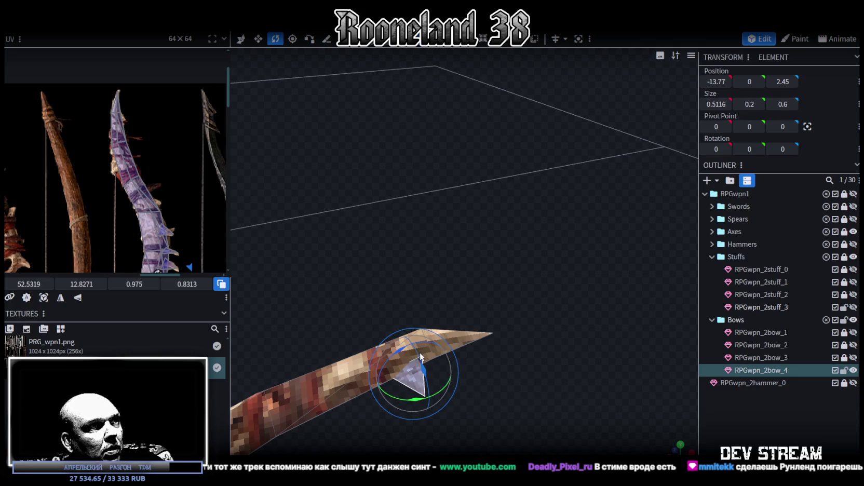
pyautogui.press('Down')
pyautogui.moveTo(418, 379); pyautogui.dragTo(644, 432)
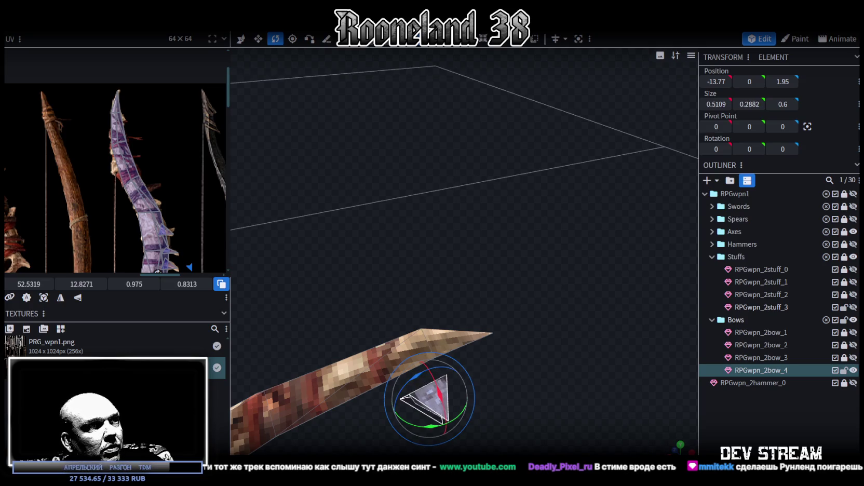
pyautogui.moveTo(548, 400); pyautogui.dragTo(490, 320)
pyautogui.hotkey('ctrl', 'z')
pyautogui.moveTo(417, 322)
pyautogui.mouseDown()
pyautogui.moveTo(542, 371)
pyautogui.moveTo(496, 313)
pyautogui.moveTo(511, 314)
pyautogui.moveTo(453, 87)
pyautogui.moveTo(508, 347)
pyautogui.mouseUp()
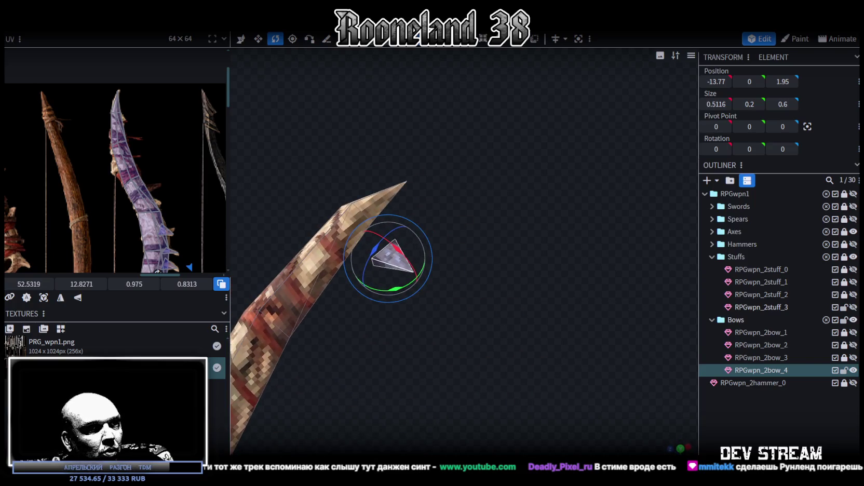
pyautogui.moveTo(483, 387)
pyautogui.mouseDown()
pyautogui.moveTo(449, 392)
pyautogui.moveTo(416, 364)
pyautogui.moveTo(543, 407)
pyautogui.mouseUp()
# Step: Push the spike up against the bow and tilt it slightly
pyautogui.press('v')
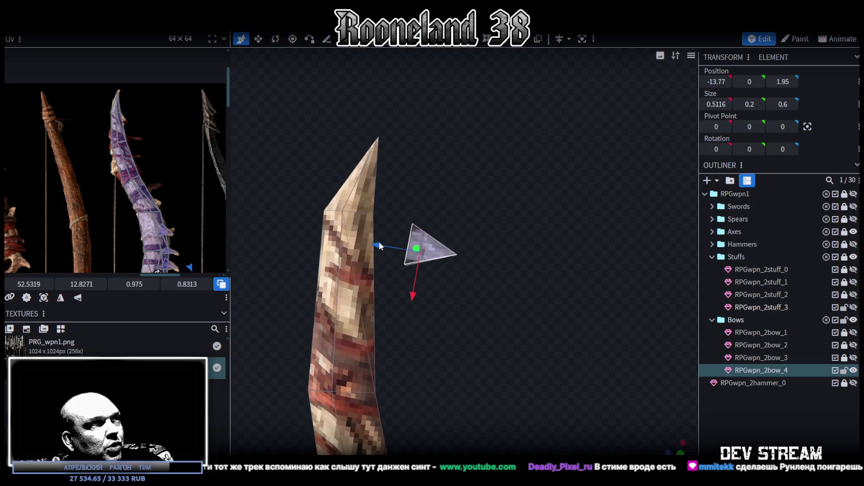
pyautogui.moveTo(379, 246); pyautogui.dragTo(333, 239)
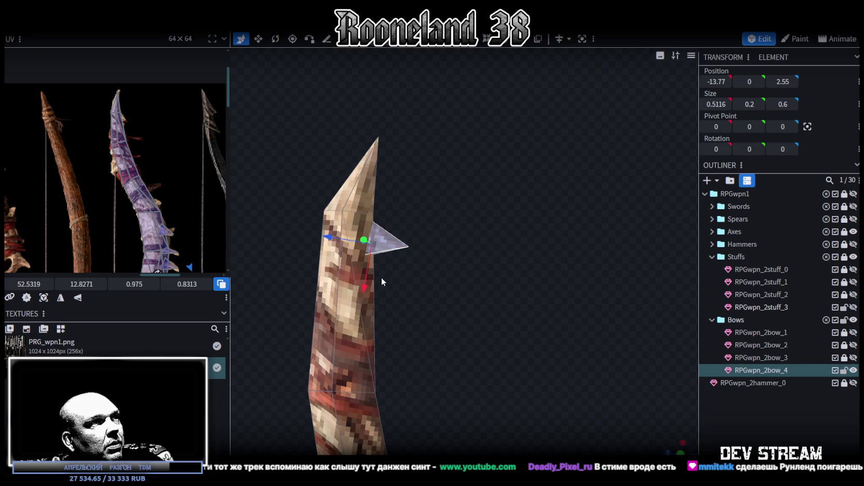
pyautogui.press('r')
pyautogui.moveTo(402, 260)
pyautogui.mouseDown()
pyautogui.moveTo(365, 275)
pyautogui.moveTo(322, 254)
pyautogui.mouseUp()
pyautogui.press('v')
# Step: Drag the spike's outer tip vertex to -13.3796, 0, 2.1403
pyautogui.moveTo(441, 307); pyautogui.dragTo(390, 85)
pyautogui.click(455, 203)
pyautogui.moveTo(465, 333)
pyautogui.mouseDown()
pyautogui.moveTo(374, 271)
pyautogui.moveTo(371, 286)
pyautogui.mouseUp()
pyautogui.scroll(-3, 147, 202)
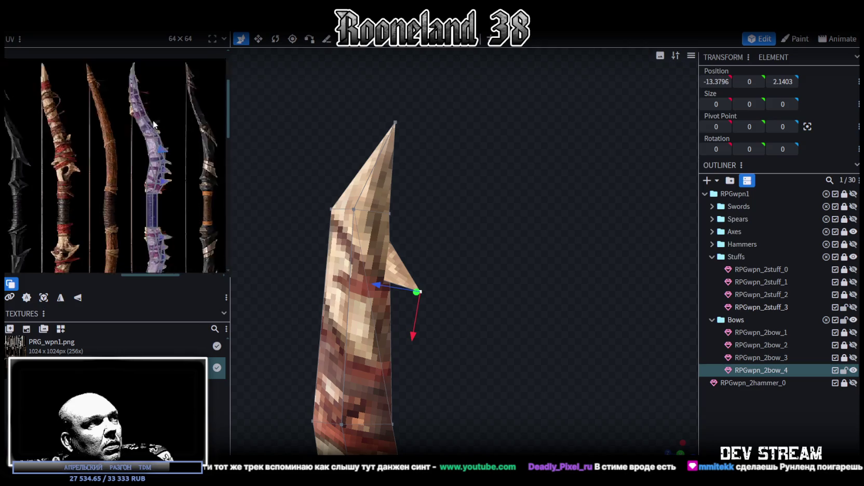
# Step: Select the new spike's face and rotate and scale its UV onto the bow-tip texture
pyautogui.scroll(-2, 144, 249)
pyautogui.scroll(-2, 144, 265)
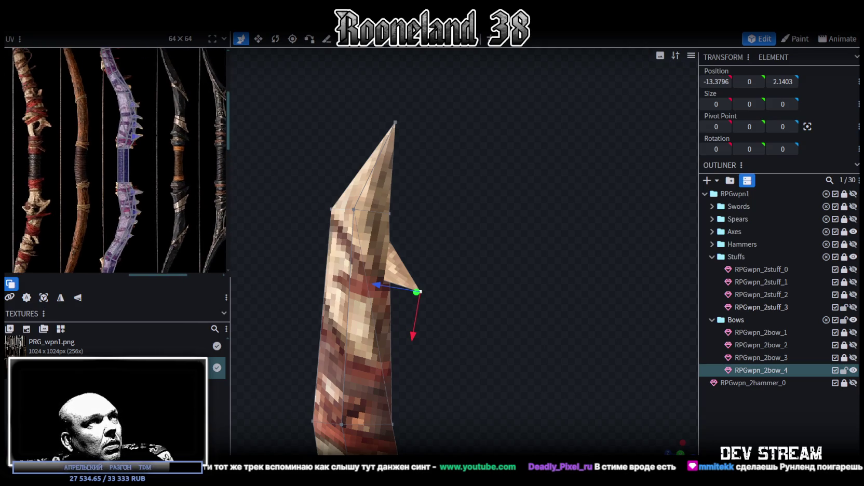
pyautogui.moveTo(449, 308); pyautogui.dragTo(410, 277)
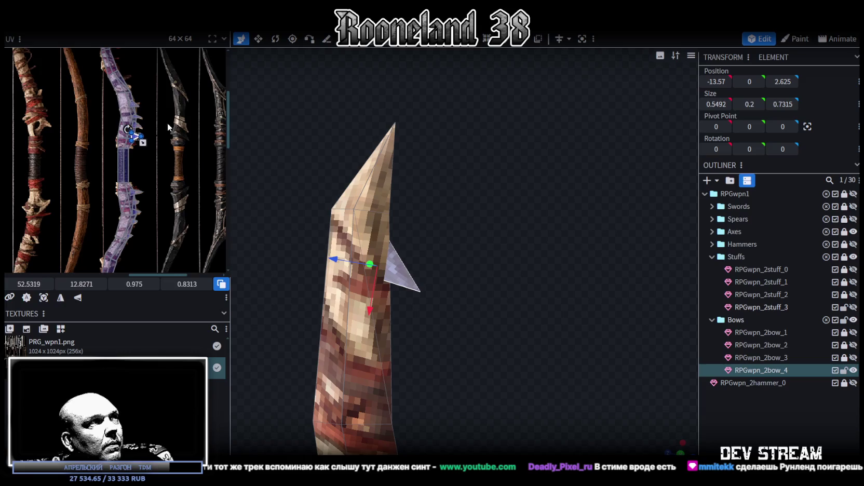
pyautogui.scroll(3, 176, 232)
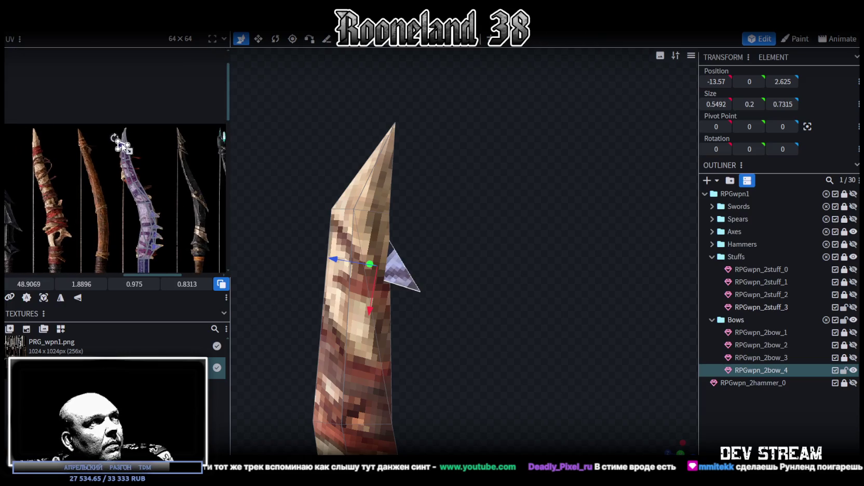
pyautogui.scroll(3, 122, 139)
pyautogui.scroll(3, 116, 162)
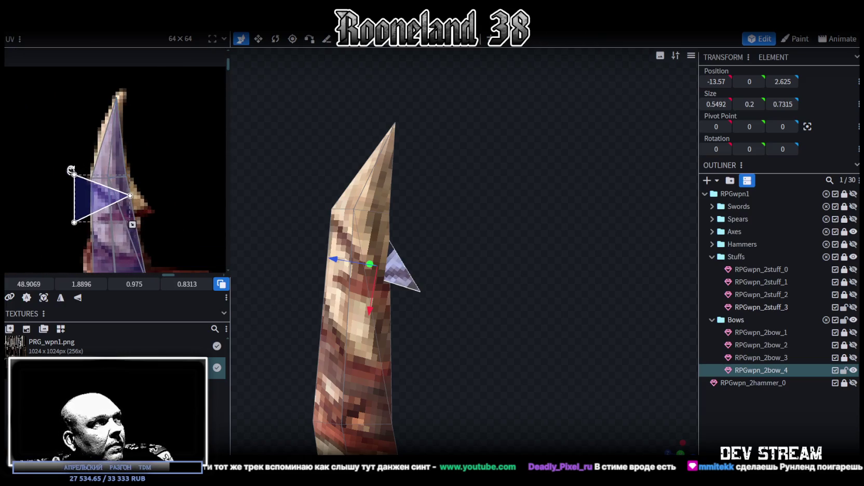
pyautogui.moveTo(71, 170); pyautogui.dragTo(57, 164)
pyautogui.moveTo(125, 218)
pyautogui.mouseDown()
pyautogui.moveTo(110, 204)
pyautogui.moveTo(135, 204)
pyautogui.mouseUp()
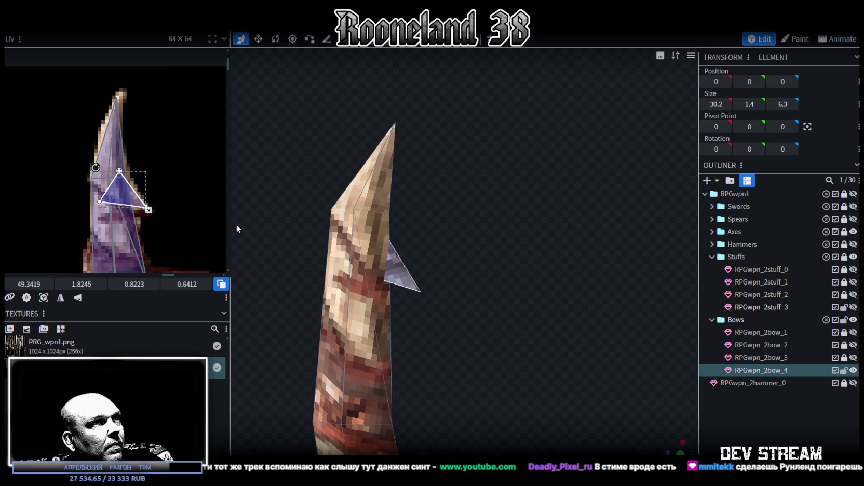
# Step: Select a spike and mirror it to the bow's other side with Flip Z
pyautogui.scroll(-2, 131, 207)
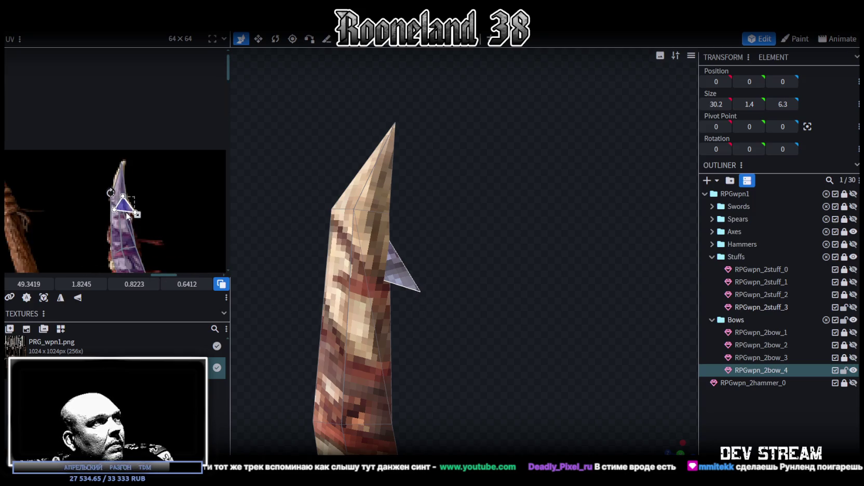
pyautogui.scroll(-3, 131, 206)
pyautogui.scroll(-2, 156, 192)
pyautogui.moveTo(441, 348)
pyautogui.mouseDown()
pyautogui.moveTo(457, 359)
pyautogui.moveTo(443, 304)
pyautogui.mouseUp()
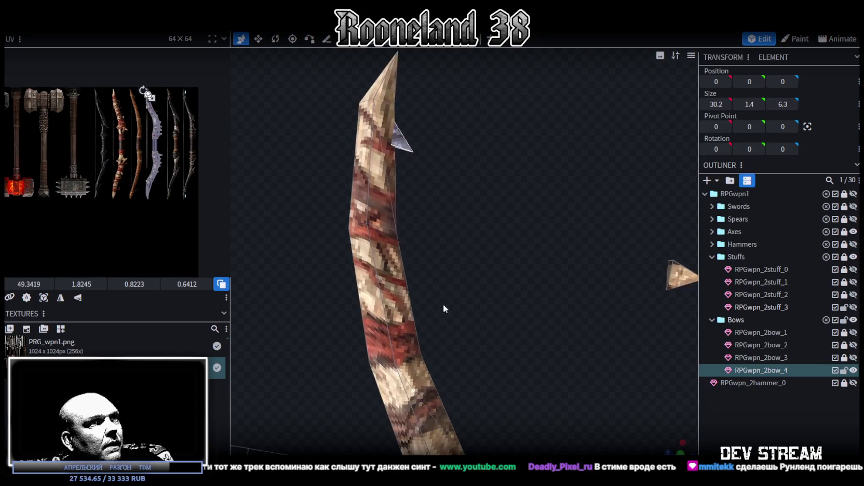
pyautogui.scroll(-3, 467, 299)
pyautogui.click(569, 269)
pyautogui.moveTo(568, 283)
pyautogui.mouseDown()
pyautogui.moveTo(441, 349)
pyautogui.moveTo(481, 295)
pyautogui.mouseUp()
pyautogui.rightClick(108, 32)
pyautogui.moveTo(135, 52)
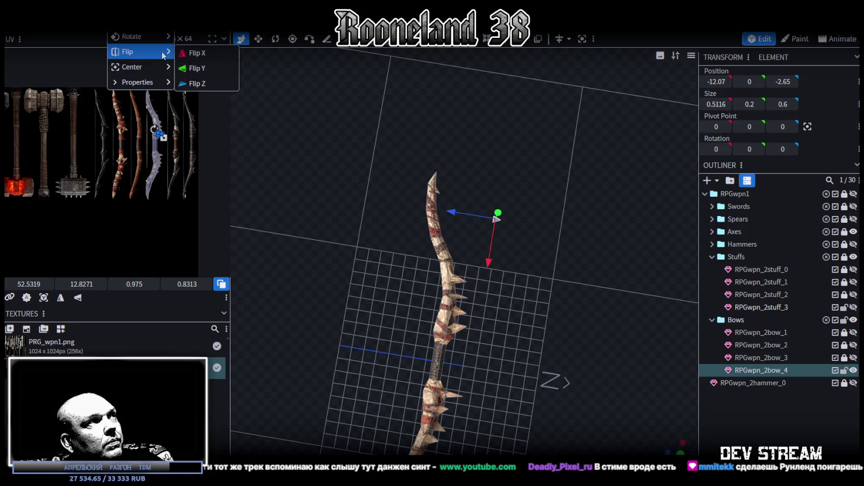
pyautogui.click(198, 83)
# Step: Slide the mirrored spike along the upper limb to -10.97, 0, 2.65
pyautogui.moveTo(402, 165)
pyautogui.mouseDown()
pyautogui.moveTo(408, 326)
pyautogui.moveTo(584, 316)
pyautogui.moveTo(535, 275)
pyautogui.mouseUp()
pyautogui.scroll(3, 408, 325)
pyautogui.scroll(3, 419, 301)
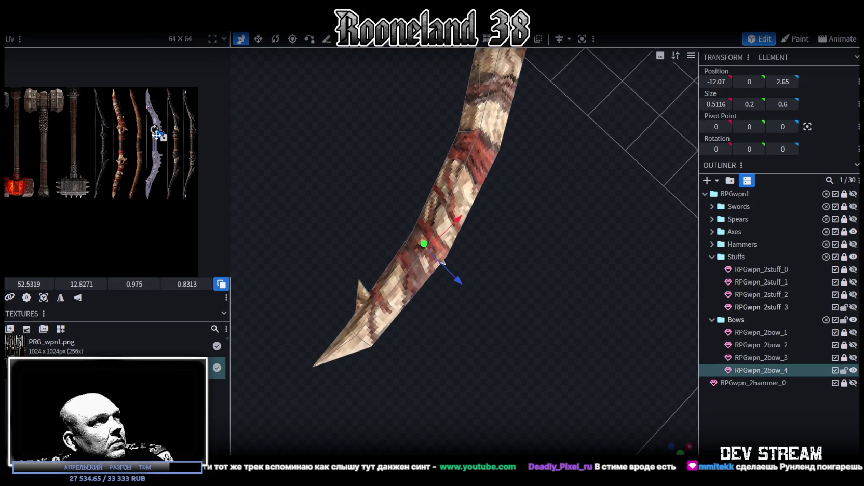
pyautogui.scroll(4, 156, 135)
pyautogui.scroll(1, 171, 133)
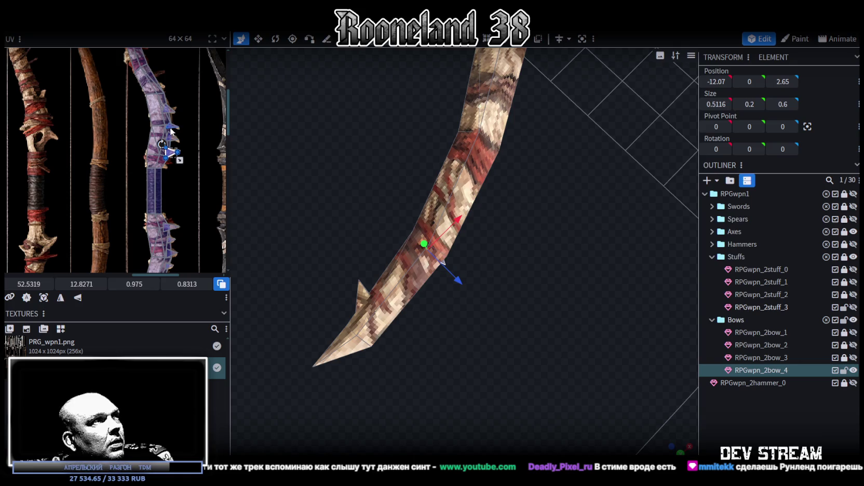
pyautogui.scroll(-2, 169, 131)
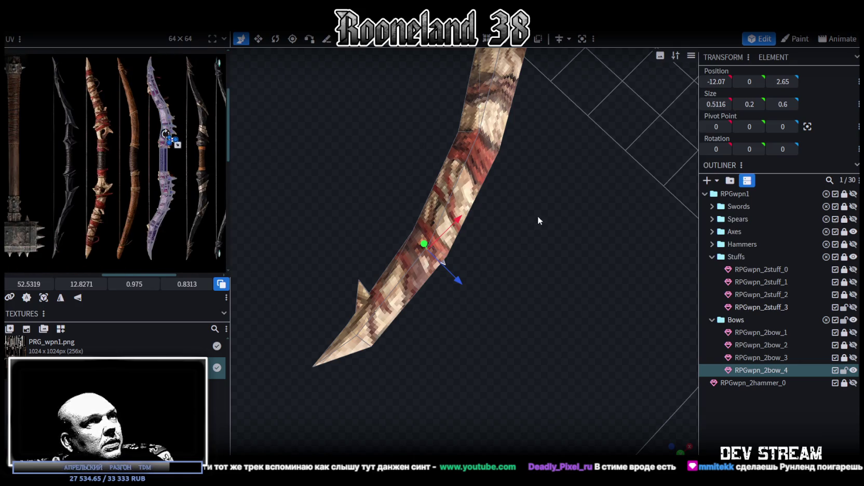
pyautogui.scroll(2, 176, 83)
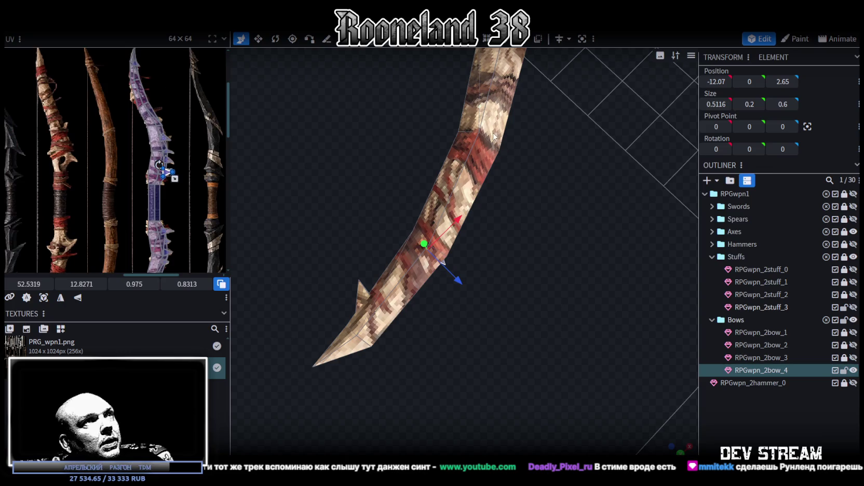
pyautogui.moveTo(460, 222)
pyautogui.mouseDown()
pyautogui.moveTo(497, 182)
pyautogui.moveTo(493, 308)
pyautogui.moveTo(471, 303)
pyautogui.moveTo(505, 260)
pyautogui.moveTo(515, 276)
pyautogui.moveTo(428, 262)
pyautogui.mouseUp()
pyautogui.press('r')
# Step: Turn the mirrored spike around 180 degrees and fine-tune its rotation
pyautogui.moveTo(410, 305); pyautogui.dragTo(407, 418)
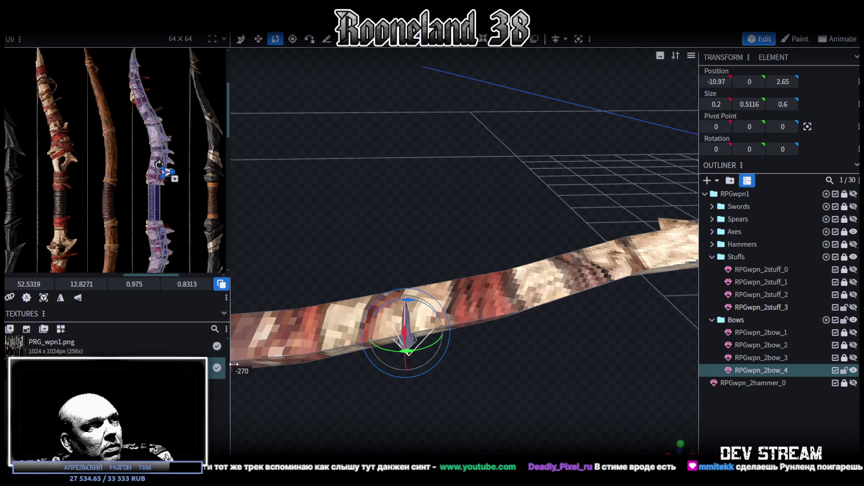
pyautogui.moveTo(406, 417); pyautogui.dragTo(380, 414)
pyautogui.moveTo(487, 391); pyautogui.dragTo(481, 363)
pyautogui.moveTo(436, 340)
pyautogui.mouseDown()
pyautogui.moveTo(429, 335)
pyautogui.moveTo(434, 382)
pyautogui.mouseUp()
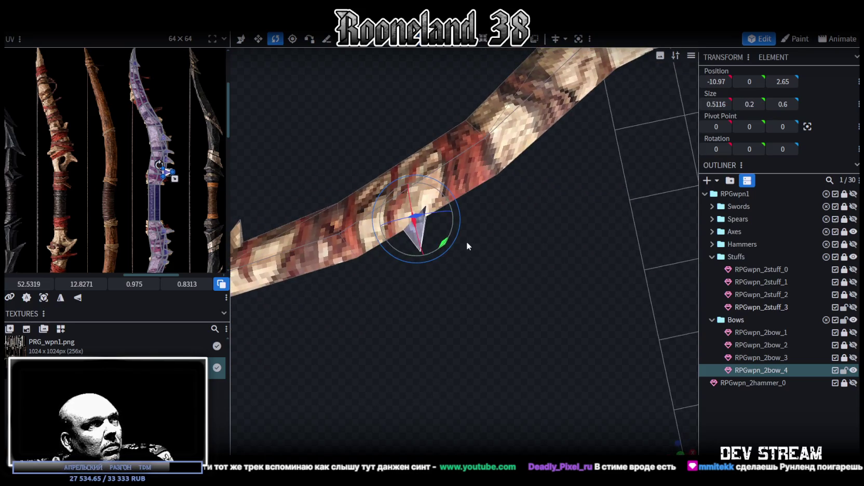
pyautogui.moveTo(442, 237)
pyautogui.mouseDown()
pyautogui.moveTo(485, 272)
pyautogui.moveTo(470, 221)
pyautogui.moveTo(511, 218)
pyautogui.mouseUp()
# Step: Enlarge the spike, shift it along the bow, and shrink its height back down
pyautogui.press('s')
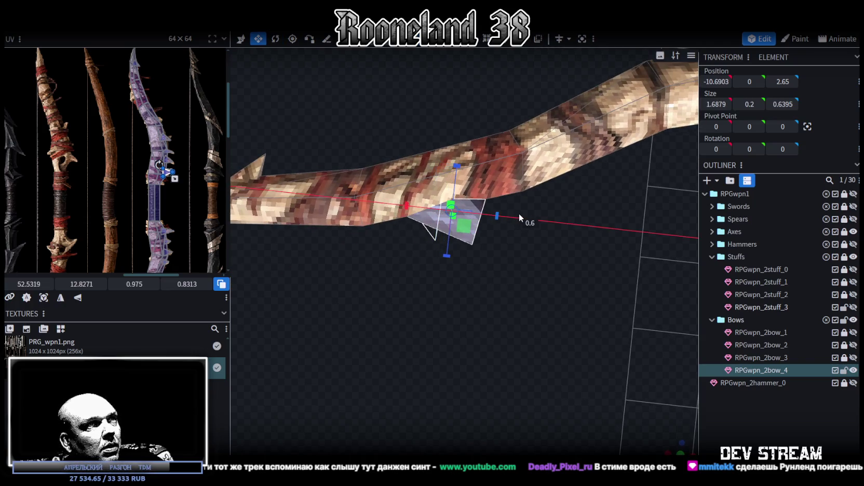
pyautogui.moveTo(450, 165); pyautogui.dragTo(455, 147)
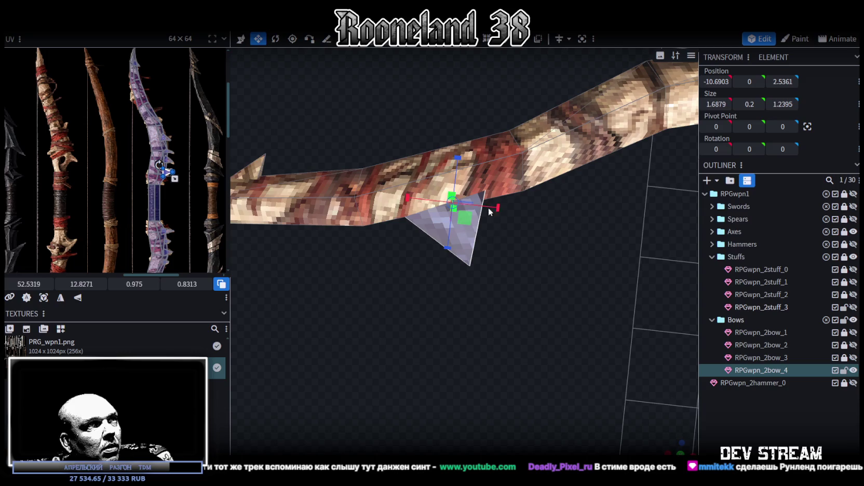
pyautogui.press('v')
pyautogui.moveTo(483, 217)
pyautogui.mouseDown()
pyautogui.moveTo(462, 205)
pyautogui.moveTo(373, 334)
pyautogui.mouseUp()
pyautogui.press('r')
pyautogui.press('s')
pyautogui.moveTo(481, 200); pyautogui.dragTo(468, 203)
# Step: Tilt the spike 15 degrees, thicken it from 0.2 to 0.6, and lengthen its depth
pyautogui.moveTo(465, 215); pyautogui.dragTo(429, 367, button='middle')
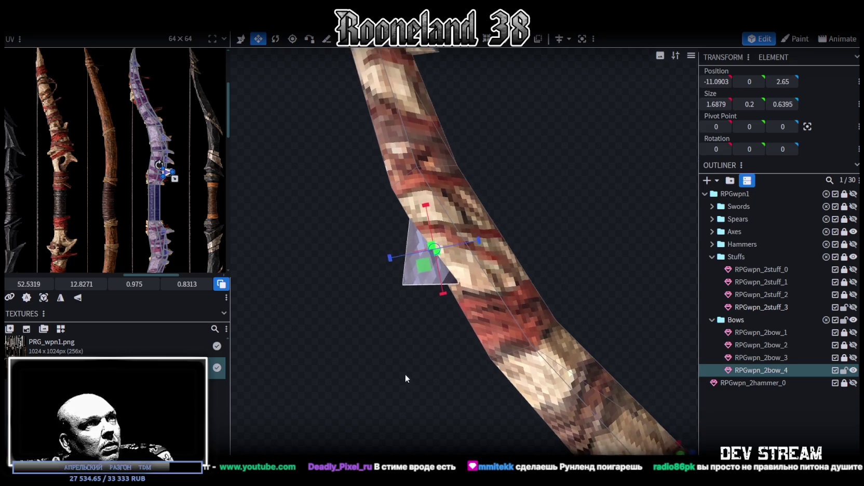
pyautogui.press('r')
pyautogui.moveTo(429, 368); pyautogui.dragTo(439, 368)
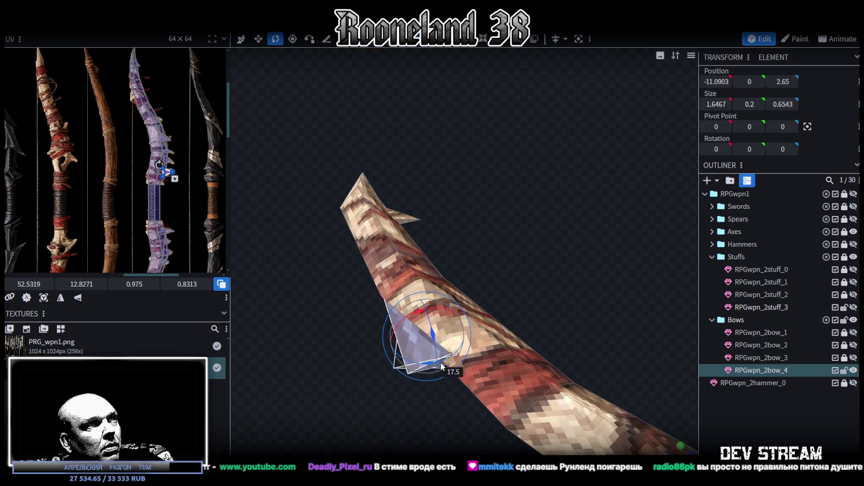
pyautogui.moveTo(421, 379); pyautogui.dragTo(446, 344, button='middle')
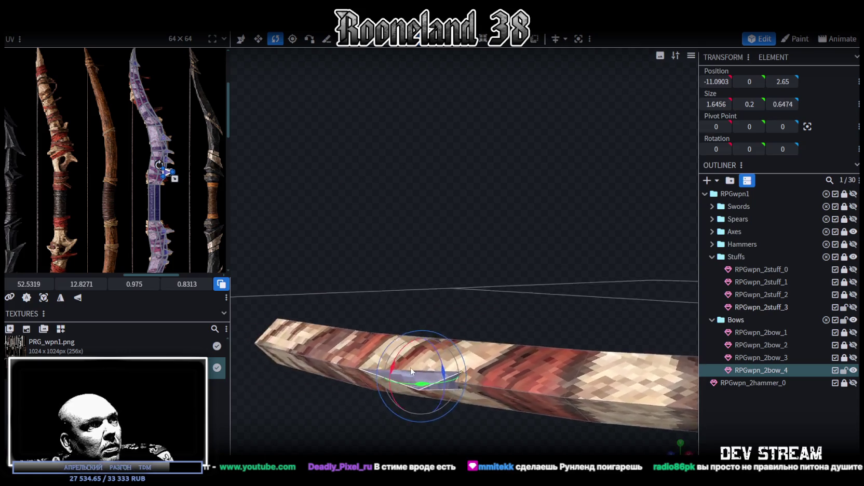
pyautogui.press('v')
pyautogui.moveTo(426, 331); pyautogui.dragTo(427, 315)
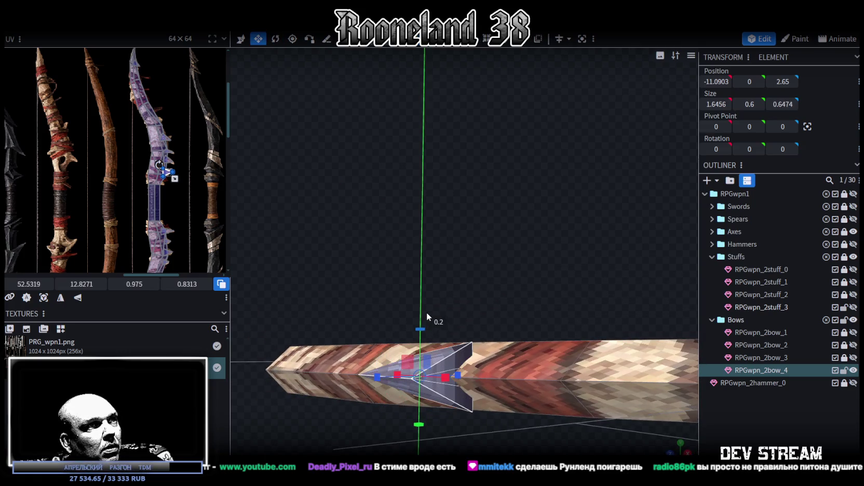
pyautogui.moveTo(427, 314); pyautogui.dragTo(499, 360, button='middle')
pyautogui.moveTo(475, 296); pyautogui.dragTo(489, 302)
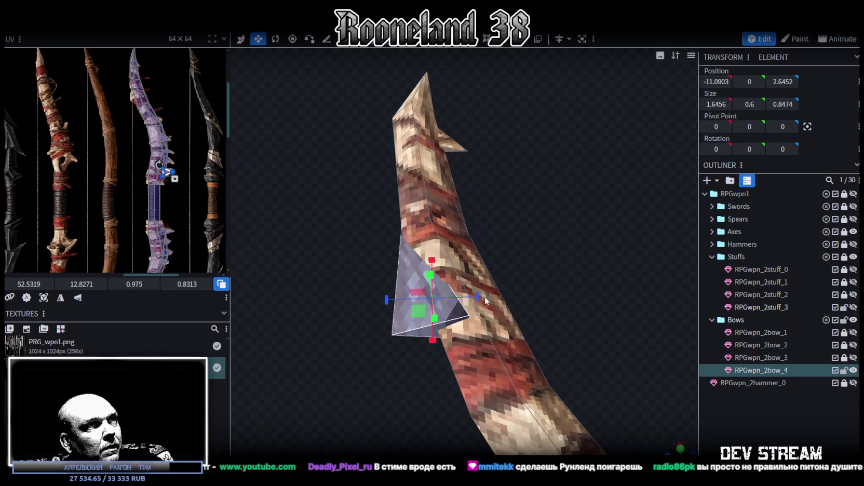
# Step: Nudge the spike to -10.99, 0, 2.55 and set its size to 1.6456×0.5×0.8474
pyautogui.press('v')
pyautogui.moveTo(397, 300); pyautogui.dragTo(404, 304)
pyautogui.moveTo(445, 344)
pyautogui.mouseDown()
pyautogui.moveTo(391, 341)
pyautogui.moveTo(365, 327)
pyautogui.moveTo(354, 367)
pyautogui.moveTo(435, 346)
pyautogui.mouseUp()
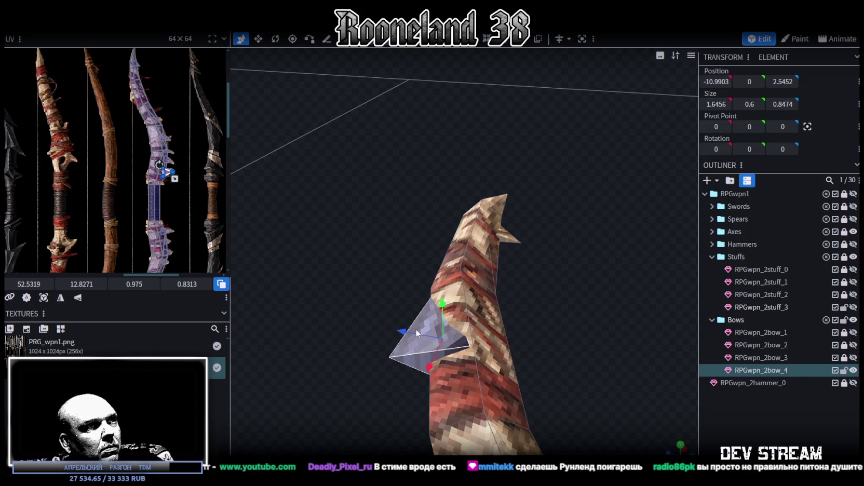
pyautogui.press('s')
pyautogui.moveTo(464, 346); pyautogui.dragTo(497, 350)
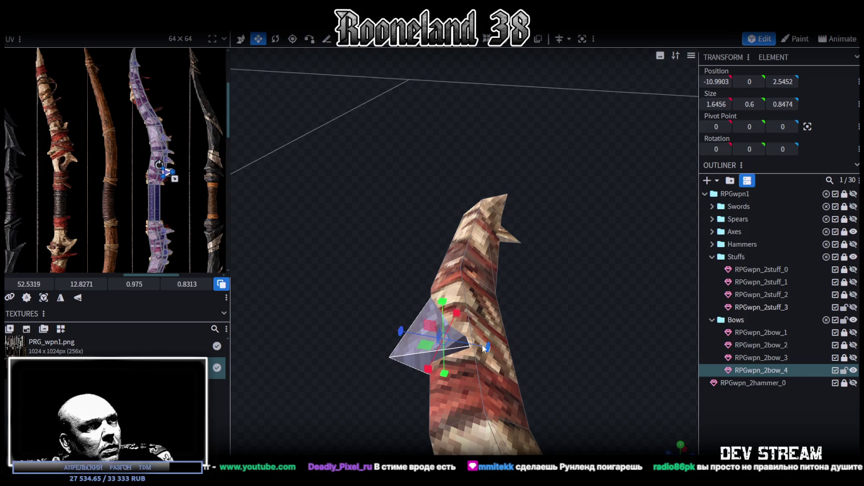
pyautogui.hotkey('ctrl', 'z')
pyautogui.moveTo(560, 355)
pyautogui.mouseDown()
pyautogui.moveTo(438, 322)
pyautogui.moveTo(441, 355)
pyautogui.mouseUp()
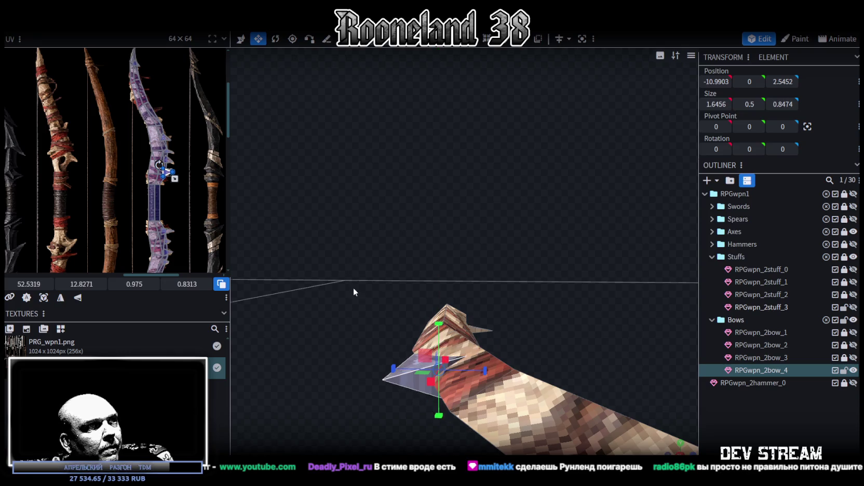
pyautogui.moveTo(353, 273); pyautogui.dragTo(359, 354)
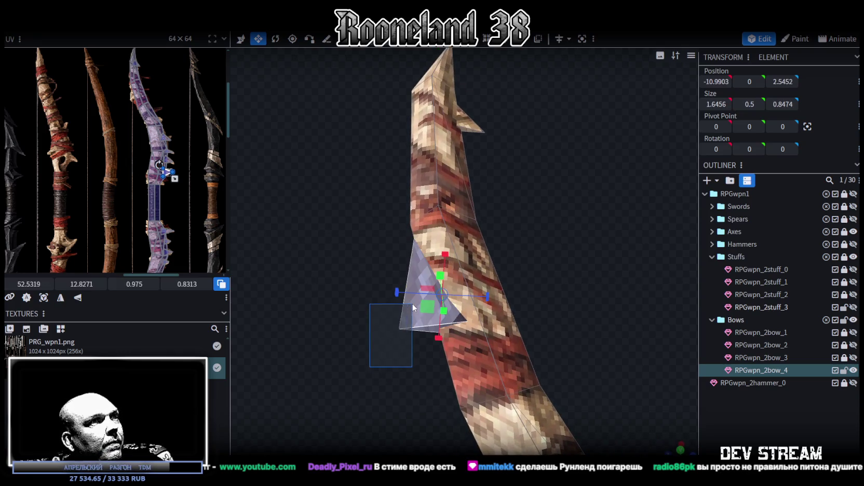
pyautogui.scroll(2, 138, 202)
# Step: Move, stretch, mirror and rotate the spike's UV triangle onto the darker texture
pyautogui.scroll(2, 151, 183)
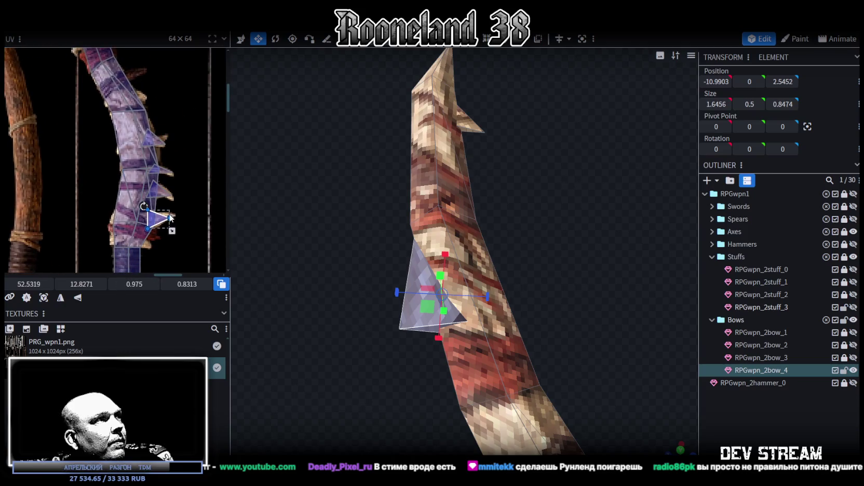
pyautogui.moveTo(156, 219); pyautogui.dragTo(109, 203)
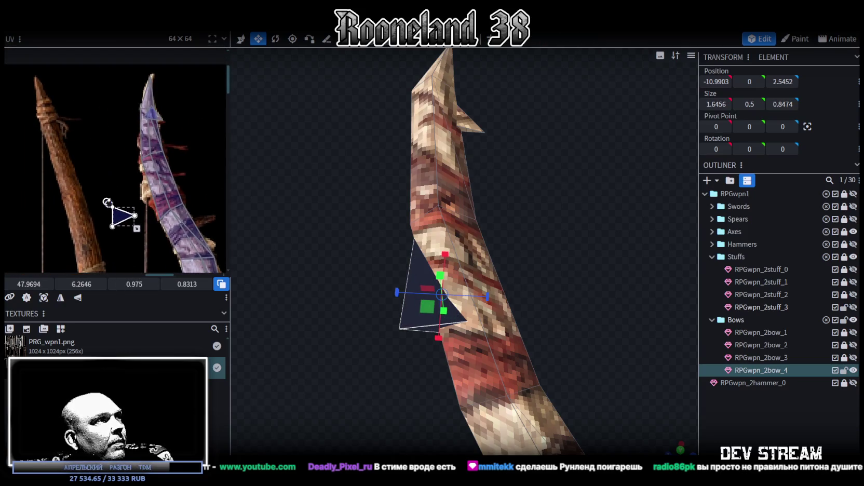
pyautogui.moveTo(137, 229); pyautogui.dragTo(140, 260)
pyautogui.moveTo(122, 229); pyautogui.dragTo(133, 188)
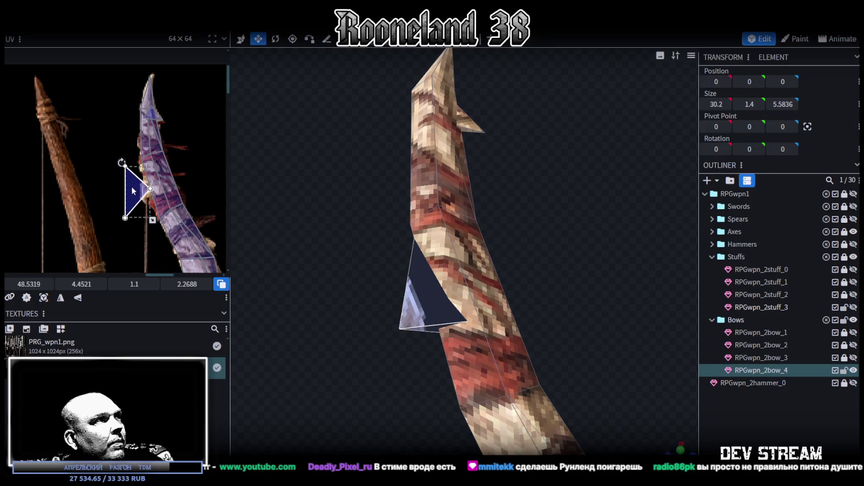
pyautogui.click(78, 299)
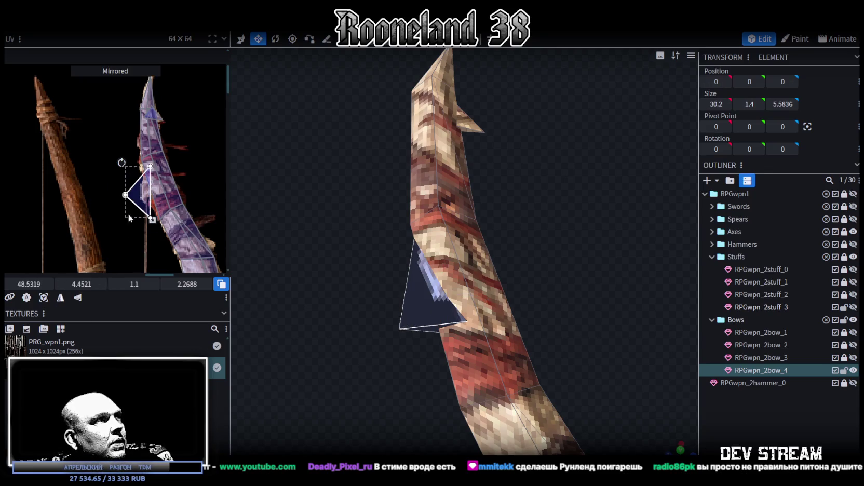
pyautogui.moveTo(122, 162); pyautogui.dragTo(141, 198)
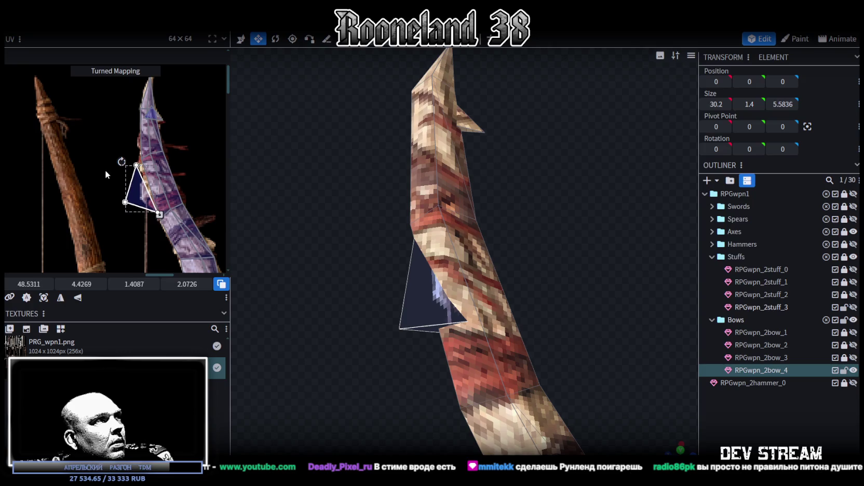
# Step: Place the UV triangle over a texture spike and straighten its left edge
pyautogui.scroll(3, 142, 197)
pyautogui.moveTo(143, 179)
pyautogui.mouseDown()
pyautogui.moveTo(165, 178)
pyautogui.moveTo(141, 174)
pyautogui.mouseUp()
pyautogui.moveTo(77, 198)
pyautogui.mouseDown()
pyautogui.moveTo(132, 99)
pyautogui.moveTo(142, 121)
pyautogui.mouseUp()
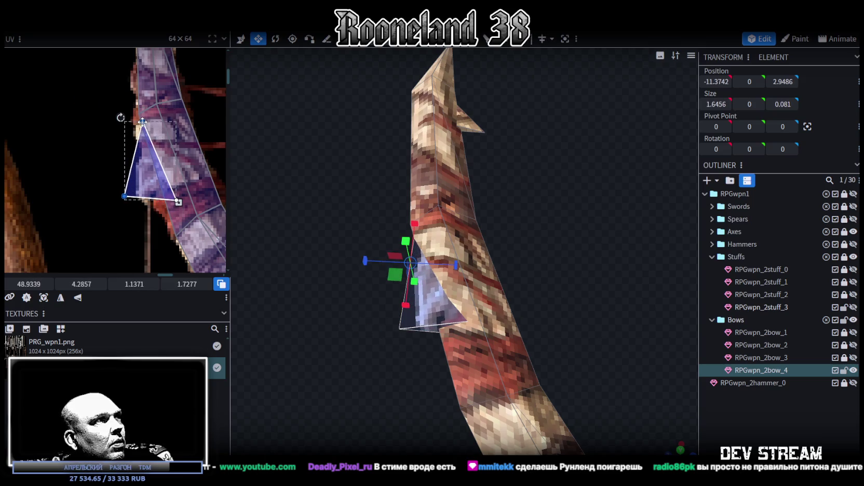
pyautogui.moveTo(124, 196); pyautogui.dragTo(142, 201)
# Step: Thin the spike face and raise it 0.1 on Z, to size 1.8456×0.5×0.8663
pyautogui.moveTo(259, 332)
pyautogui.mouseDown()
pyautogui.moveTo(317, 313)
pyautogui.moveTo(545, 351)
pyautogui.moveTo(489, 348)
pyautogui.moveTo(497, 356)
pyautogui.mouseUp()
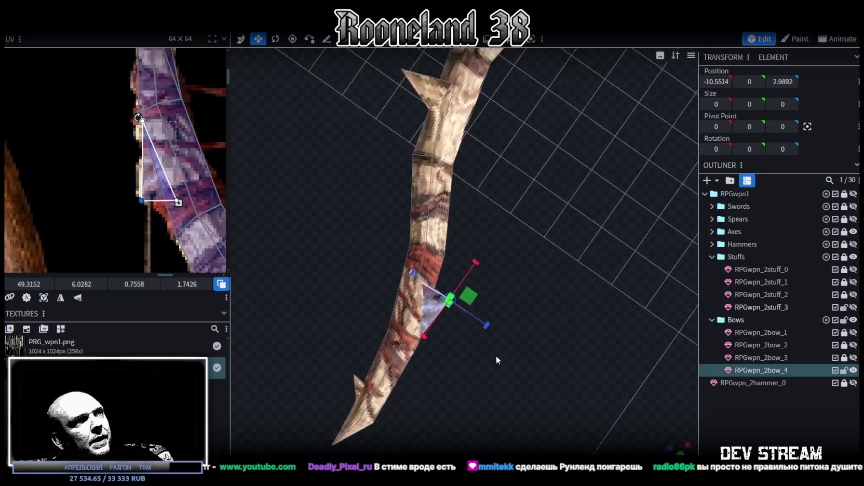
pyautogui.scroll(5, 529, 343)
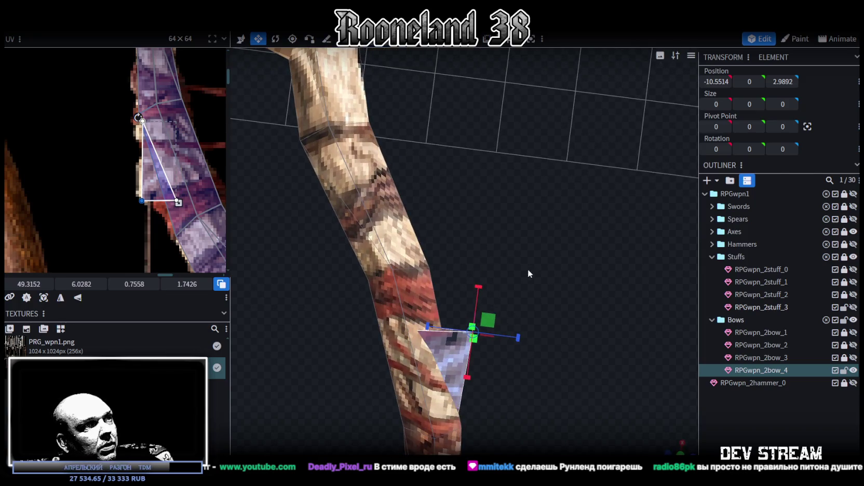
pyautogui.moveTo(529, 267); pyautogui.dragTo(465, 351)
pyautogui.moveTo(504, 262)
pyautogui.mouseDown()
pyautogui.moveTo(438, 261)
pyautogui.moveTo(427, 279)
pyautogui.mouseUp()
pyautogui.press('s')
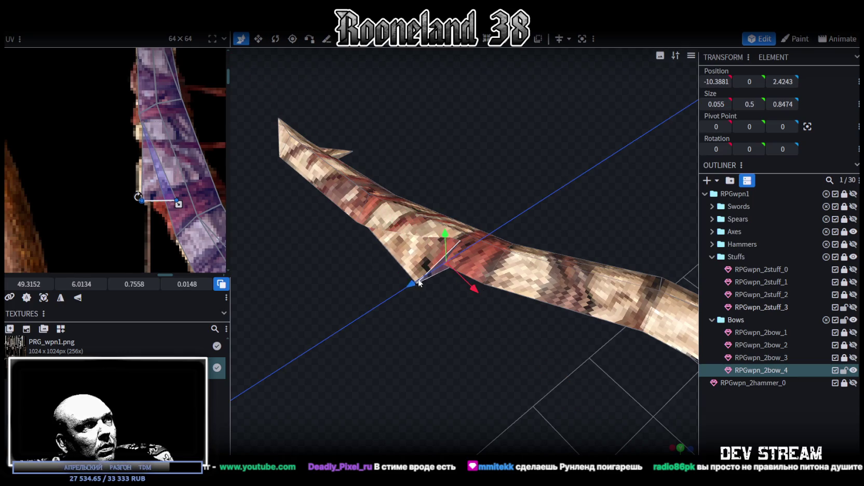
pyautogui.moveTo(425, 281); pyautogui.dragTo(428, 279)
pyautogui.moveTo(448, 322)
pyautogui.mouseDown()
pyautogui.moveTo(604, 394)
pyautogui.moveTo(561, 344)
pyautogui.moveTo(527, 350)
pyautogui.moveTo(542, 349)
pyautogui.moveTo(405, 133)
pyautogui.moveTo(475, 321)
pyautogui.moveTo(548, 240)
pyautogui.moveTo(559, 309)
pyautogui.mouseUp()
pyautogui.click(476, 321)
# Step: Copy the three spike faces and flip them to the bow's other side with Flip X
pyautogui.rightClick(557, 309)
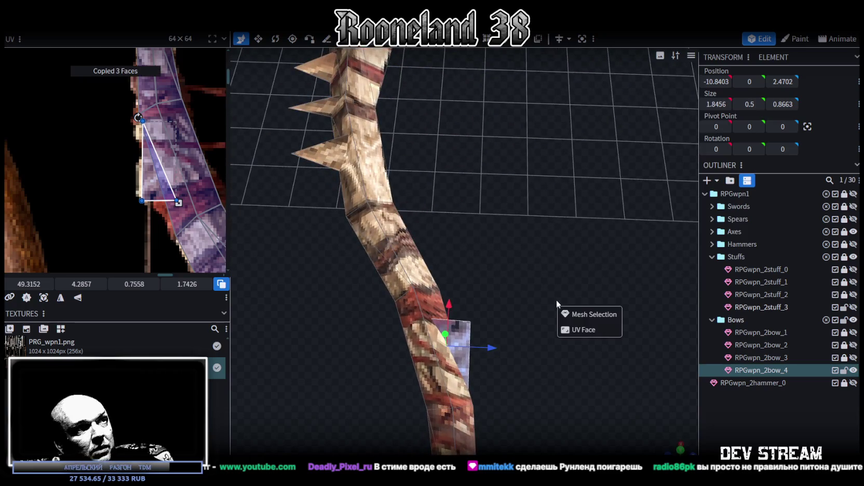
pyautogui.click(582, 314)
pyautogui.rightClick(110, 32)
pyautogui.moveTo(138, 52)
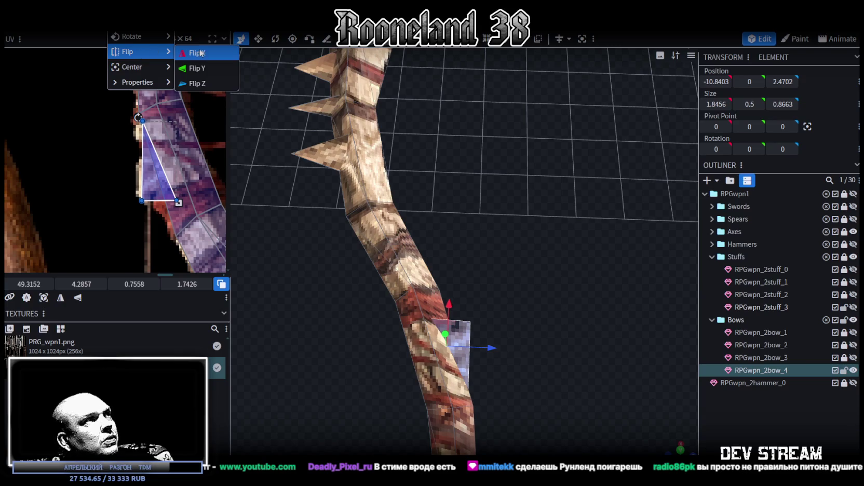
pyautogui.click(201, 53)
# Step: Mirror the copied spike's UV triangle and move it onto the lower texture spike
pyautogui.moveTo(513, 278)
pyautogui.mouseDown()
pyautogui.moveTo(428, 349)
pyautogui.moveTo(489, 257)
pyautogui.mouseUp()
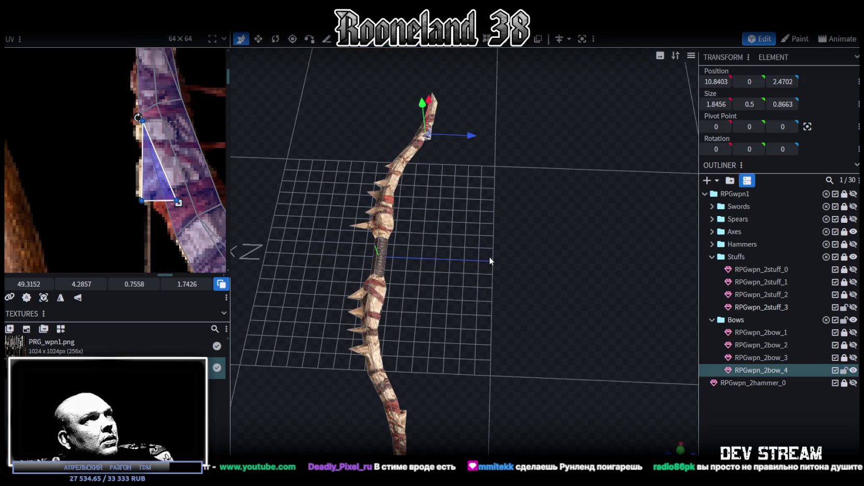
pyautogui.scroll(-2, 168, 185)
pyautogui.scroll(-2, 171, 171)
pyautogui.scroll(-1, 176, 156)
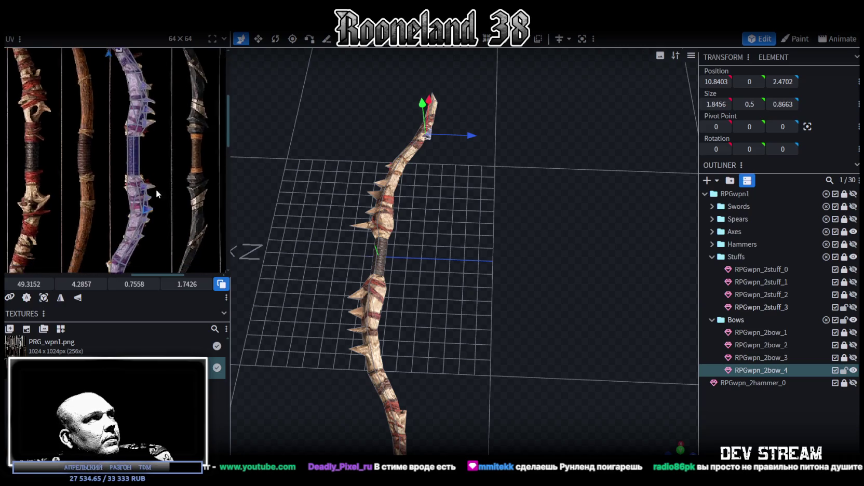
pyautogui.moveTo(181, 150); pyautogui.dragTo(181, 245, button='middle')
pyautogui.moveTo(150, 84); pyautogui.dragTo(143, 219)
pyautogui.moveTo(186, 230); pyautogui.dragTo(171, 121, button='middle')
pyautogui.click(78, 297)
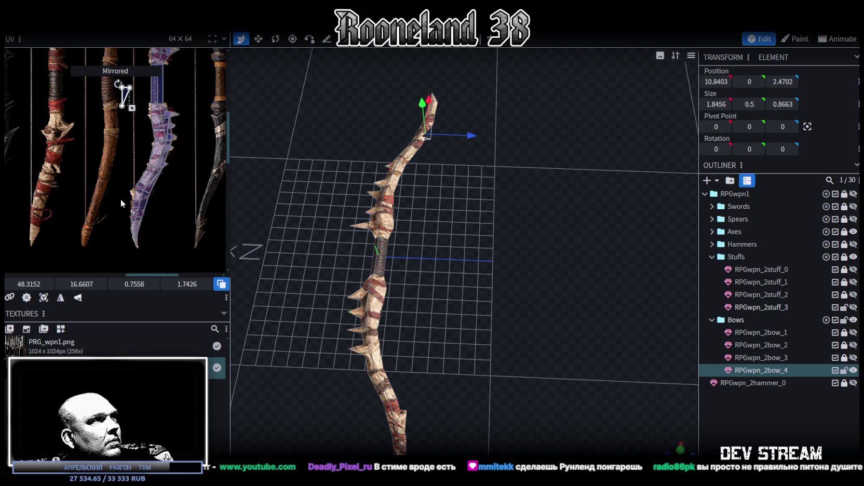
pyautogui.moveTo(124, 93)
pyautogui.mouseDown()
pyautogui.moveTo(132, 187)
pyautogui.moveTo(164, 211)
pyautogui.mouseUp()
pyautogui.scroll(5, 130, 181)
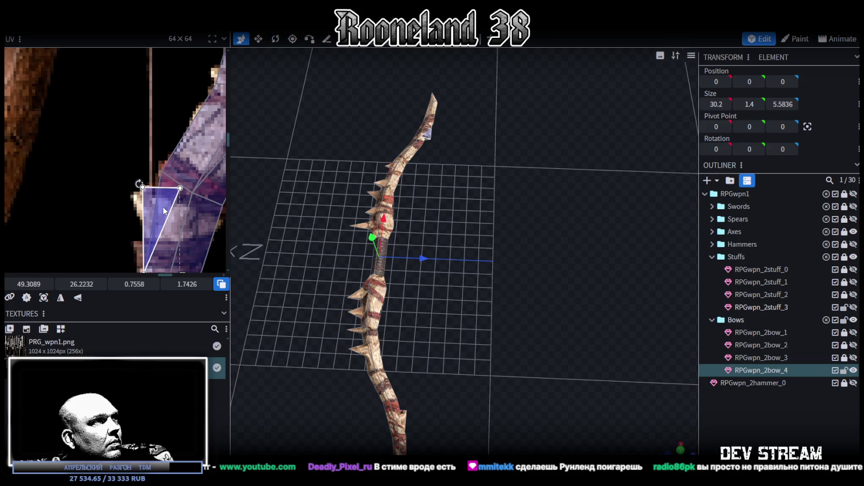
# Step: Position the spike at 10.34, 0, 2.27 and rotate it to follow the limb curve
pyautogui.moveTo(469, 174)
pyautogui.mouseDown()
pyautogui.moveTo(484, 167)
pyautogui.moveTo(526, 333)
pyautogui.moveTo(524, 319)
pyautogui.moveTo(436, 301)
pyautogui.moveTo(396, 326)
pyautogui.moveTo(374, 281)
pyautogui.moveTo(369, 316)
pyautogui.moveTo(513, 337)
pyautogui.moveTo(434, 276)
pyautogui.moveTo(480, 256)
pyautogui.mouseUp()
pyautogui.scroll(-2, 174, 202)
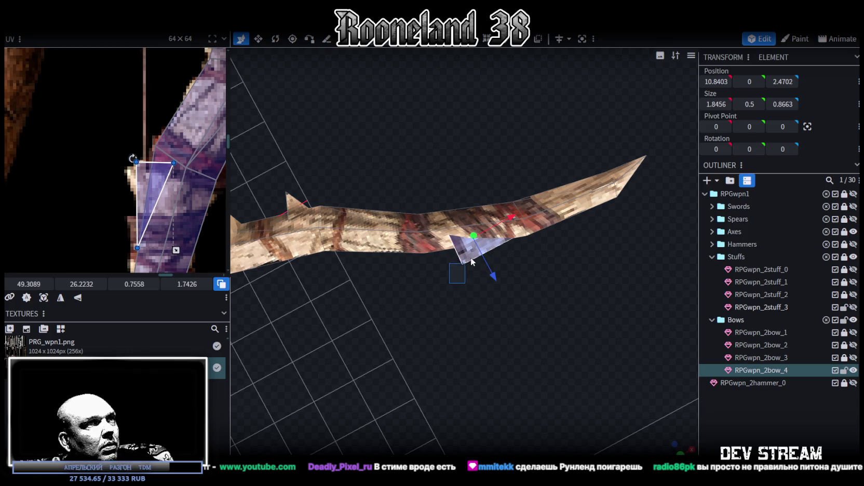
pyautogui.moveTo(512, 219); pyautogui.dragTo(491, 227)
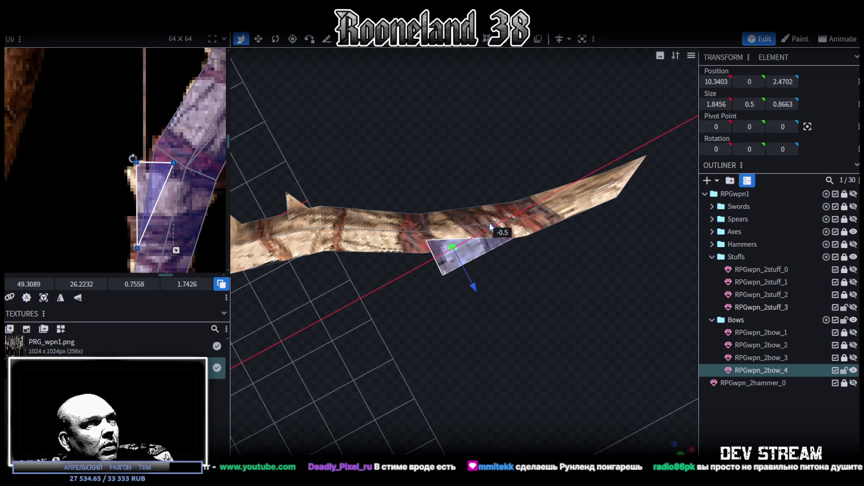
pyautogui.moveTo(475, 285); pyautogui.dragTo(474, 283)
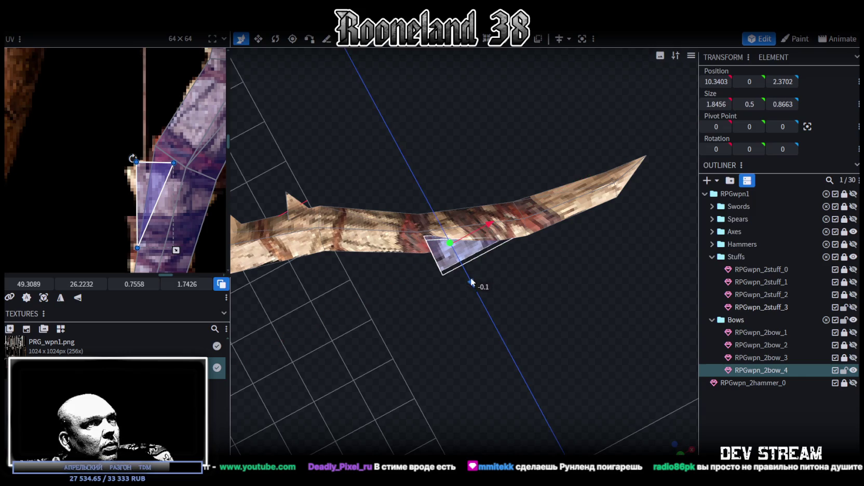
pyautogui.moveTo(513, 324)
pyautogui.mouseDown()
pyautogui.moveTo(570, 251)
pyautogui.moveTo(501, 380)
pyautogui.moveTo(520, 318)
pyautogui.mouseUp()
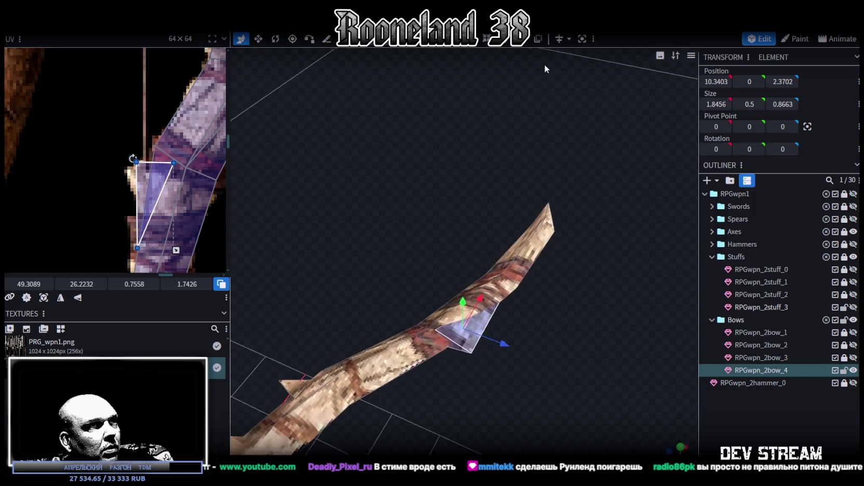
pyautogui.press('r')
pyautogui.moveTo(480, 335); pyautogui.dragTo(470, 331)
pyautogui.press('v')
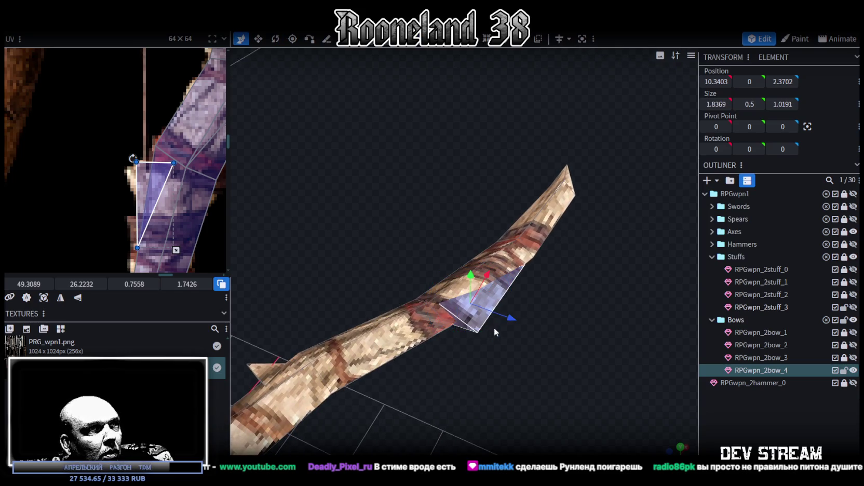
pyautogui.moveTo(512, 317); pyautogui.dragTo(510, 316)
pyautogui.moveTo(554, 376)
pyautogui.mouseDown()
pyautogui.moveTo(444, 421)
pyautogui.moveTo(494, 346)
pyautogui.mouseUp()
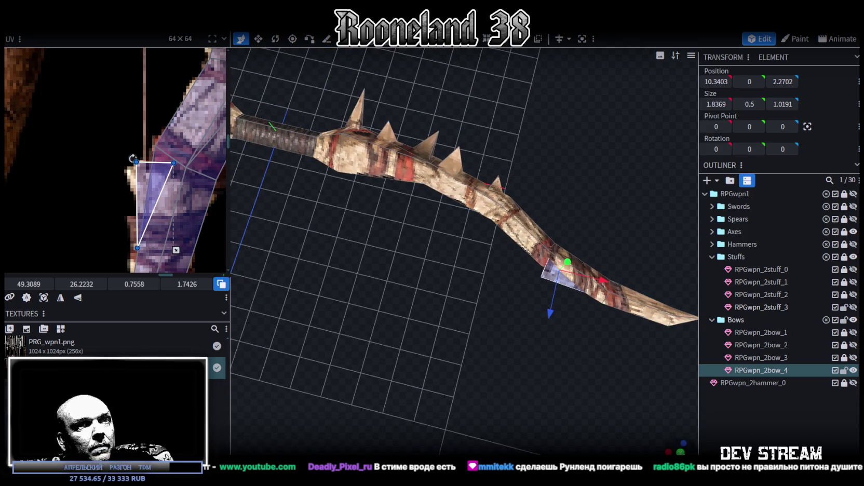
pyautogui.press('KP_1')
pyautogui.click(406, 342)
# Step: Select bow RPGwpn_2bow_4, cancelling an accidental nudge off the origin
pyautogui.scroll(-3, 395, 333)
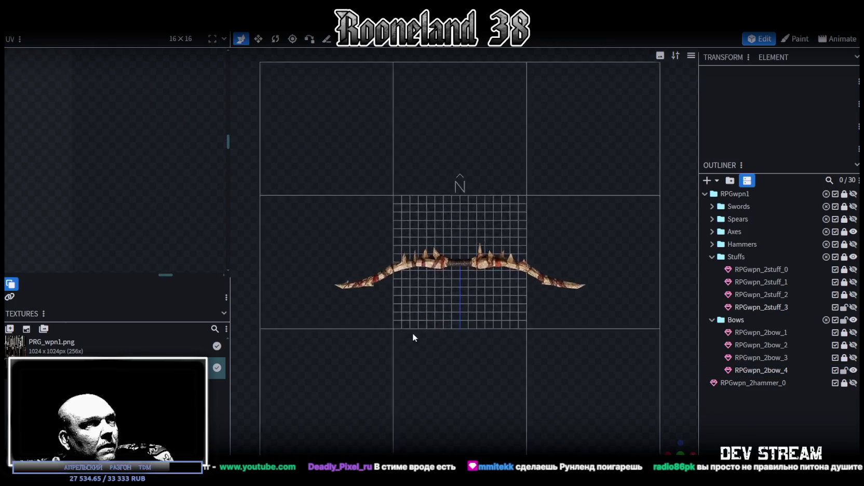
pyautogui.scroll(3, 413, 334)
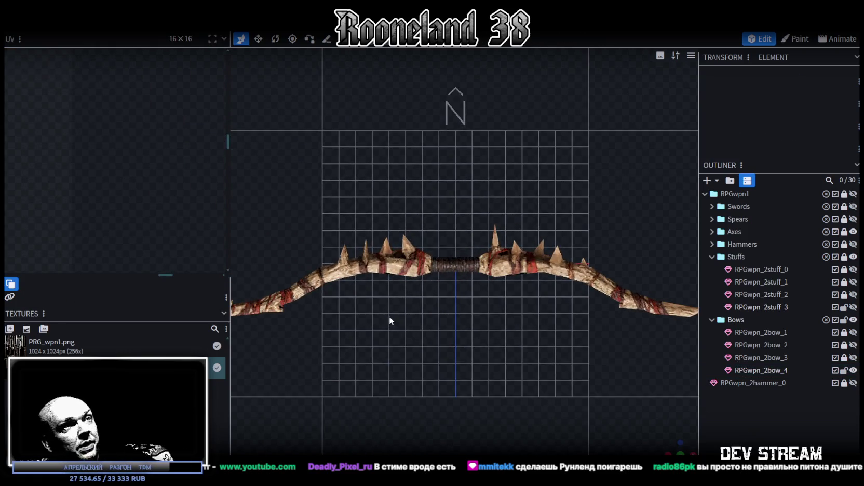
pyautogui.scroll(-2, 463, 262)
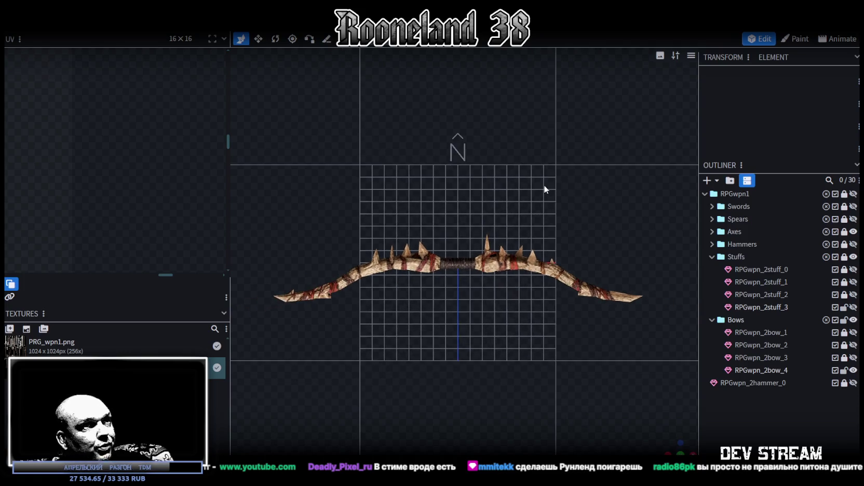
pyautogui.moveTo(676, 448)
pyautogui.mouseDown()
pyautogui.moveTo(649, 416)
pyautogui.moveTo(506, 343)
pyautogui.moveTo(520, 339)
pyautogui.moveTo(452, 321)
pyautogui.moveTo(470, 67)
pyautogui.mouseUp()
pyautogui.click(483, 302)
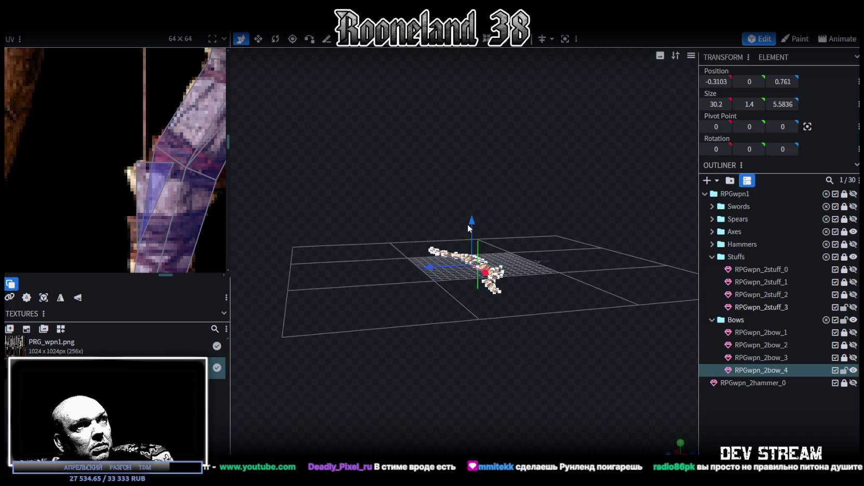
pyautogui.moveTo(468, 225)
pyautogui.mouseDown()
pyautogui.moveTo(571, 255)
pyautogui.moveTo(567, 326)
pyautogui.moveTo(573, 280)
pyautogui.moveTo(518, 282)
pyautogui.mouseUp()
pyautogui.press('Escape')
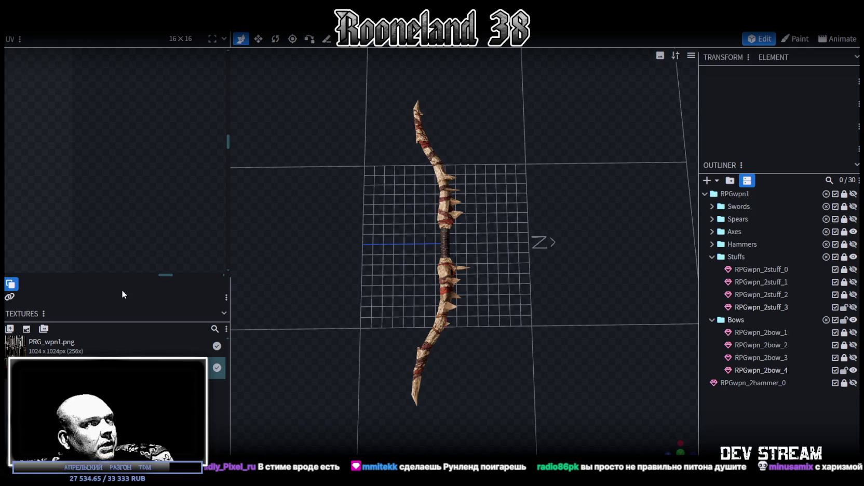
pyautogui.click(472, 267)
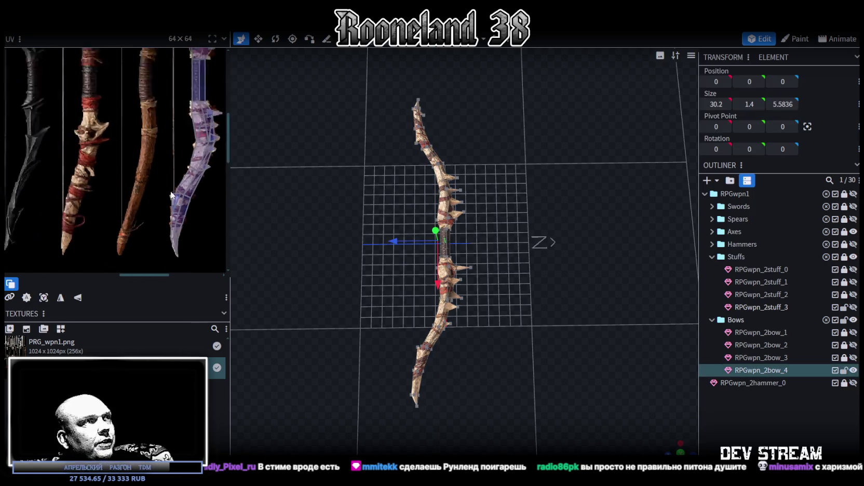
# Step: Widen the UV panel and zoom out the texture to show more bows
pyautogui.scroll(1, 21, 215)
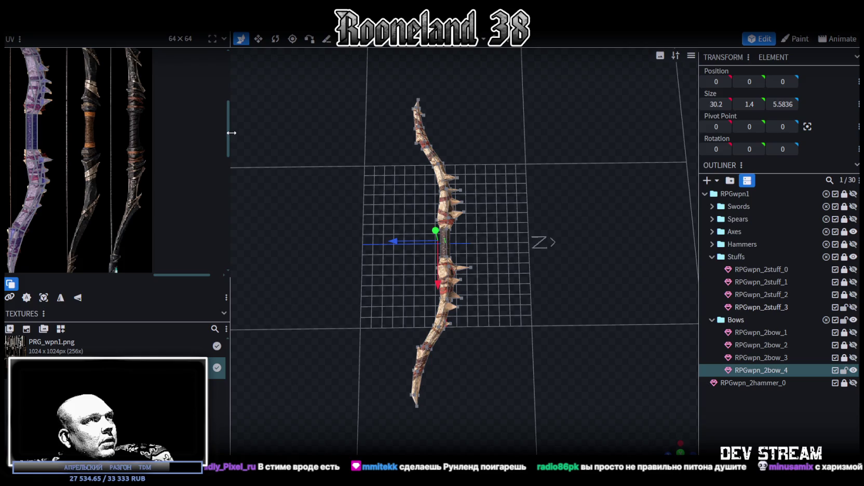
pyautogui.moveTo(232, 138); pyautogui.dragTo(304, 155)
pyautogui.scroll(-2, 172, 198)
pyautogui.scroll(-1, 196, 218)
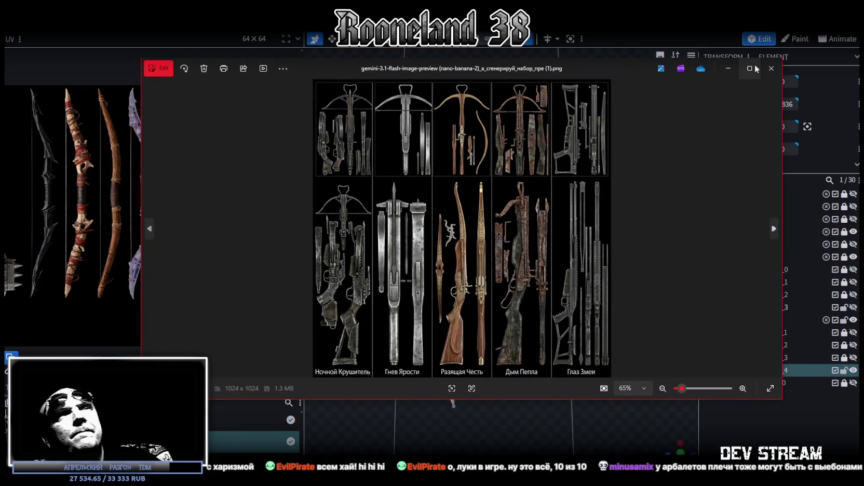
# Step: Expand the crossbow sheet, flip through the generated weapon sheets, and close the ice staffs sheet
pyautogui.click(755, 66)
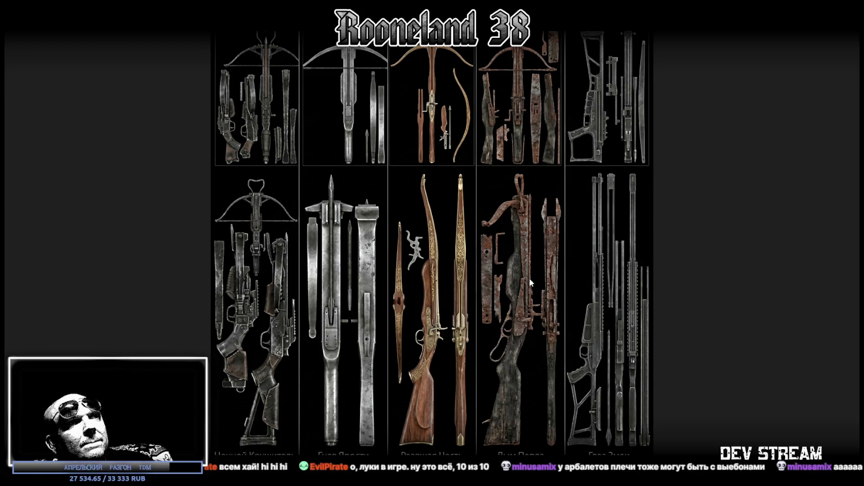
pyautogui.click(673, 160)
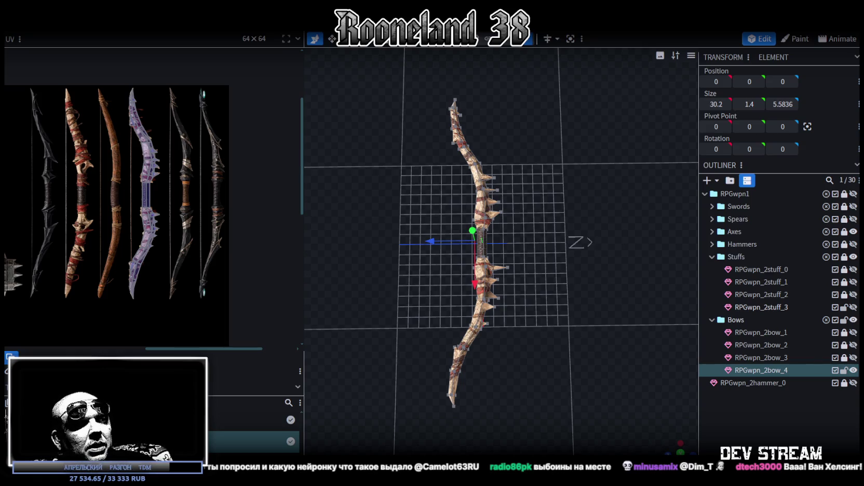
pyautogui.hotkey('alt', 'Tab')
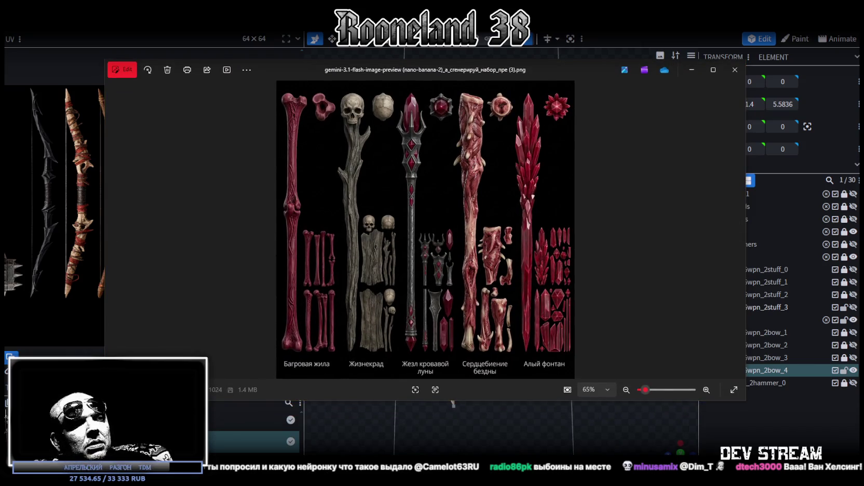
pyautogui.hotkey('alt', 'Tab')
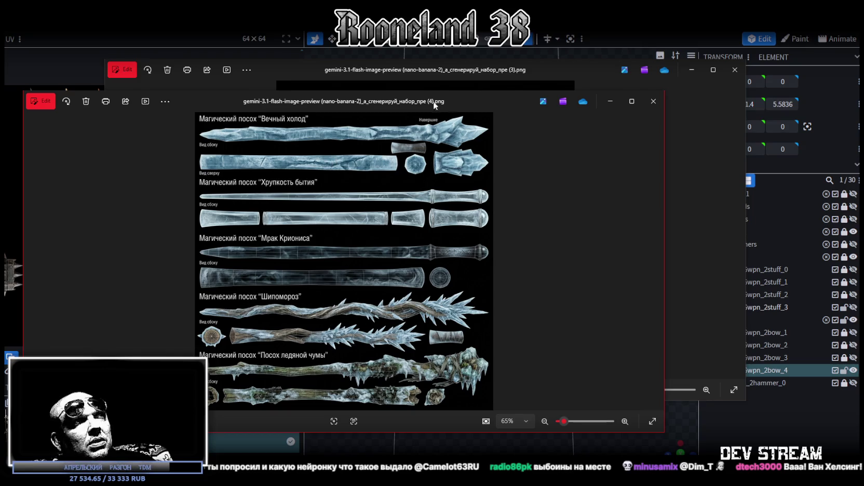
pyautogui.hotkey('alt', 'F4')
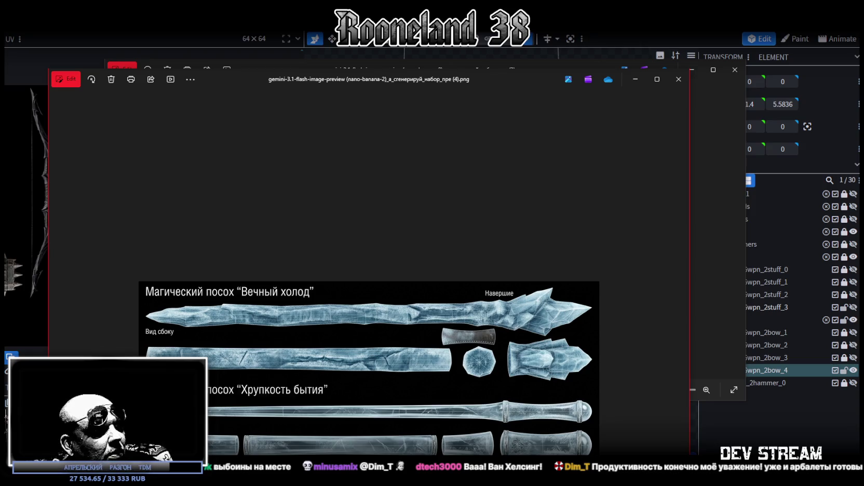
pyautogui.hotkey('alt', 'F4')
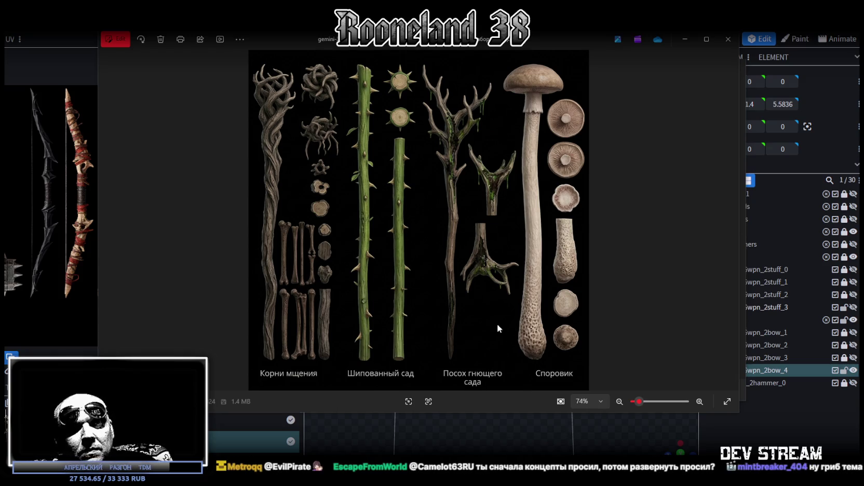
pyautogui.moveTo(537, 39); pyautogui.dragTo(516, 91)
# Step: Switch to the red bone weapons sheet, then leave and zoom the viewer
pyautogui.press('Right')
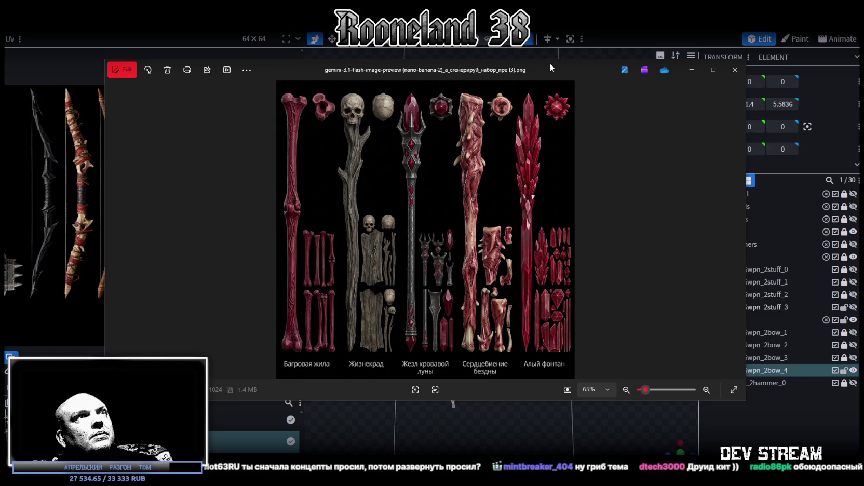
pyautogui.hotkey('alt', 'Tab')
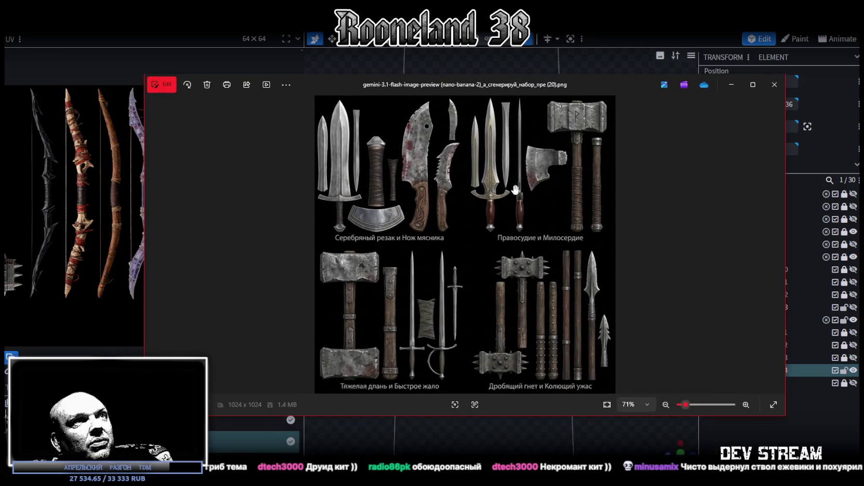
pyautogui.scroll(3, 518, 151)
pyautogui.scroll(-3, 519, 152)
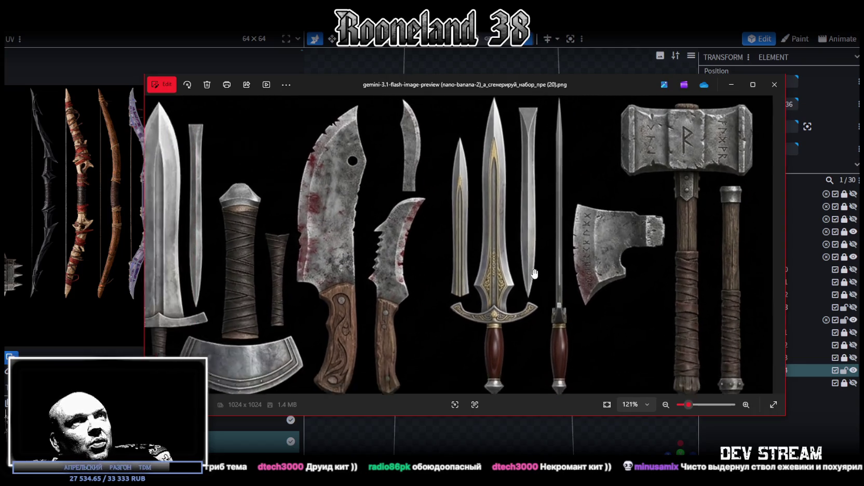
# Step: Pan the blade sheet to the lower row of hammers and maces, then close Photos
pyautogui.moveTo(463, 266); pyautogui.dragTo(461, 212)
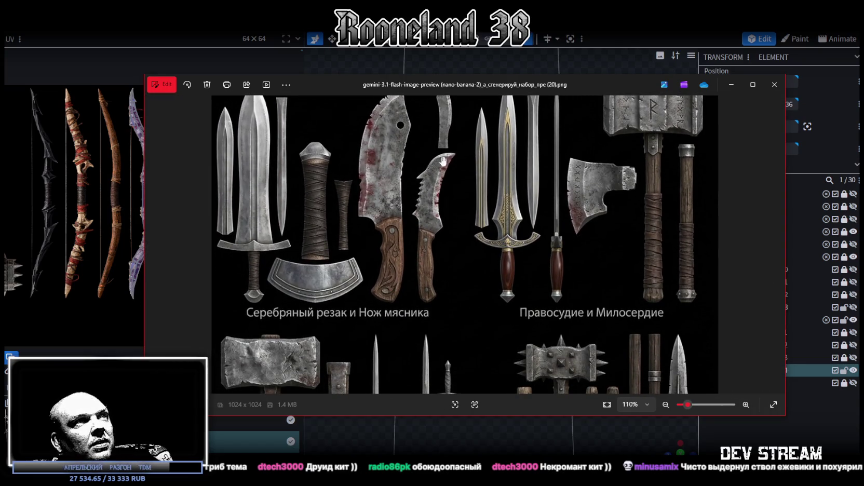
pyautogui.moveTo(403, 297); pyautogui.dragTo(410, 253)
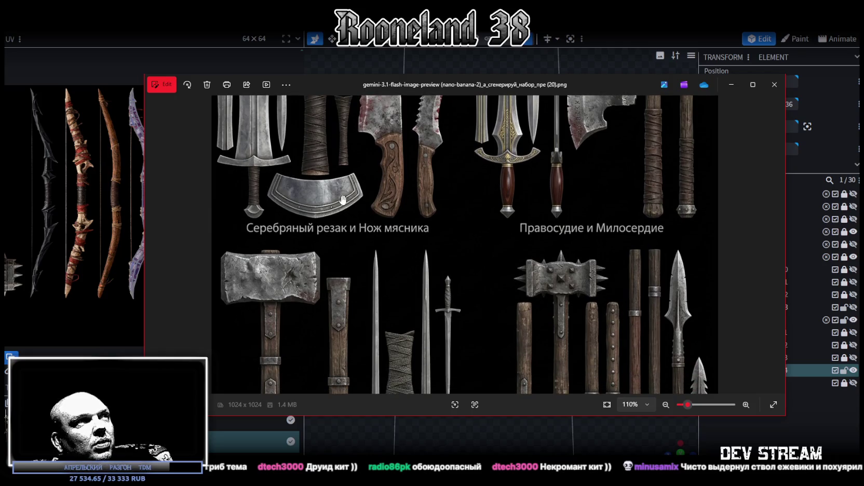
pyautogui.moveTo(343, 201); pyautogui.dragTo(329, 262)
pyautogui.moveTo(358, 331); pyautogui.dragTo(322, 143)
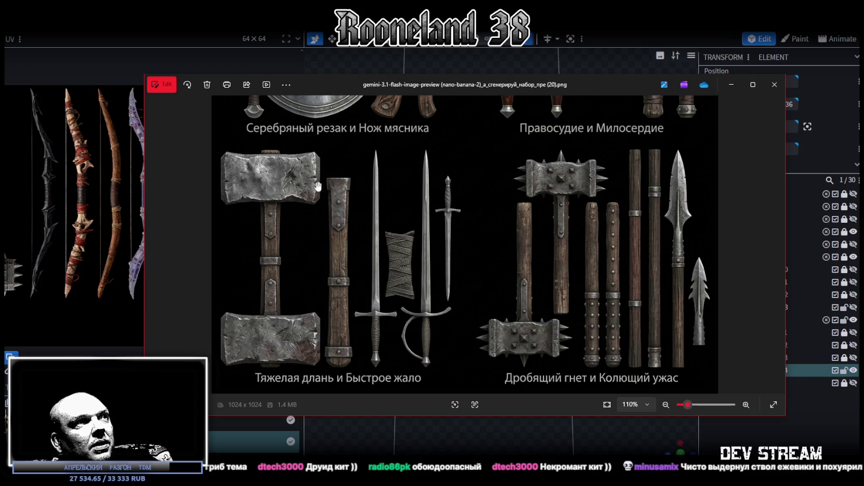
pyautogui.moveTo(463, 261); pyautogui.dragTo(462, 263)
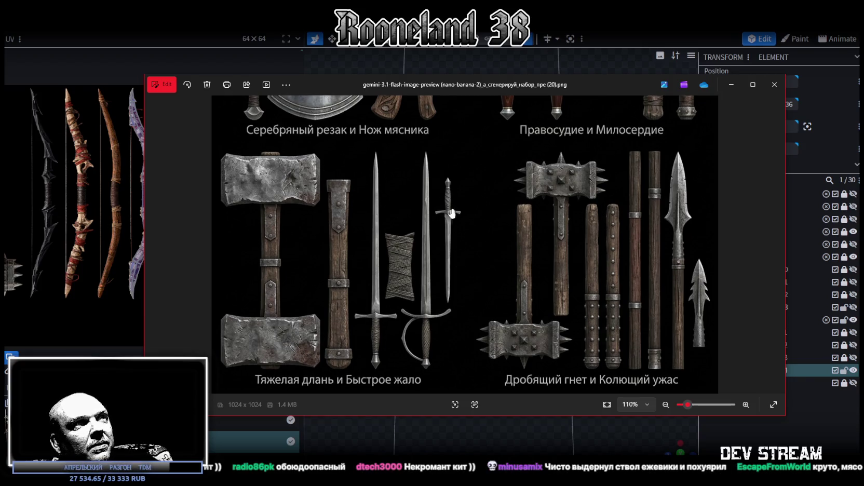
pyautogui.hotkey('alt', 'Tab')
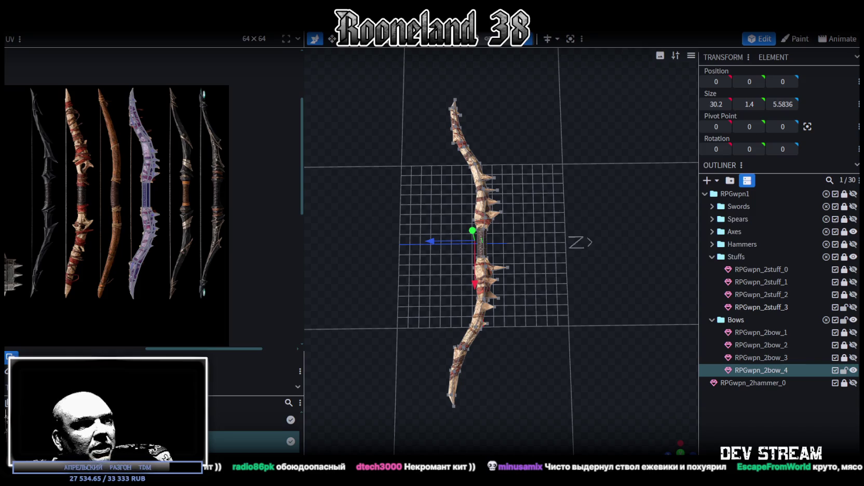
pyautogui.moveTo(549, 407); pyautogui.dragTo(566, 68)
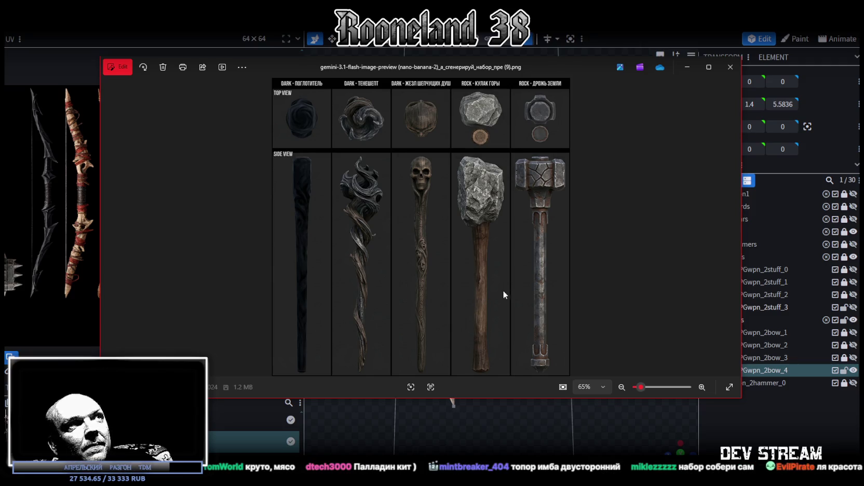
pyautogui.moveTo(580, 63)
pyautogui.mouseDown()
pyautogui.moveTo(572, 61)
pyautogui.moveTo(863, 57)
pyautogui.mouseUp()
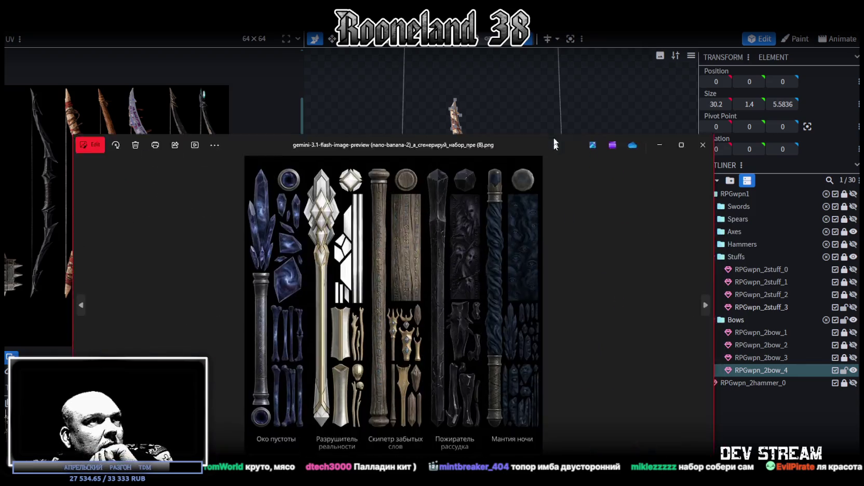
pyautogui.moveTo(566, 87); pyautogui.dragTo(591, 56)
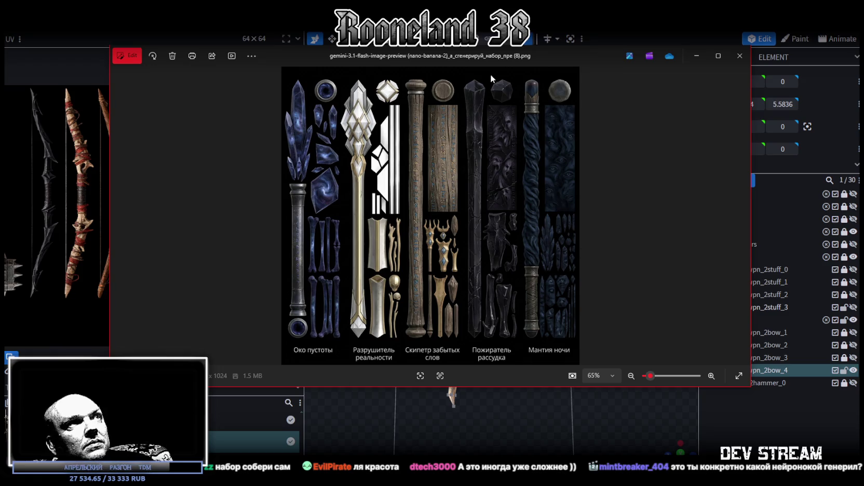
pyautogui.moveTo(478, 55); pyautogui.dragTo(464, 55)
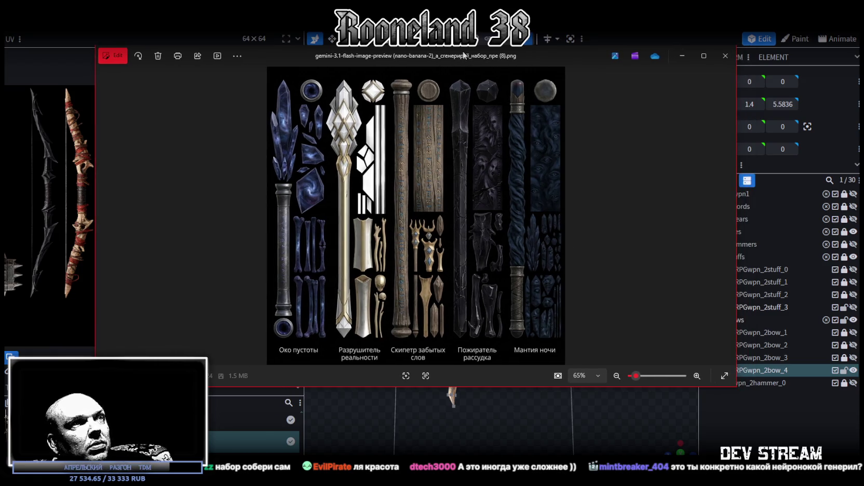
pyautogui.hotkey('alt', 'Tab')
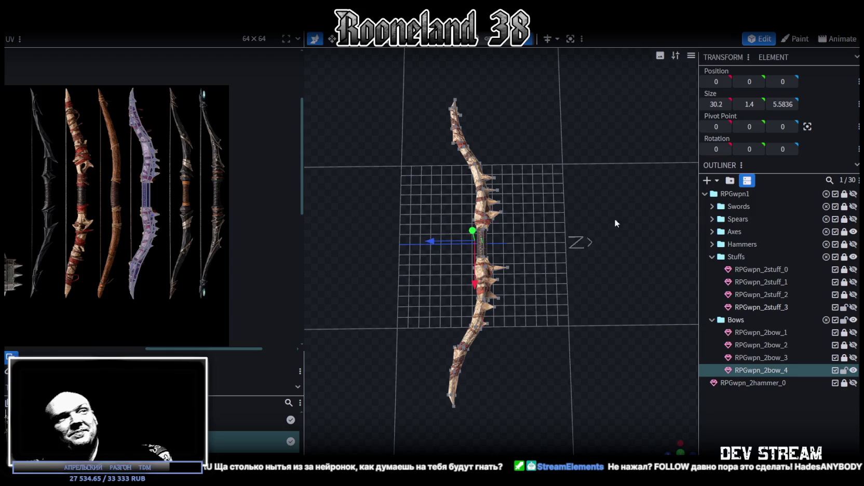
# Step: Hide and lock RPGwpn_2bow_4, and show and unlock RPGwpn_2bow_1
pyautogui.moveTo(614, 218)
pyautogui.mouseDown()
pyautogui.moveTo(572, 247)
pyautogui.moveTo(579, 308)
pyautogui.moveTo(611, 181)
pyautogui.moveTo(591, 215)
pyautogui.moveTo(569, 314)
pyautogui.moveTo(599, 294)
pyautogui.mouseUp()
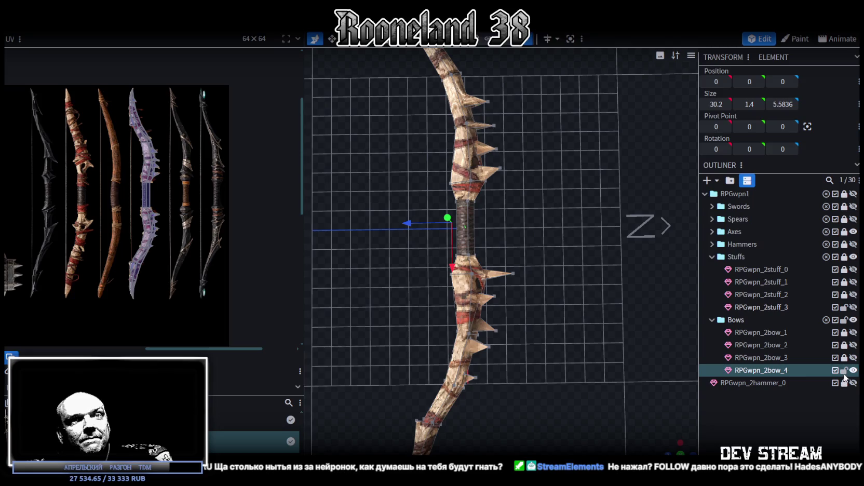
pyautogui.click(844, 371)
pyautogui.click(854, 370)
pyautogui.click(853, 333)
pyautogui.click(843, 332)
# Step: Duplicate RPGwpn_2bow_1, hide and lock the original, and move the copy into Bows
pyautogui.click(787, 333)
pyautogui.hotkey('ctrl', 'd')
pyautogui.click(844, 333)
pyautogui.click(854, 332)
pyautogui.moveTo(779, 345); pyautogui.dragTo(788, 389)
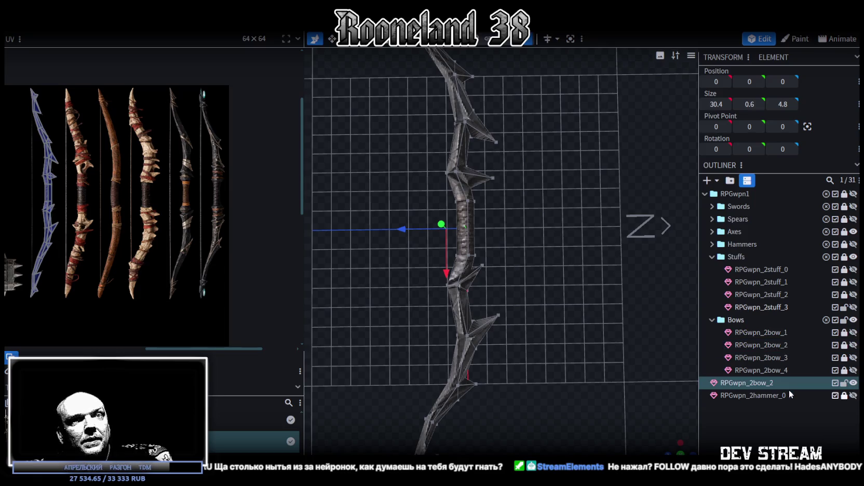
# Step: Rename the copy to RPGwpn_2bow_5 and select all of its elements
pyautogui.doubleClick(769, 383)
pyautogui.press('BackSpace')
pyautogui.write('5')
pyautogui.press('Return')
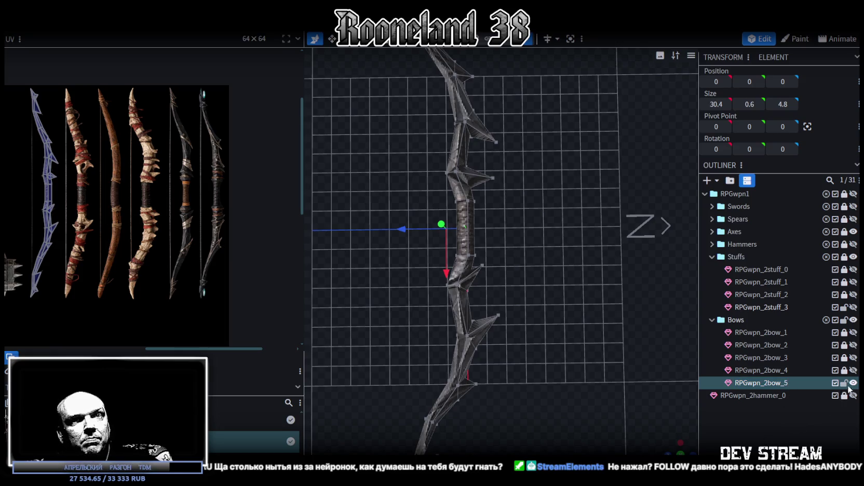
pyautogui.scroll(-2, 334, 241)
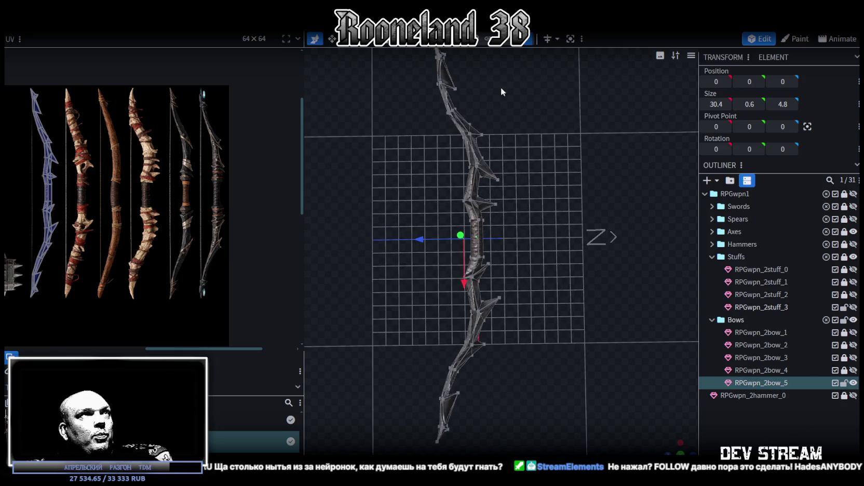
pyautogui.click(494, 213)
pyautogui.hotkey('ctrl', 'a')
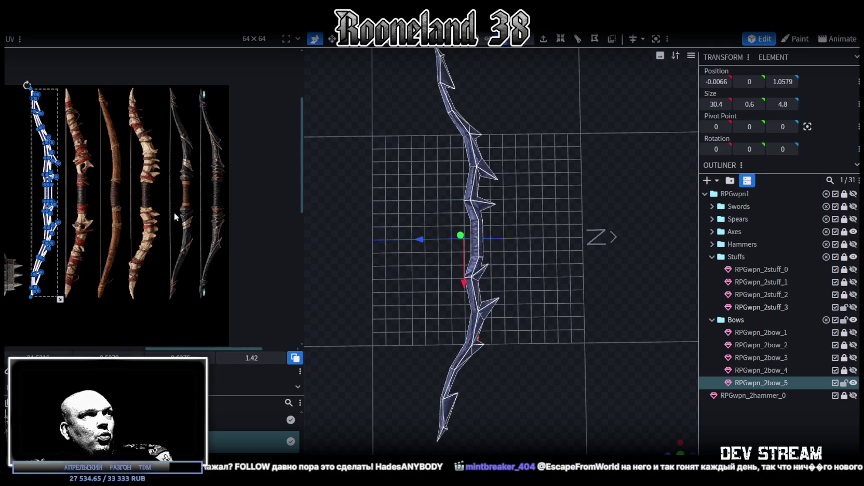
# Step: Shift the whole bow's UV faces right in the UV editor and zoom in on them
pyautogui.moveTo(37, 357); pyautogui.dragTo(176, 358)
pyautogui.scroll(2, 164, 225)
pyautogui.scroll(2, 178, 271)
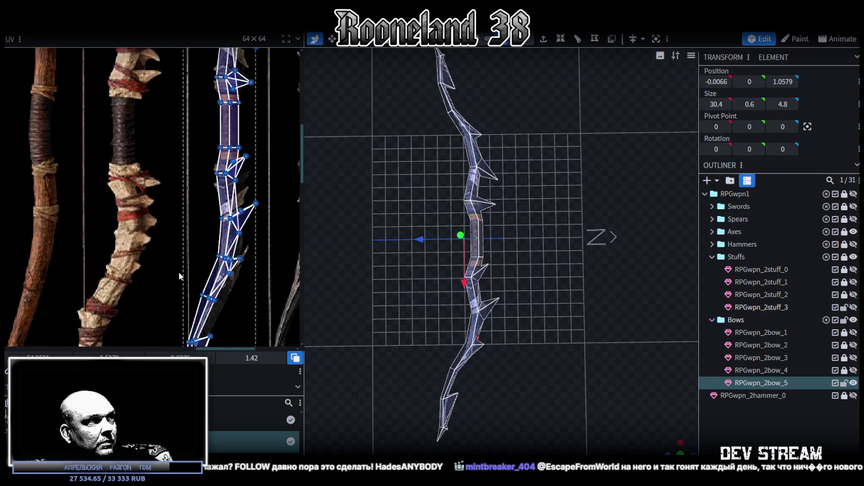
pyautogui.scroll(2, 179, 271)
pyautogui.moveTo(289, 235)
pyautogui.mouseDown(button='middle')
pyautogui.moveTo(221, 223)
pyautogui.moveTo(203, 307)
pyautogui.moveTo(239, 180)
pyautogui.moveTo(240, 200)
pyautogui.moveTo(246, 111)
pyautogui.mouseUp(button='middle')
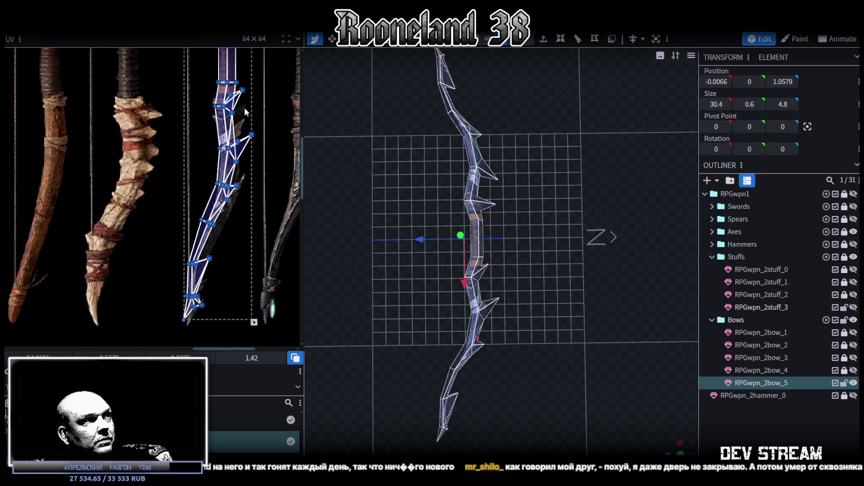
pyautogui.scroll(2, 205, 308)
pyautogui.scroll(2, 206, 309)
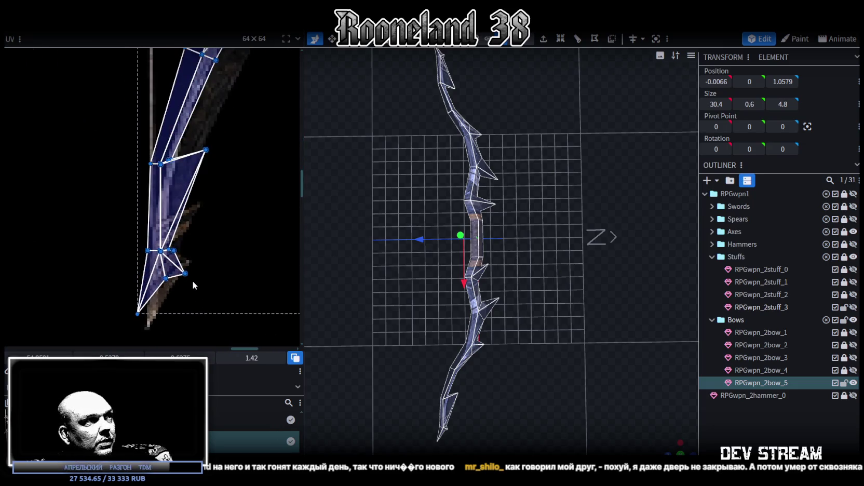
pyautogui.moveTo(211, 256)
pyautogui.mouseDown(button='middle')
pyautogui.moveTo(204, 302)
pyautogui.moveTo(219, 283)
pyautogui.mouseUp(button='middle')
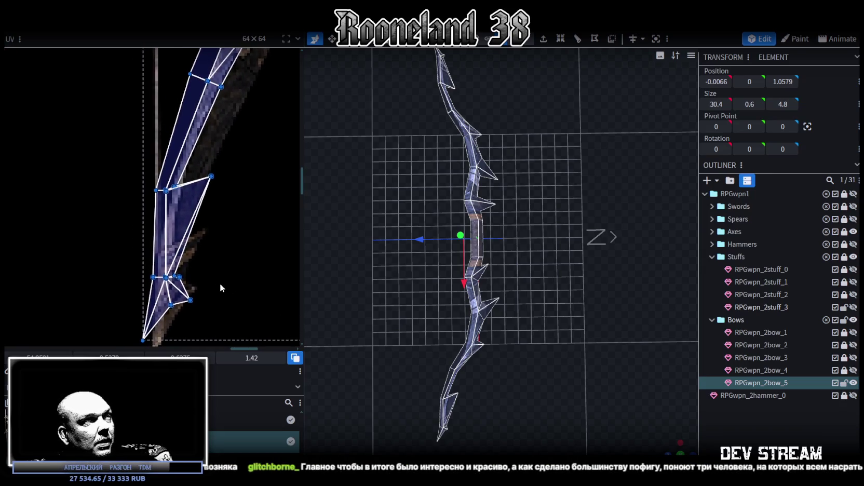
# Step: Zoom, pan and orbit to inspect the shifted UV mesh and the bow from above
pyautogui.scroll(-2, 205, 203)
pyautogui.scroll(-2, 205, 203)
pyautogui.scroll(2, 218, 155)
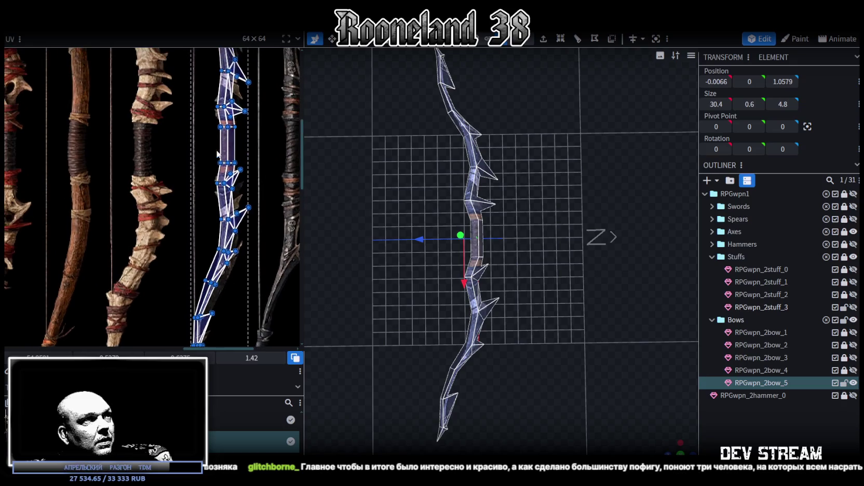
pyautogui.scroll(3, 231, 166)
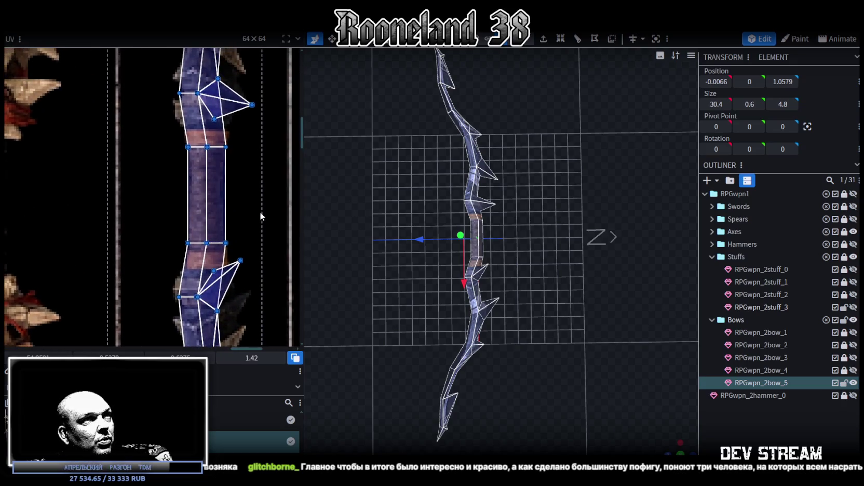
pyautogui.scroll(-1, 556, 414)
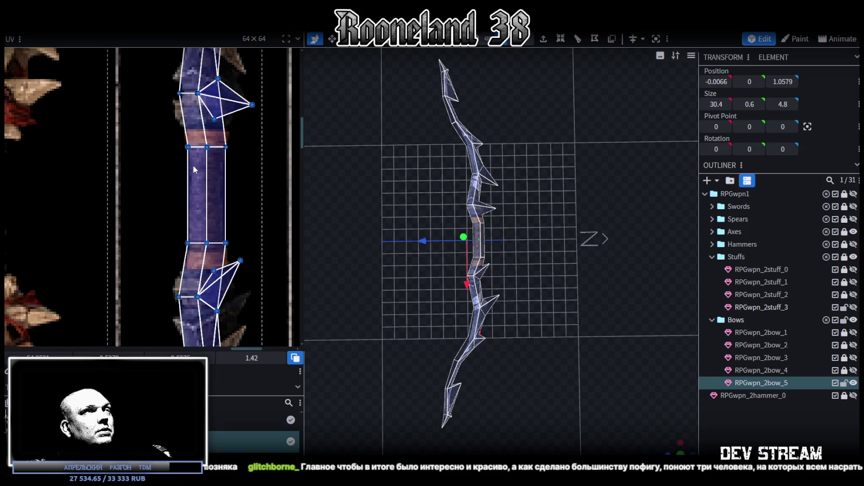
pyautogui.scroll(-3, 206, 159)
pyautogui.scroll(-1, 423, 321)
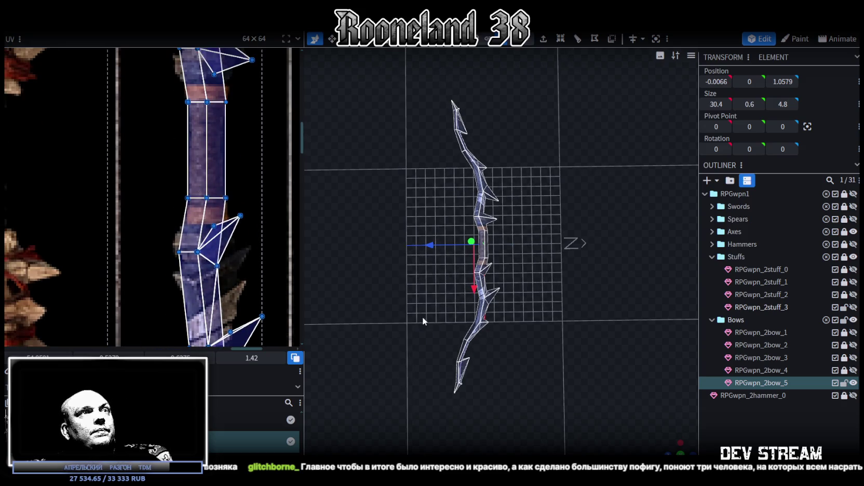
pyautogui.moveTo(676, 450)
pyautogui.mouseDown()
pyautogui.moveTo(666, 433)
pyautogui.moveTo(525, 369)
pyautogui.moveTo(480, 313)
pyautogui.moveTo(469, 339)
pyautogui.mouseUp()
pyautogui.scroll(2, 258, 206)
pyautogui.scroll(3, 223, 229)
pyautogui.scroll(2, 189, 246)
pyautogui.scroll(2, 193, 225)
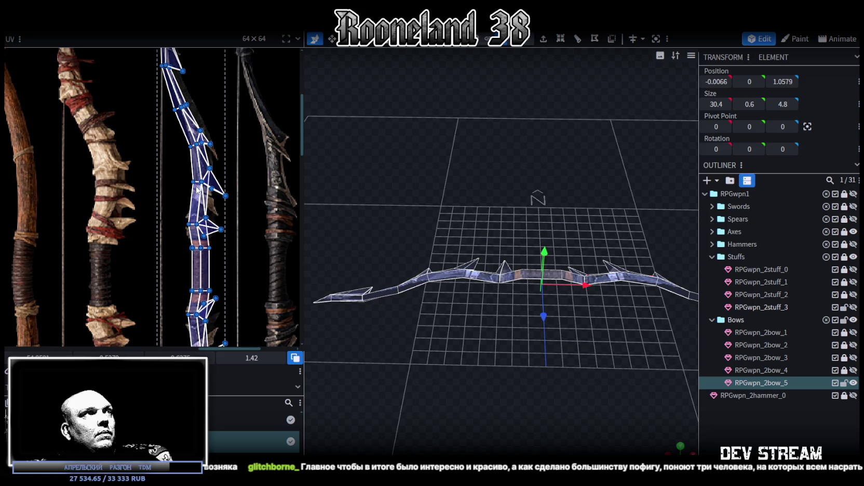
pyautogui.scroll(1, 198, 189)
pyautogui.scroll(1, 202, 171)
pyautogui.scroll(1, 207, 164)
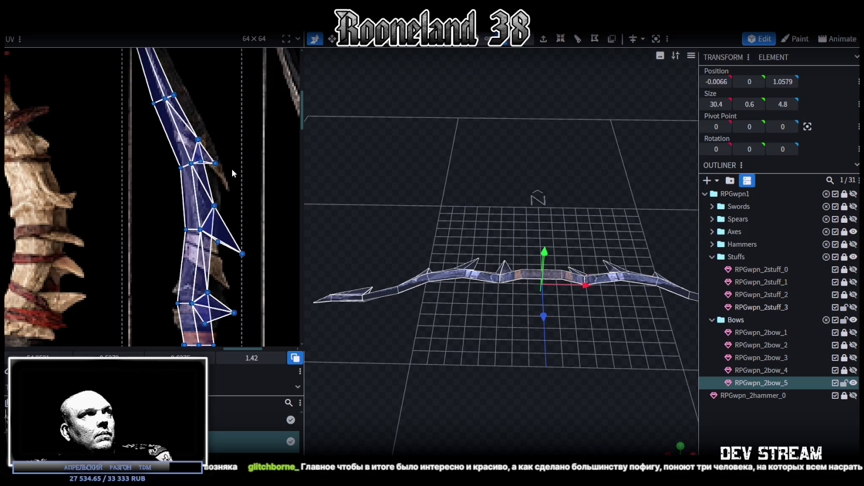
pyautogui.moveTo(232, 169); pyautogui.dragTo(228, 289, button='middle')
pyautogui.moveTo(529, 348)
pyautogui.mouseDown()
pyautogui.moveTo(439, 339)
pyautogui.moveTo(634, 296)
pyautogui.moveTo(466, 190)
pyautogui.mouseUp()
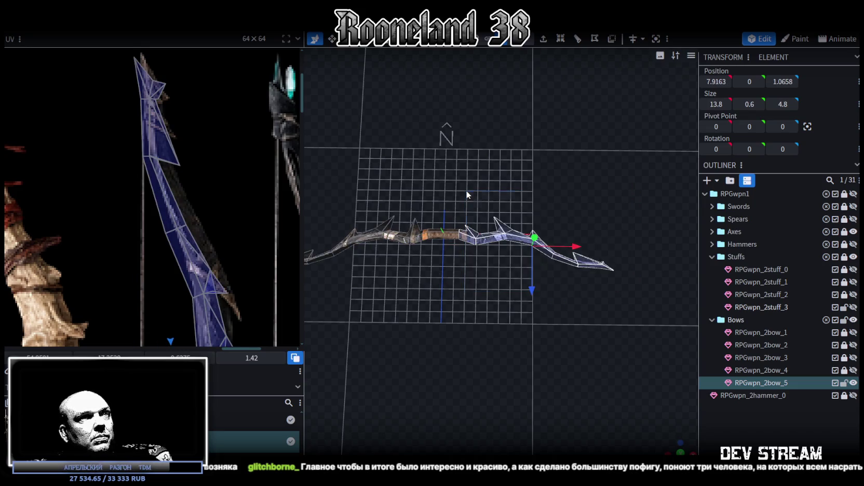
# Step: Select the bow parts in the viewport and move them 0.6 units along X
pyautogui.scroll(2, 516, 322)
pyautogui.scroll(3, 568, 329)
pyautogui.scroll(3, 524, 301)
pyautogui.moveTo(524, 300)
pyautogui.mouseDown()
pyautogui.moveTo(525, 275)
pyautogui.moveTo(350, 206)
pyautogui.mouseUp()
pyautogui.scroll(-3, 530, 268)
pyautogui.scroll(-2, 499, 291)
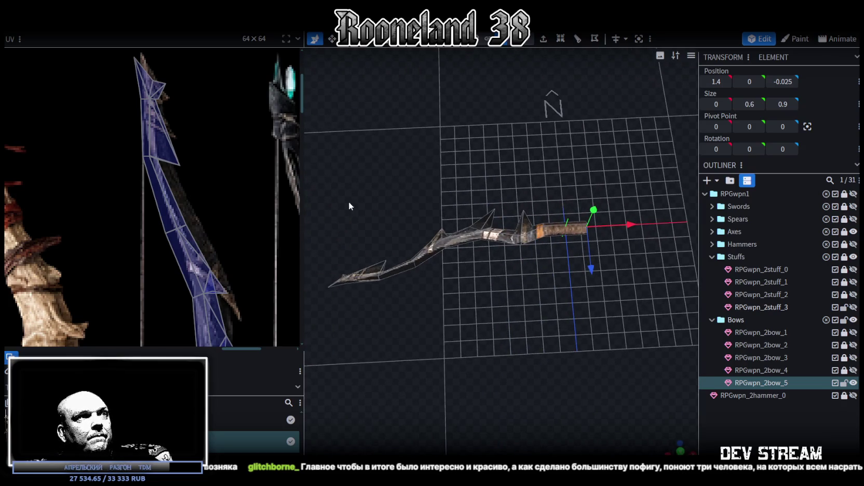
pyautogui.scroll(-2, 449, 200)
pyautogui.moveTo(364, 229); pyautogui.dragTo(554, 340)
pyautogui.scroll(1, 540, 317)
pyautogui.scroll(3, 556, 306)
pyautogui.moveTo(462, 256)
pyautogui.mouseDown()
pyautogui.moveTo(450, 259)
pyautogui.moveTo(536, 113)
pyautogui.mouseUp()
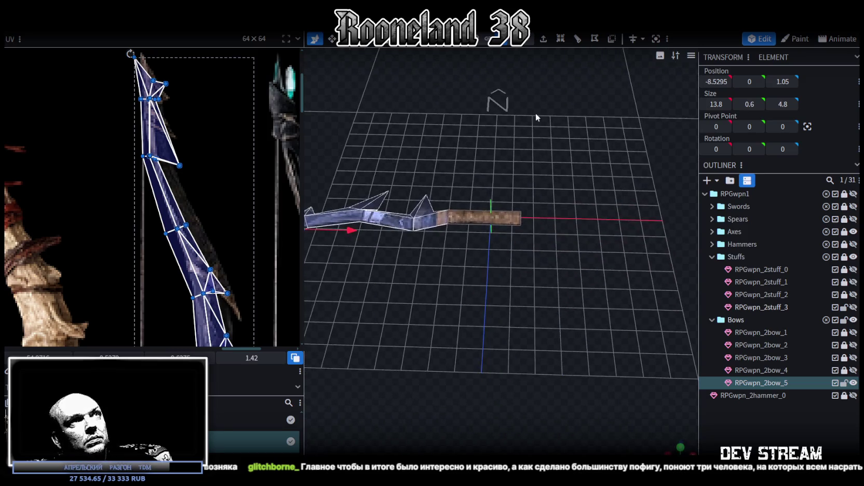
# Step: In face mode, move the grip's UV over the orange band and stretch it to 3.6625 tall
pyautogui.click(530, 40)
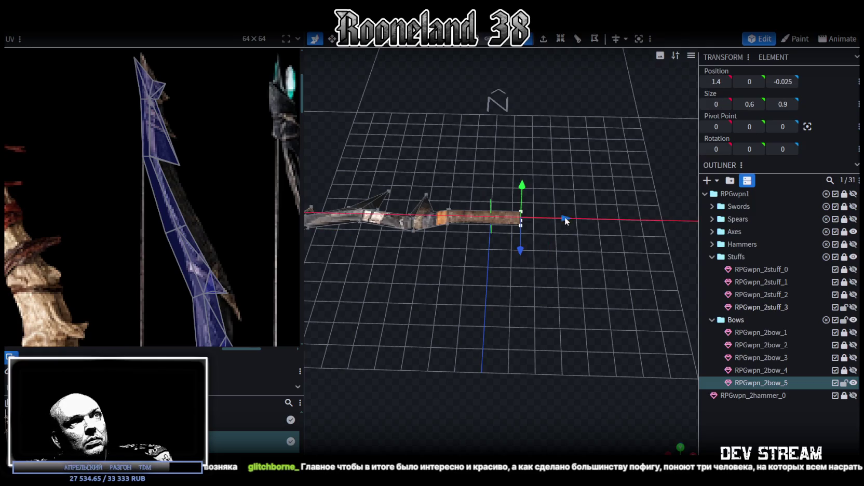
pyautogui.moveTo(573, 222); pyautogui.dragTo(501, 47)
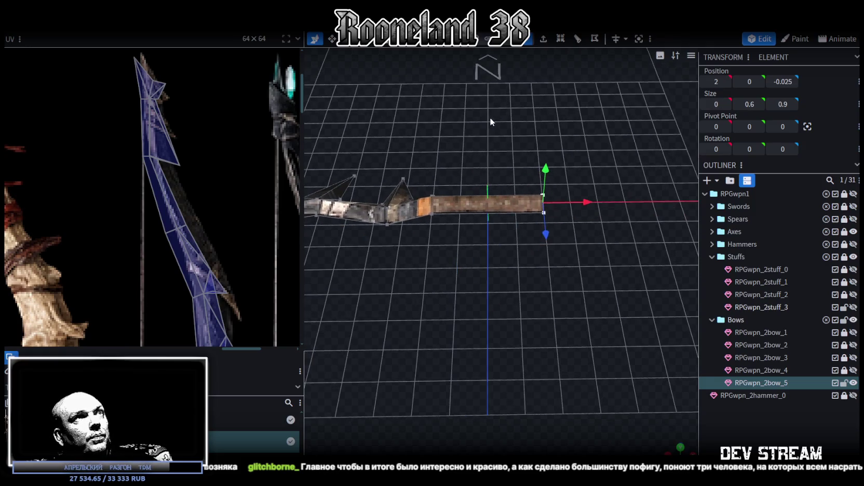
pyautogui.click(500, 195)
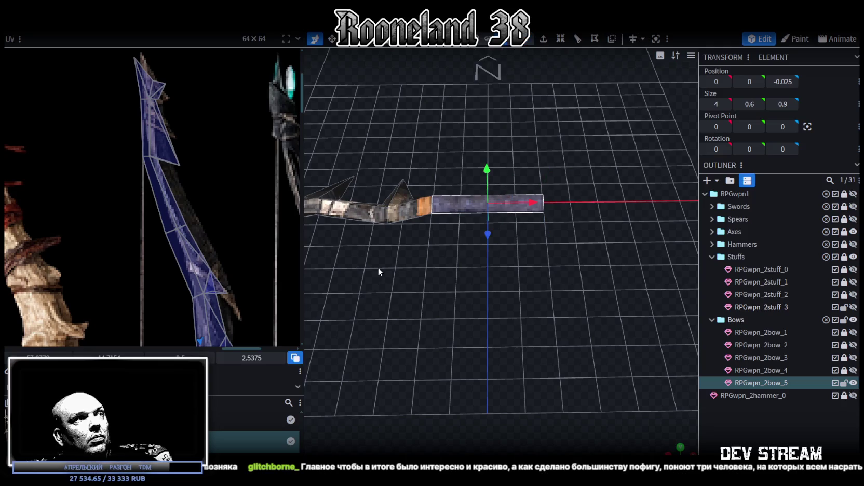
pyautogui.scroll(2, 232, 192)
pyautogui.moveTo(155, 196); pyautogui.dragTo(151, 176)
pyautogui.moveTo(213, 265); pyautogui.dragTo(220, 191, button='middle')
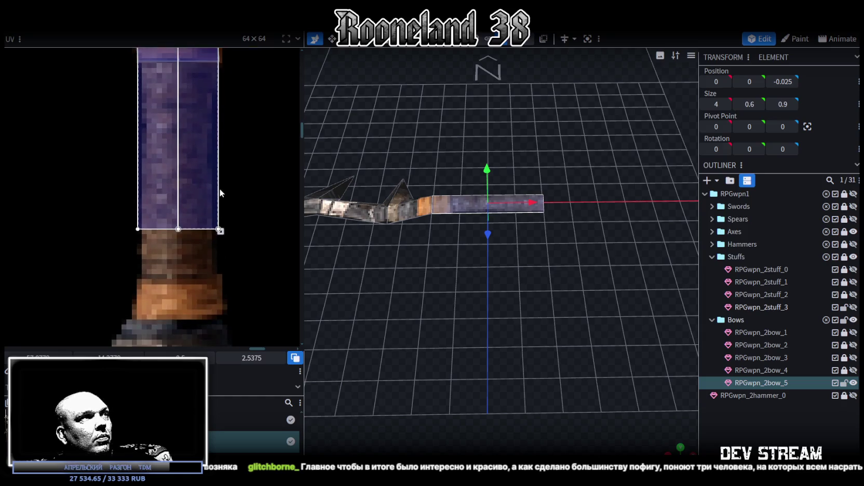
pyautogui.moveTo(222, 251); pyautogui.dragTo(219, 321)
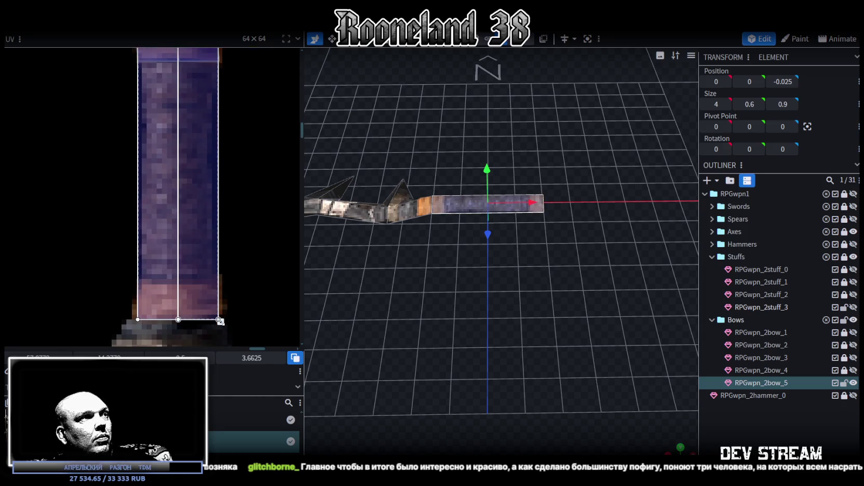
# Step: In front orthographic view, delete the selected blade faces and select a spike's UV face
pyautogui.moveTo(304, 317); pyautogui.dragTo(421, 265, button='middle')
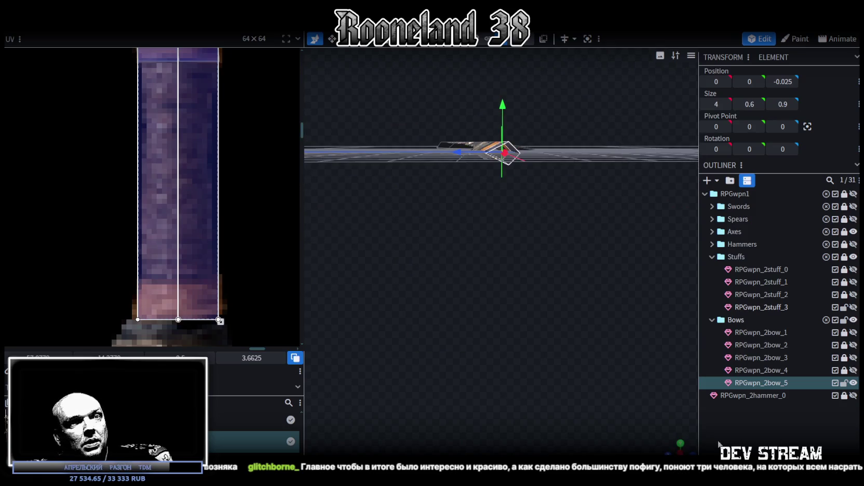
pyautogui.press('KP_1')
pyautogui.scroll(3, 457, 322)
pyautogui.moveTo(393, 283)
pyautogui.mouseDown()
pyautogui.moveTo(590, 234)
pyautogui.moveTo(299, 259)
pyautogui.mouseUp()
pyautogui.press('Delete')
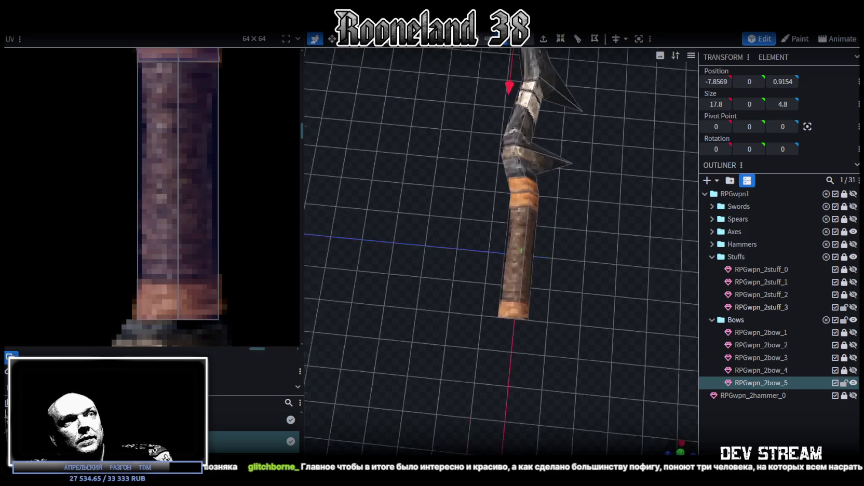
pyautogui.scroll(-4, 218, 204)
pyautogui.scroll(-2, 200, 229)
pyautogui.scroll(4, 225, 251)
pyautogui.scroll(2, 243, 234)
pyautogui.click(243, 235)
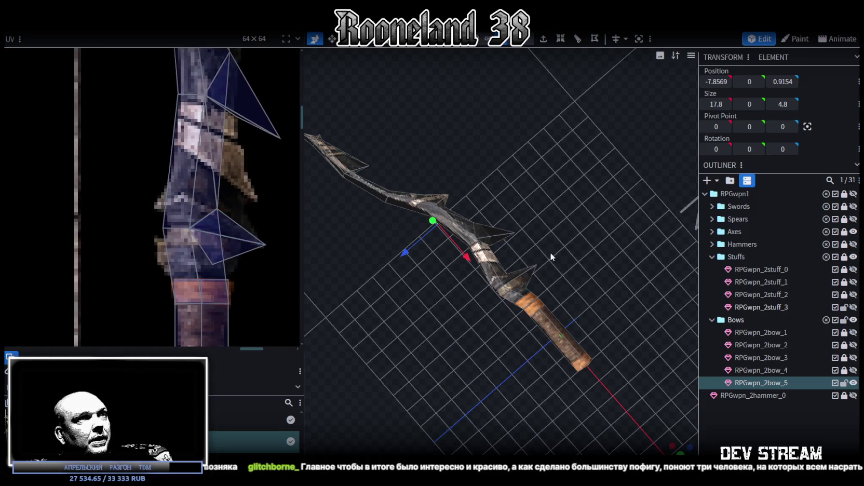
pyautogui.moveTo(549, 253); pyautogui.dragTo(519, 303)
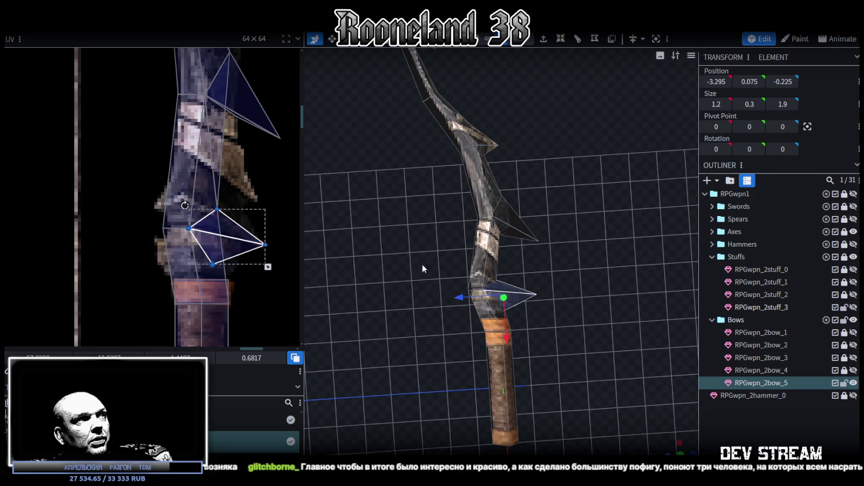
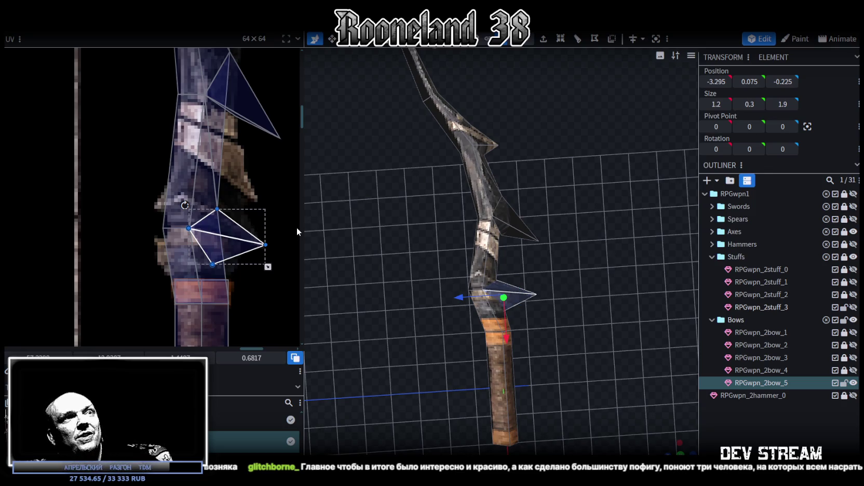
# Step: Select the bottom shaft UV faces and shorten the face just above the grip from below
pyautogui.click(233, 220)
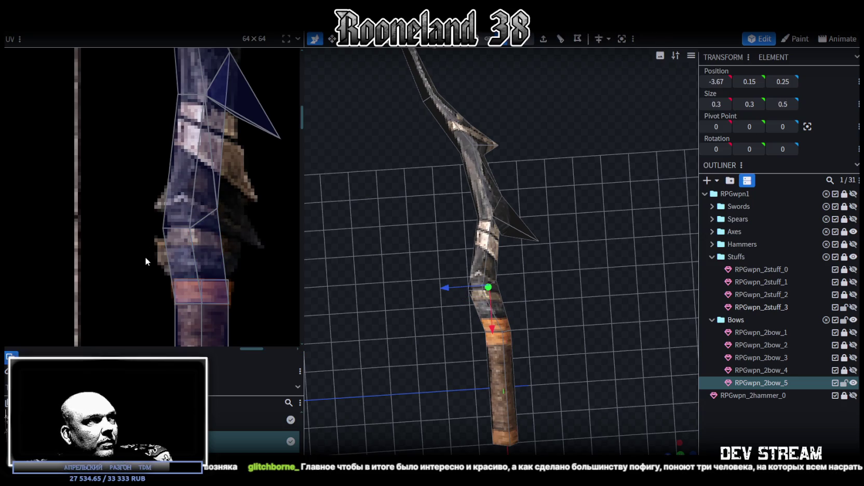
pyautogui.scroll(2, 487, 309)
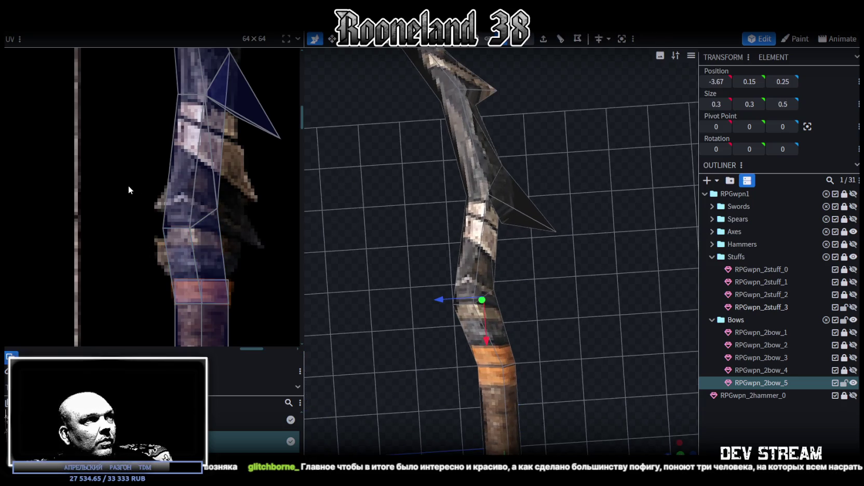
pyautogui.scroll(-2, 129, 185)
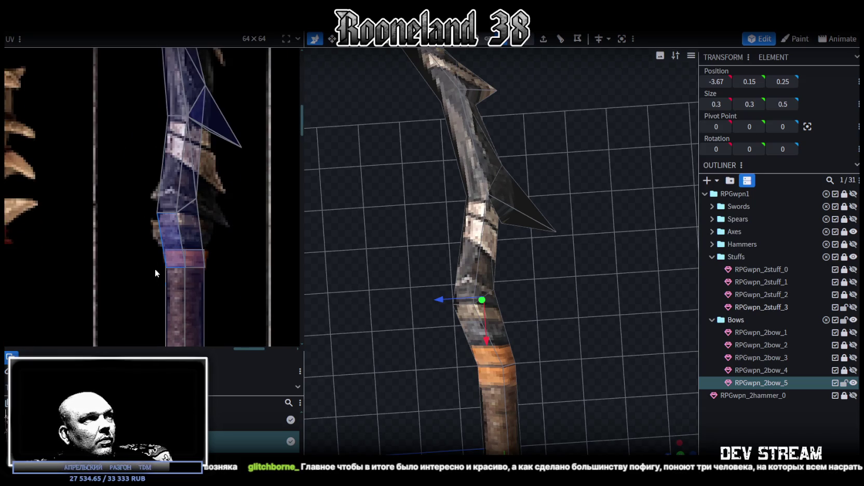
pyautogui.moveTo(159, 259); pyautogui.dragTo(207, 270)
pyautogui.click(183, 264)
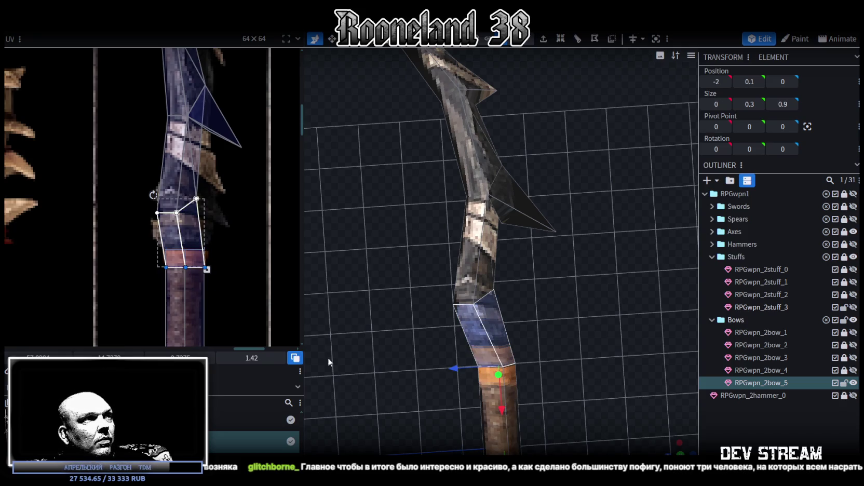
pyautogui.moveTo(206, 269); pyautogui.dragTo(206, 247)
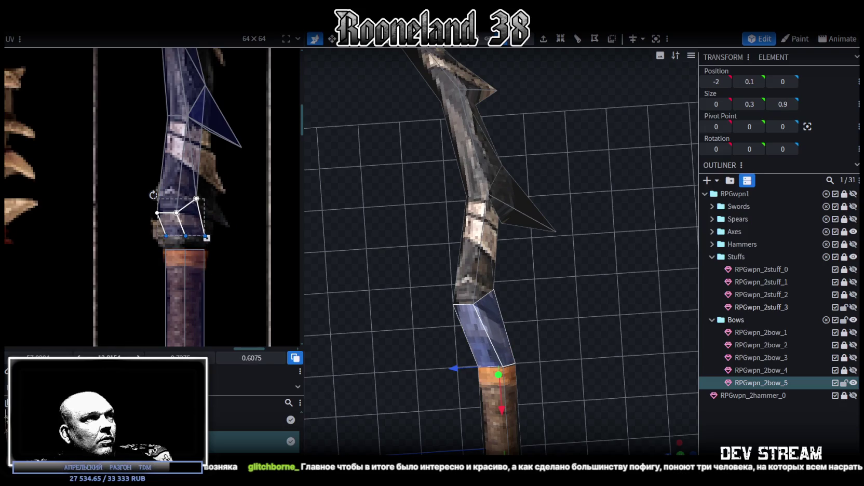
# Step: Box-select the lower UV vertices, shift them right and up, and reshape the face
pyautogui.scroll(3, 225, 197)
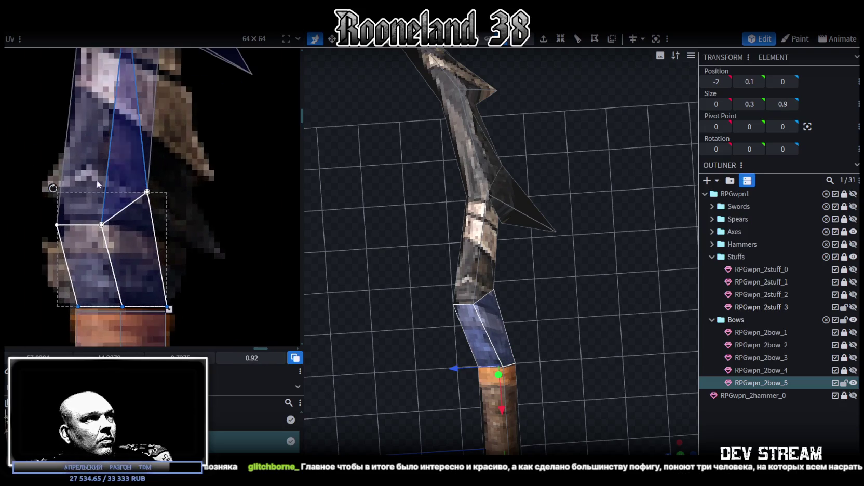
pyautogui.moveTo(34, 161); pyautogui.dragTo(165, 227)
pyautogui.moveTo(159, 227); pyautogui.dragTo(167, 251, button='middle')
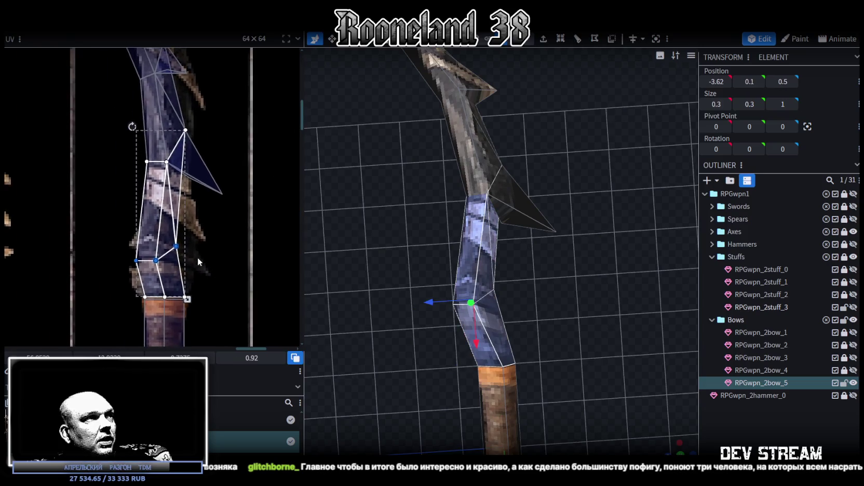
pyautogui.moveTo(132, 254); pyautogui.dragTo(142, 253)
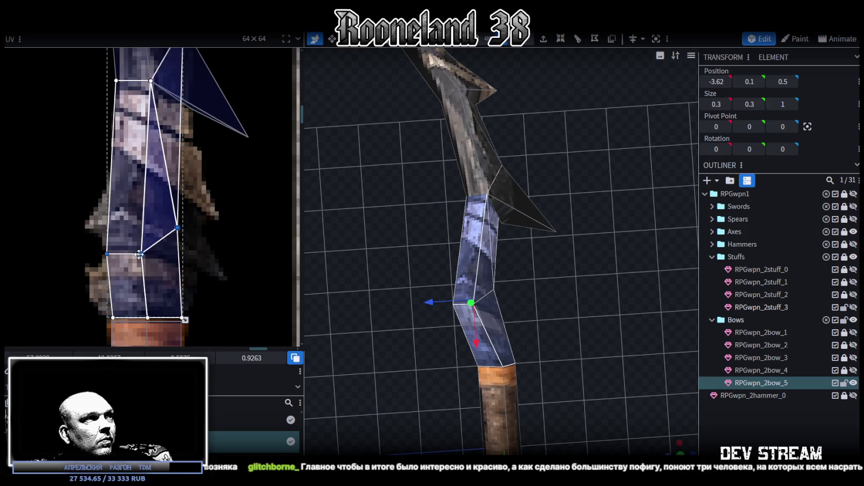
pyautogui.moveTo(139, 254); pyautogui.dragTo(136, 224)
pyautogui.moveTo(176, 197); pyautogui.dragTo(197, 267)
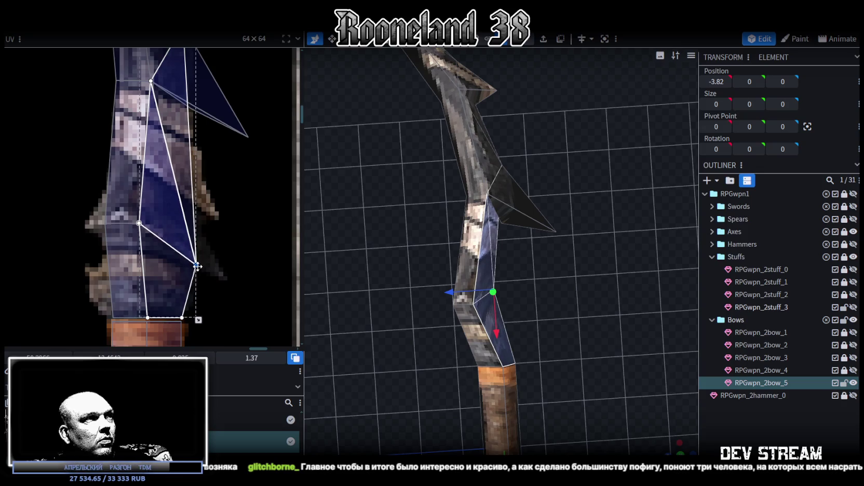
# Step: Move the larger group of limb face UVs down onto the texture
pyautogui.click(140, 222)
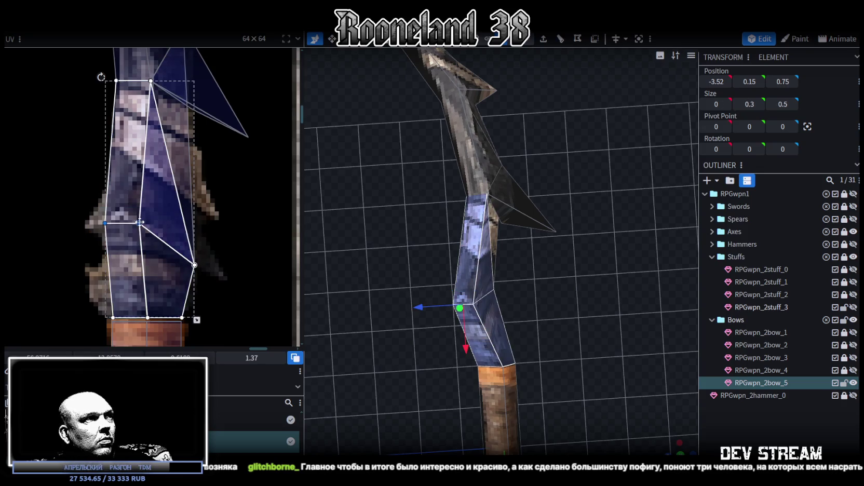
pyautogui.moveTo(139, 222); pyautogui.dragTo(140, 247)
pyautogui.scroll(1, 117, 304)
pyautogui.scroll(2, 117, 304)
pyautogui.scroll(1, 115, 270)
pyautogui.scroll(1, 87, 244)
# Step: Box-select the bottom UV edge, then select the spike triangle on the limb
pyautogui.moveTo(88, 244); pyautogui.dragTo(258, 259)
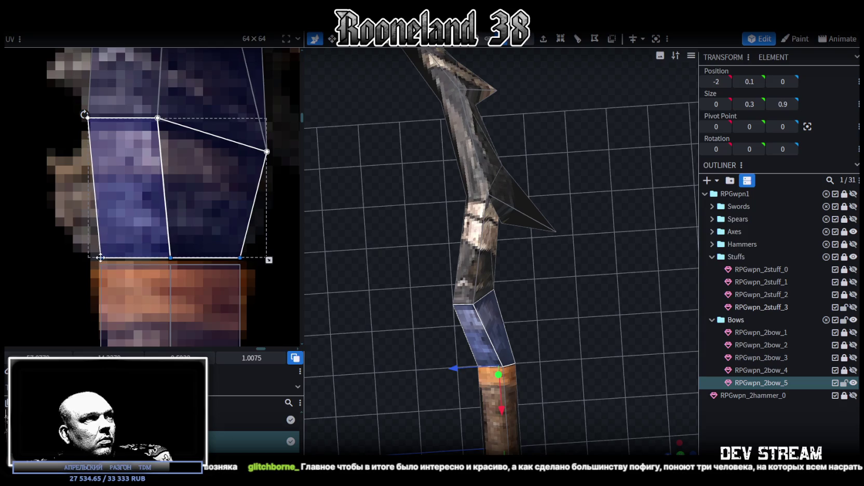
pyautogui.scroll(-1, 203, 259)
pyautogui.scroll(-1, 205, 278)
pyautogui.scroll(-1, 193, 227)
pyautogui.scroll(-1, 177, 233)
pyautogui.scroll(-1, 171, 229)
pyautogui.scroll(-1, 172, 233)
pyautogui.click(236, 246)
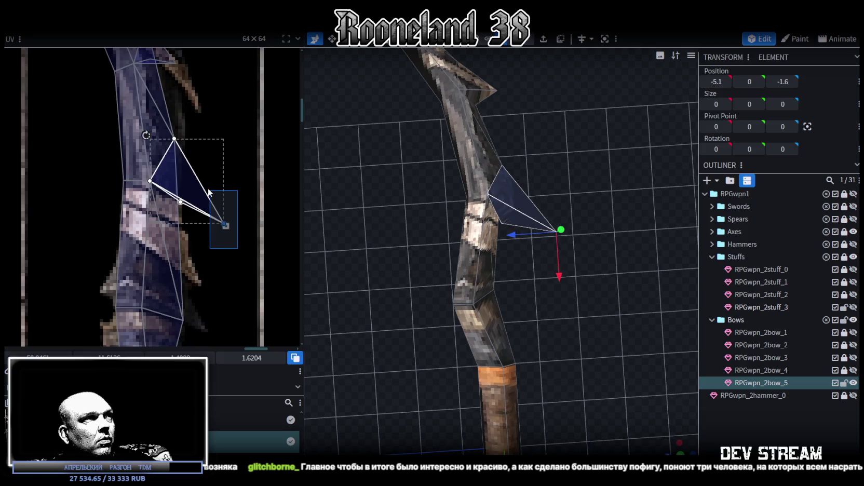
# Step: Delete the extra spike triangle, restoring the bow after an accidental full deletion
pyautogui.scroll(-1, 234, 243)
pyautogui.press('Delete')
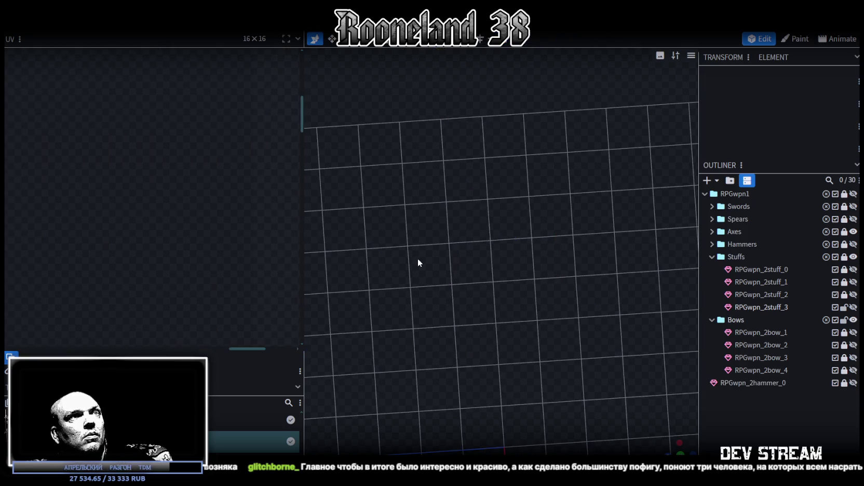
pyautogui.hotkey('ctrl', 'z')
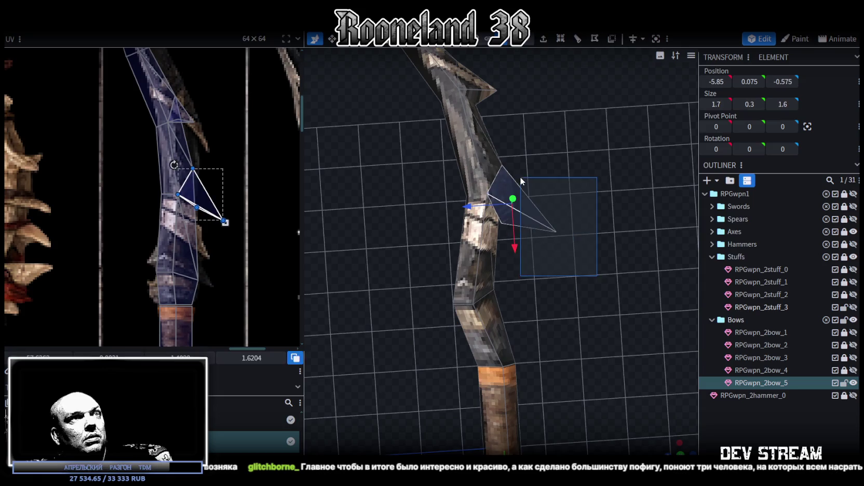
pyautogui.press('Delete')
pyautogui.scroll(1, 199, 181)
pyautogui.moveTo(320, 225)
pyautogui.mouseDown()
pyautogui.moveTo(568, 325)
pyautogui.moveTo(527, 232)
pyautogui.moveTo(457, 211)
pyautogui.moveTo(542, 302)
pyautogui.moveTo(376, 387)
pyautogui.moveTo(480, 324)
pyautogui.moveTo(517, 353)
pyautogui.moveTo(547, 312)
pyautogui.moveTo(535, 270)
pyautogui.mouseUp()
pyautogui.hotkey('ctrl', 'z')
pyautogui.press('Delete')
# Step: Merge the limb tip vertices into one with Merge Vertices > Merge All
pyautogui.scroll(2, 476, 288)
pyautogui.click(466, 281)
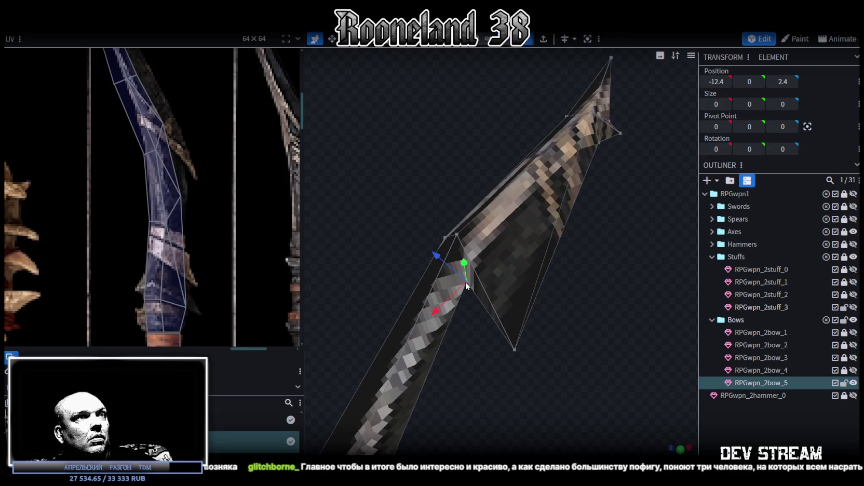
pyautogui.rightClick(515, 349)
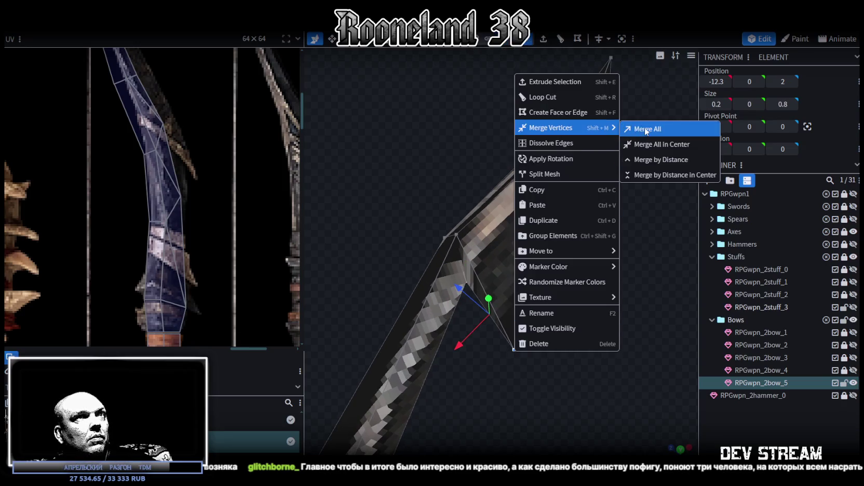
pyautogui.click(644, 128)
pyautogui.moveTo(598, 240)
pyautogui.mouseDown()
pyautogui.moveTo(528, 254)
pyautogui.moveTo(431, 241)
pyautogui.moveTo(423, 278)
pyautogui.mouseUp()
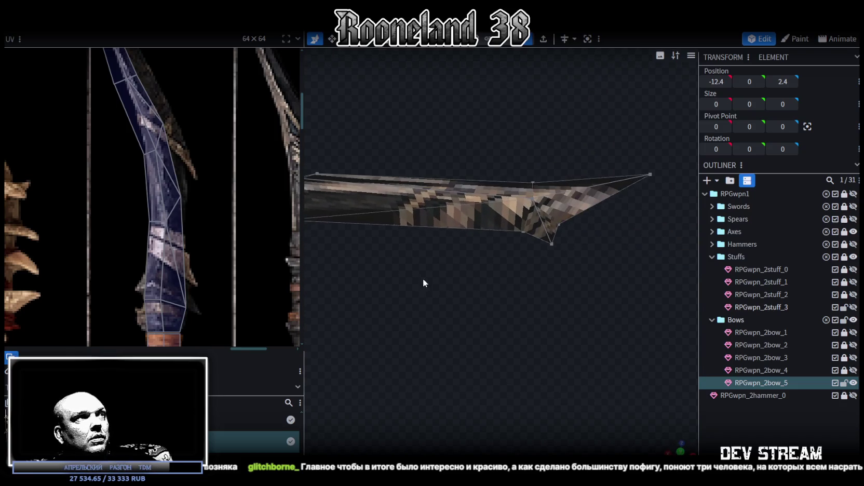
pyautogui.scroll(-2, 179, 95)
pyautogui.scroll(-2, 178, 94)
pyautogui.scroll(3, 197, 183)
pyautogui.moveTo(519, 299)
pyautogui.mouseDown()
pyautogui.moveTo(536, 324)
pyautogui.moveTo(506, 315)
pyautogui.moveTo(500, 249)
pyautogui.mouseUp()
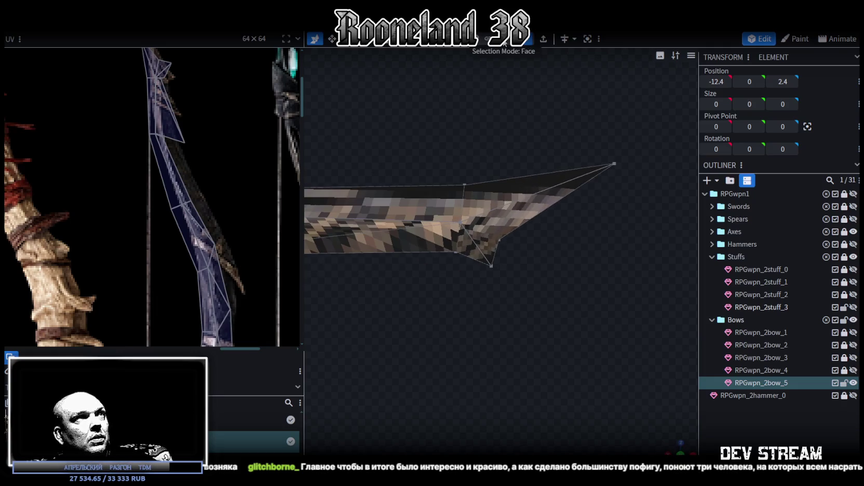
# Step: Select the two notch vertices in vertex mode and merge them to close the notch
pyautogui.moveTo(488, 300)
pyautogui.mouseDown()
pyautogui.moveTo(501, 257)
pyautogui.moveTo(492, 189)
pyautogui.moveTo(472, 251)
pyautogui.mouseUp()
pyautogui.click(519, 311)
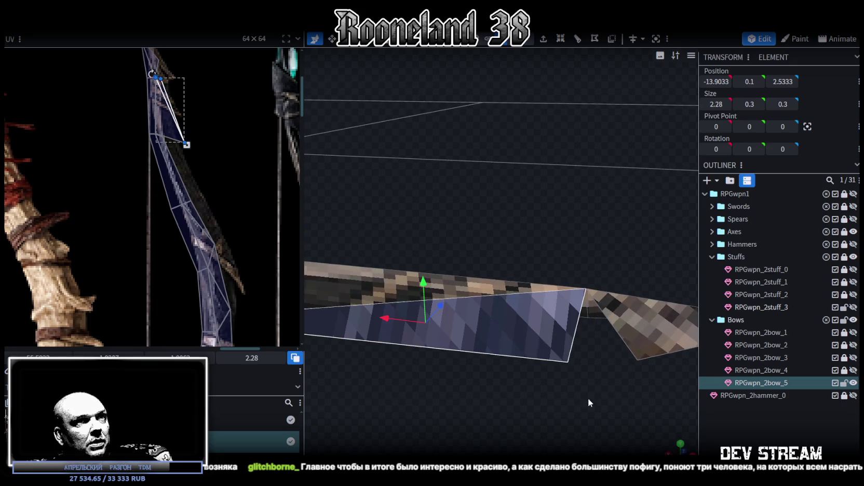
pyautogui.moveTo(539, 299); pyautogui.dragTo(490, 240)
pyautogui.click(526, 42)
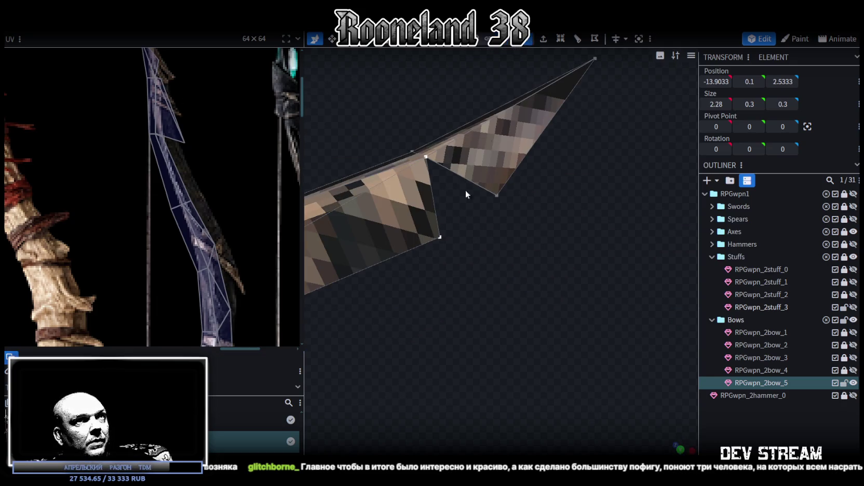
pyautogui.keyDown('shift'); pyautogui.click(496, 195); pyautogui.keyUp('shift')
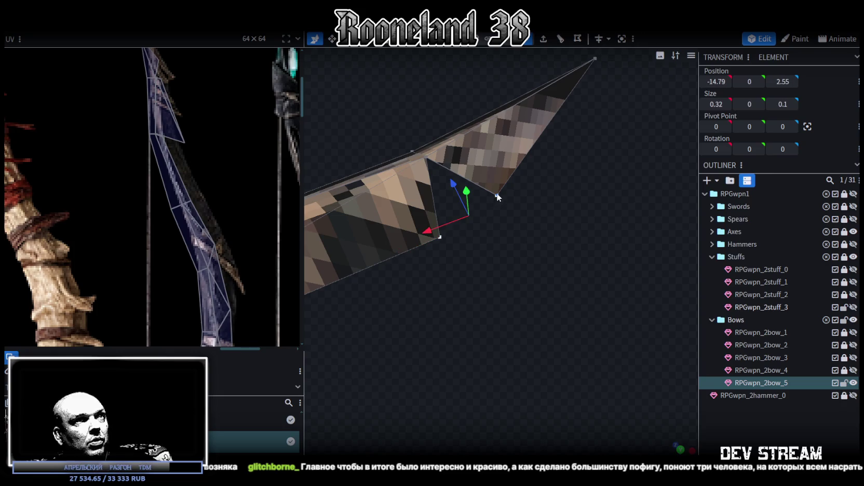
pyautogui.rightClick(496, 196)
pyautogui.click(627, 266)
# Step: Nudge the merged tip vertex 0.1 along one axis and lower it slightly
pyautogui.moveTo(518, 224); pyautogui.dragTo(479, 266)
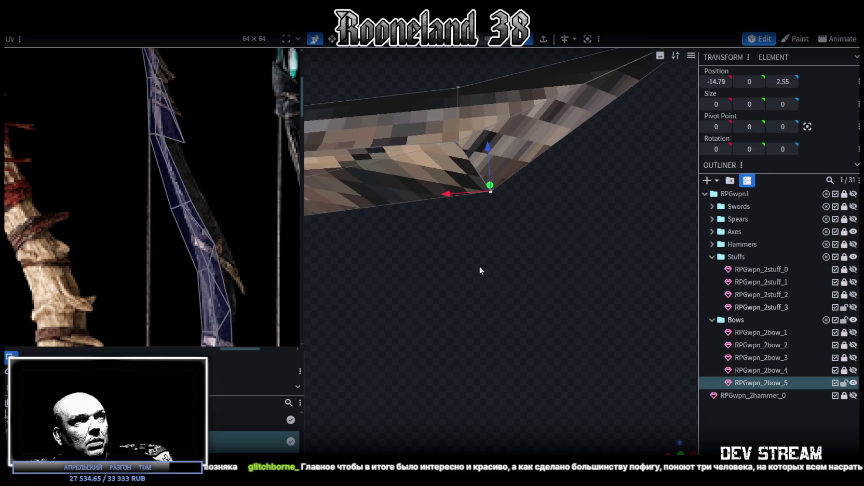
pyautogui.moveTo(457, 194); pyautogui.dragTo(441, 194)
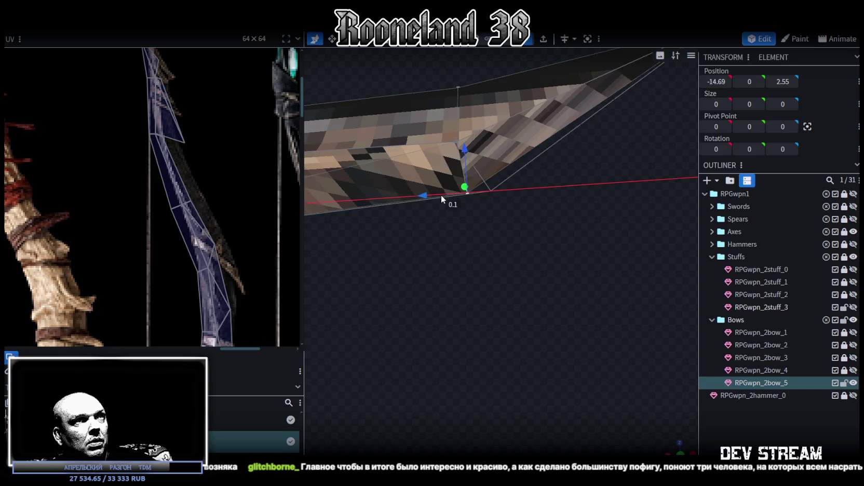
pyautogui.moveTo(463, 150)
pyautogui.mouseDown()
pyautogui.moveTo(465, 210)
pyautogui.moveTo(475, 165)
pyautogui.mouseUp()
pyautogui.scroll(2, 208, 187)
# Step: Shift the spike tip face's UV vertices rightward along with the lower face
pyautogui.scroll(2, 210, 179)
pyautogui.scroll(2, 205, 166)
pyautogui.scroll(1, 157, 144)
pyautogui.click(161, 160)
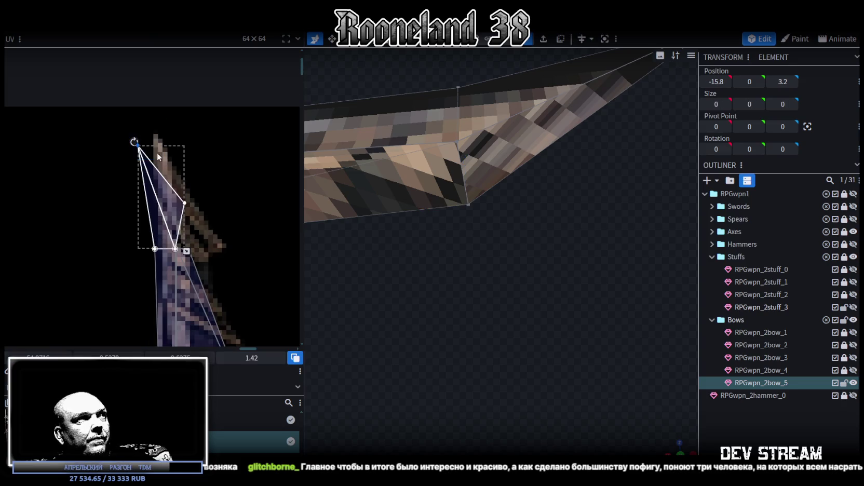
pyautogui.moveTo(136, 146); pyautogui.dragTo(157, 141)
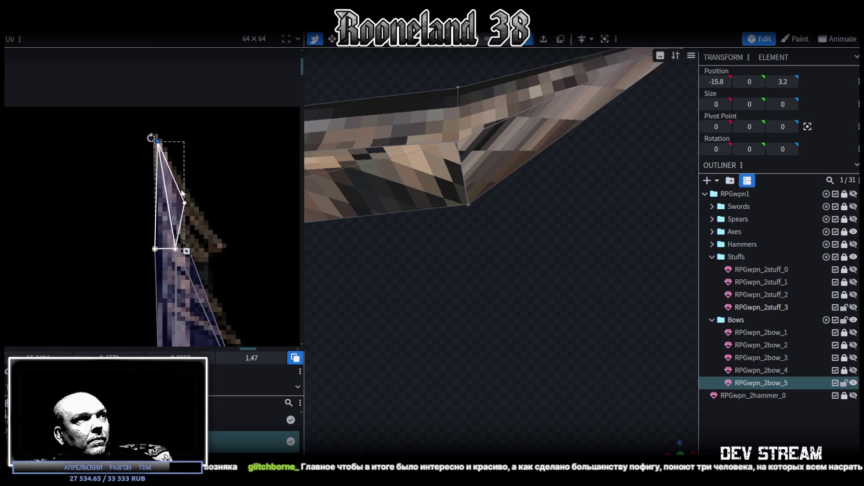
pyautogui.click(160, 258)
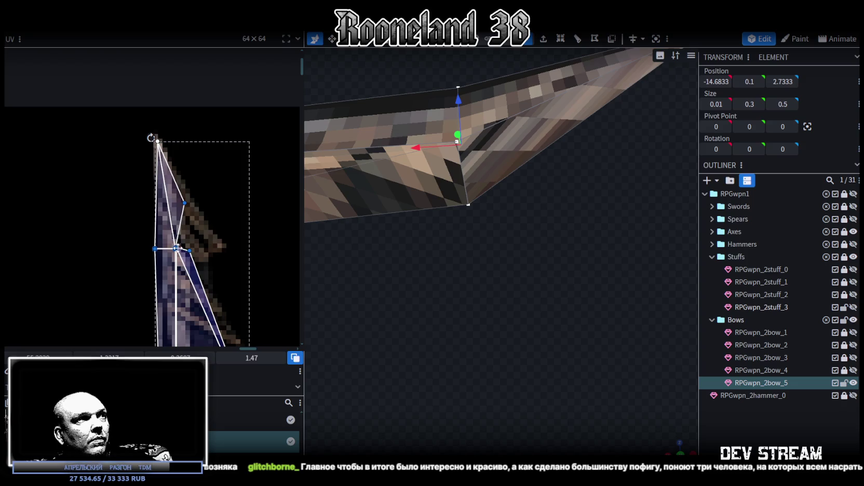
pyautogui.moveTo(176, 248); pyautogui.dragTo(205, 253)
# Step: Merge the overlapping centre UV vertices and pull the lower triangle's right vertex outward
pyautogui.click(184, 248)
pyautogui.rightClick(184, 249)
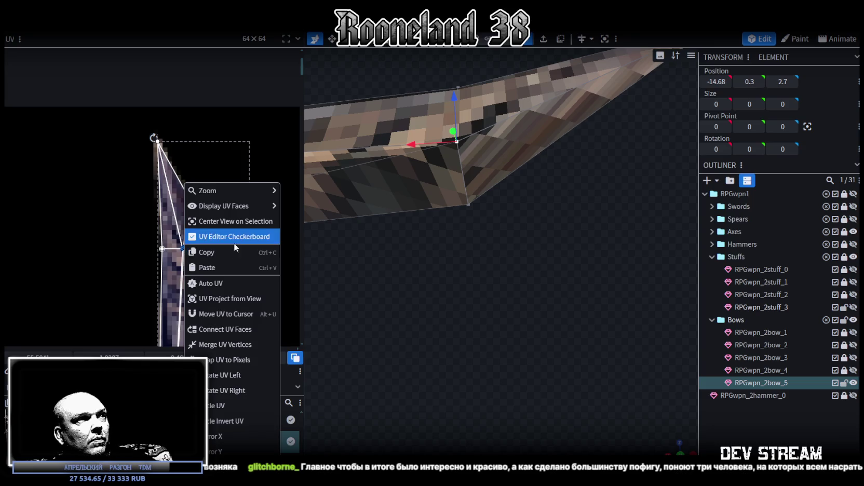
pyautogui.click(220, 344)
pyautogui.scroll(2, 195, 256)
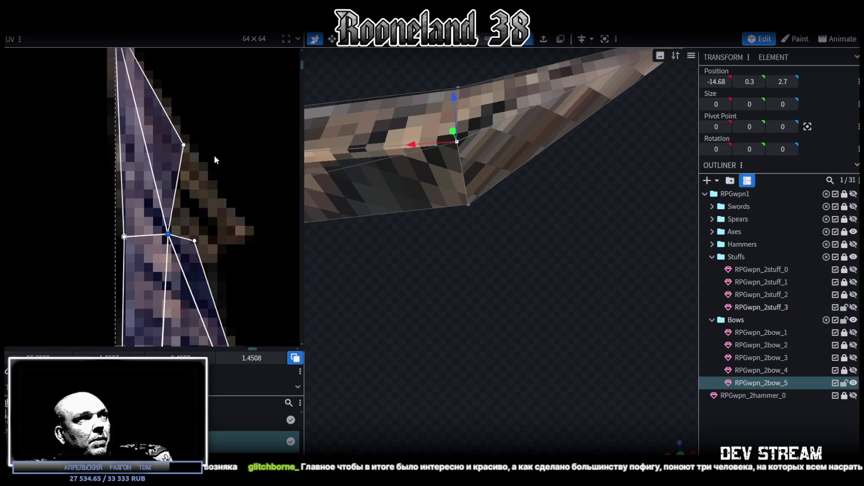
pyautogui.click(173, 148)
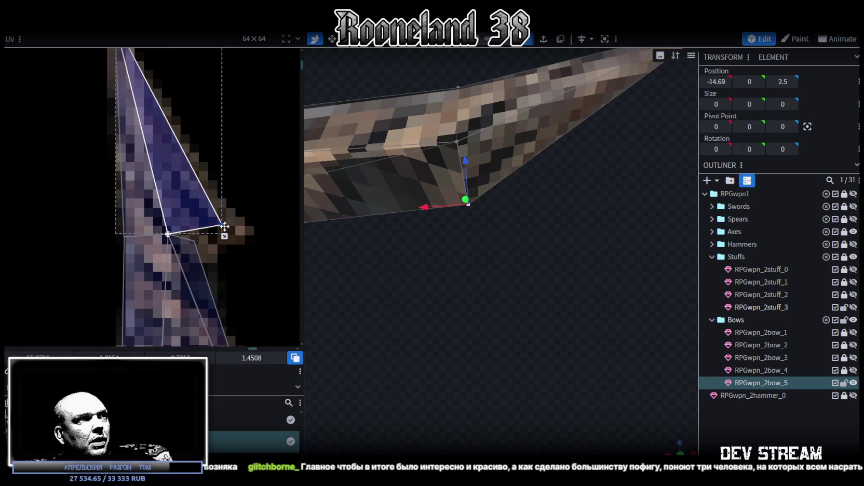
pyautogui.click(190, 250)
pyautogui.moveTo(193, 239); pyautogui.dragTo(214, 235)
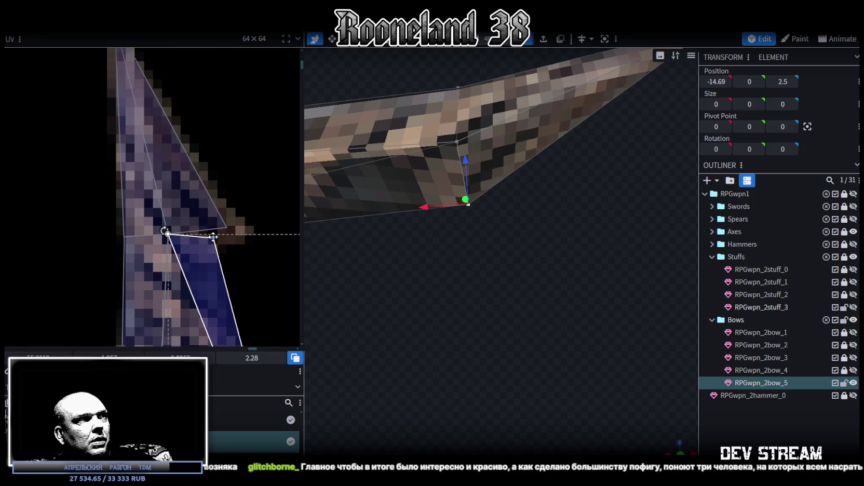
# Step: Merge the small neighbouring face's UV vertices and nudge the result onto the limb
pyautogui.scroll(-2, 216, 202)
pyautogui.click(231, 249)
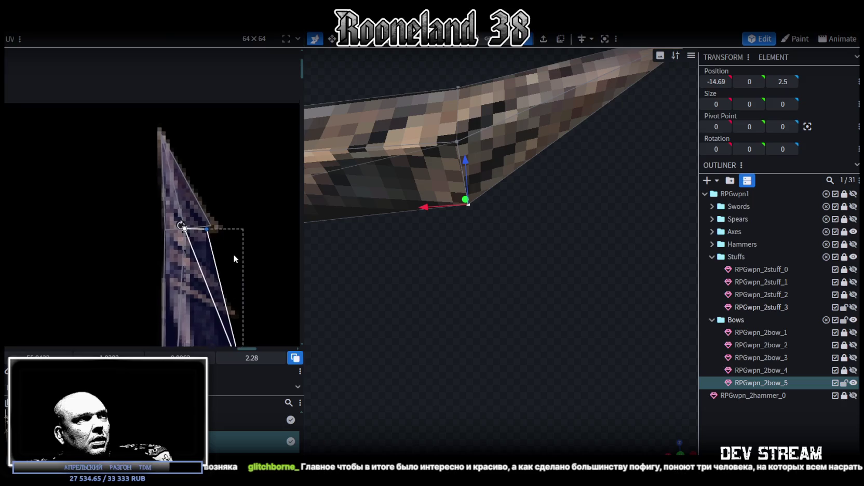
pyautogui.scroll(1, 215, 246)
pyautogui.scroll(1, 179, 221)
pyautogui.rightClick(193, 236)
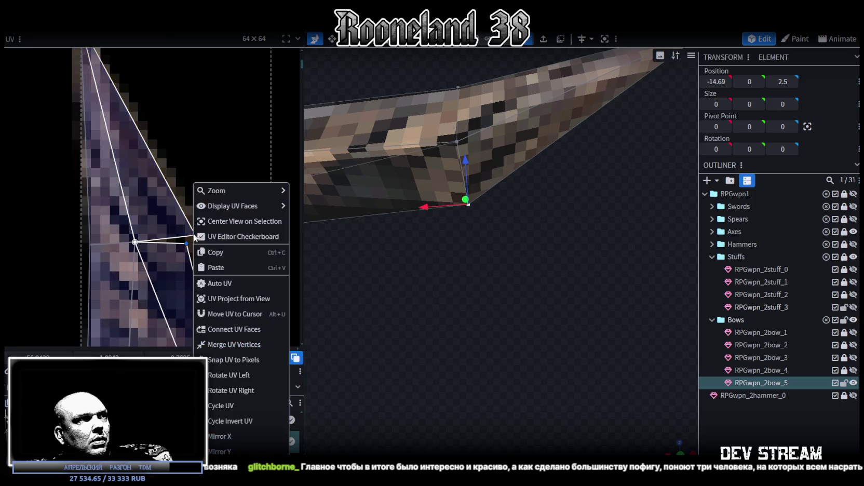
pyautogui.click(223, 345)
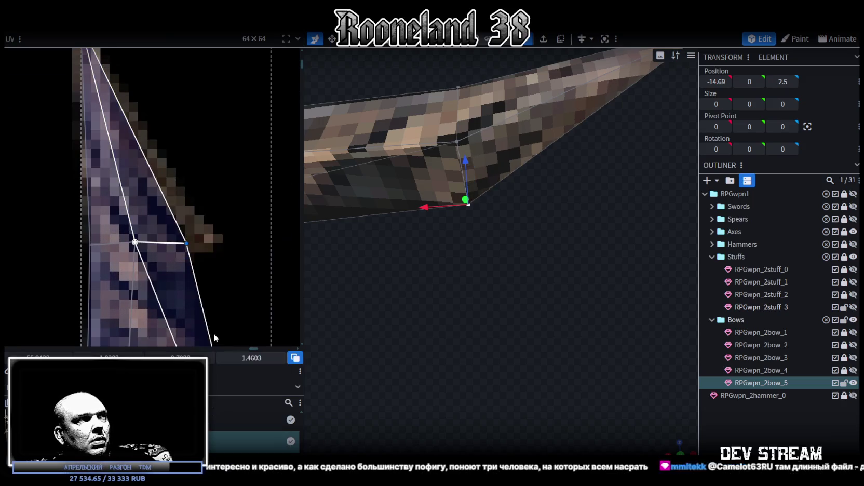
pyautogui.moveTo(183, 244); pyautogui.dragTo(181, 242)
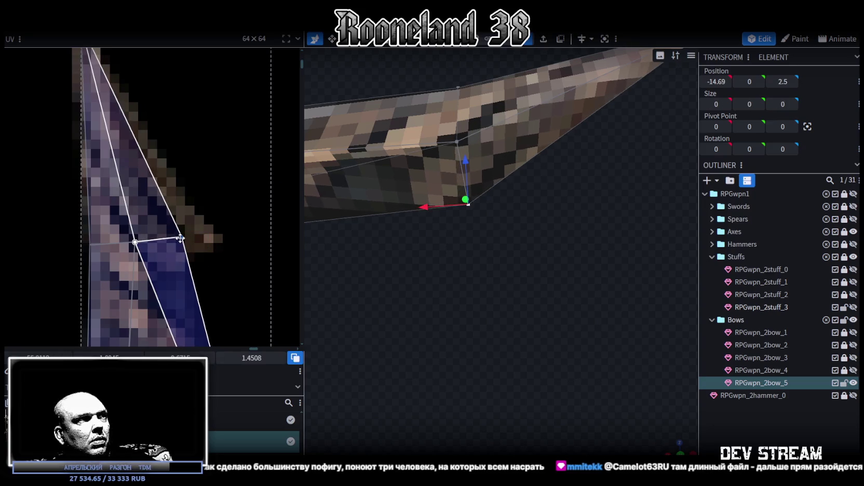
# Step: Select the limb tip's UV vertices and reposition them down along the limb strip
pyautogui.scroll(-3, 221, 305)
pyautogui.scroll(-2, 230, 310)
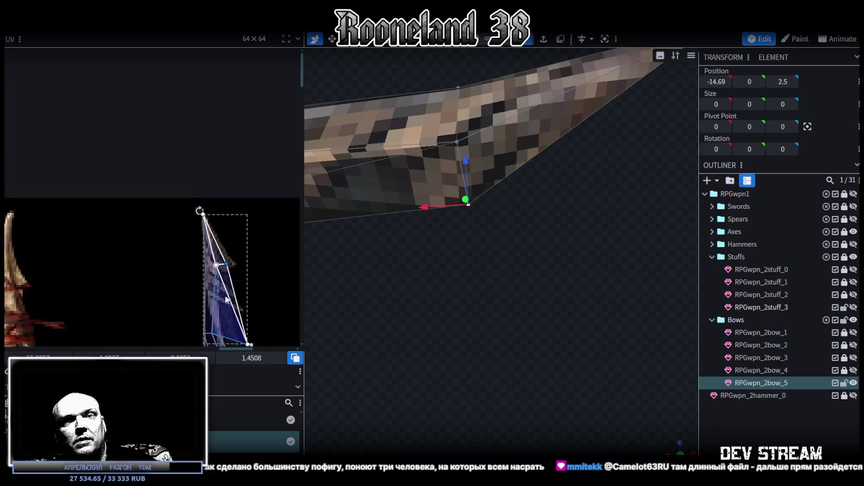
pyautogui.scroll(-2, 226, 270)
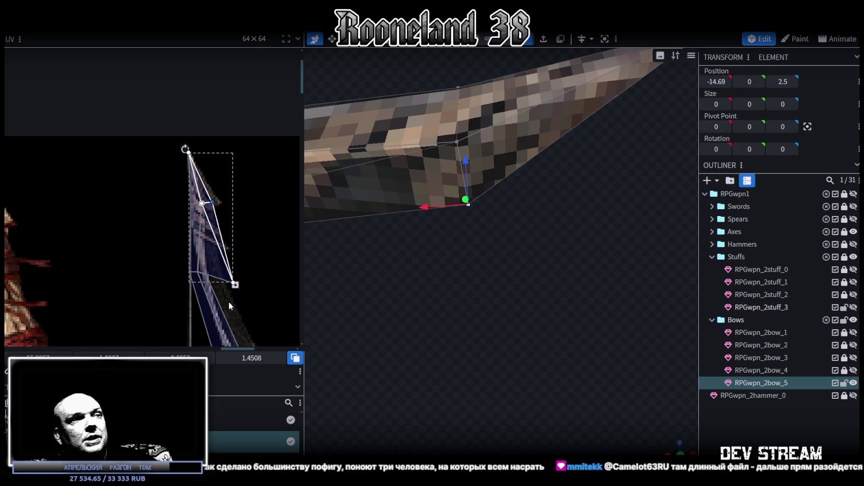
pyautogui.scroll(-2, 228, 301)
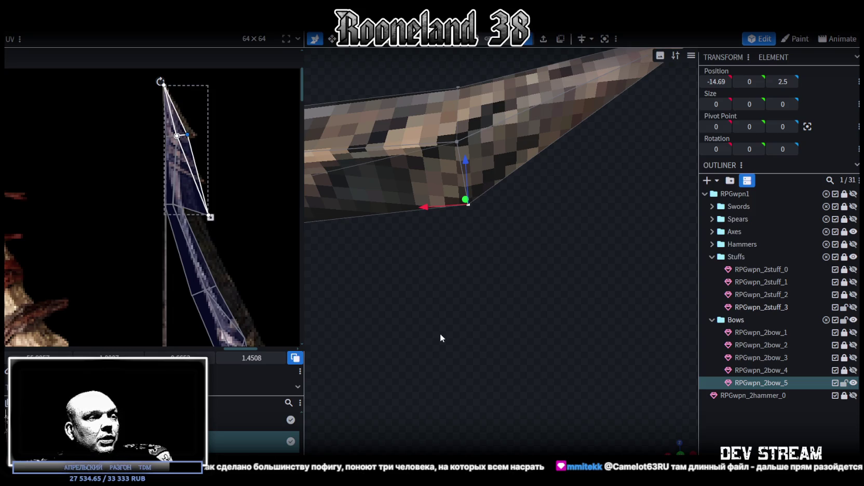
pyautogui.scroll(3, 239, 219)
pyautogui.scroll(2, 202, 192)
pyautogui.moveTo(223, 161); pyautogui.dragTo(107, 107)
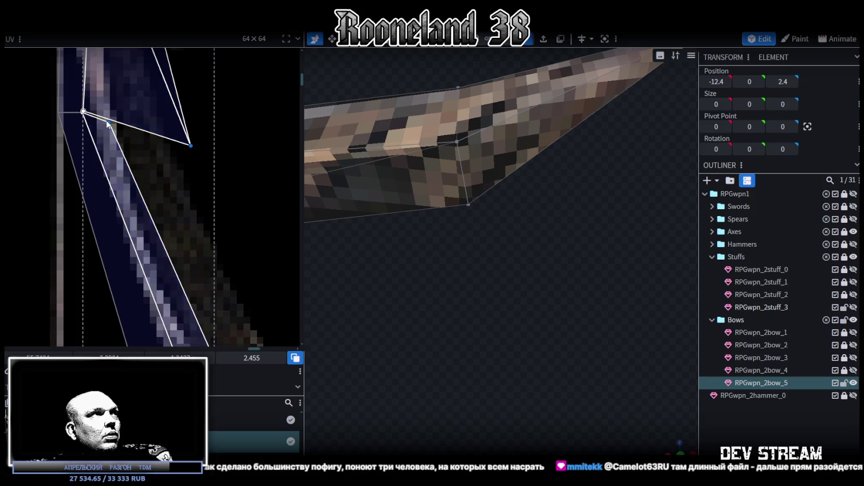
pyautogui.moveTo(108, 121); pyautogui.dragTo(130, 170)
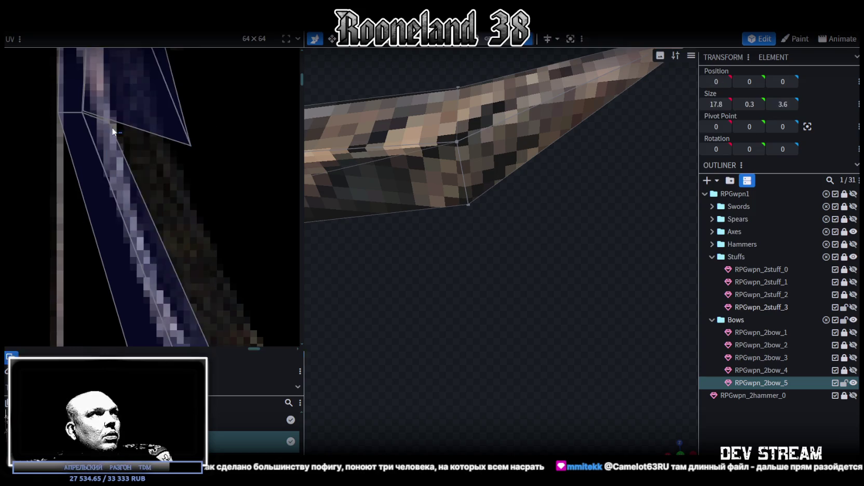
pyautogui.moveTo(130, 171); pyautogui.dragTo(114, 141)
# Step: Move a UV vertex onto the limb edge and merge the overlapping UV vertices there
pyautogui.moveTo(126, 139); pyautogui.dragTo(222, 175, button='middle')
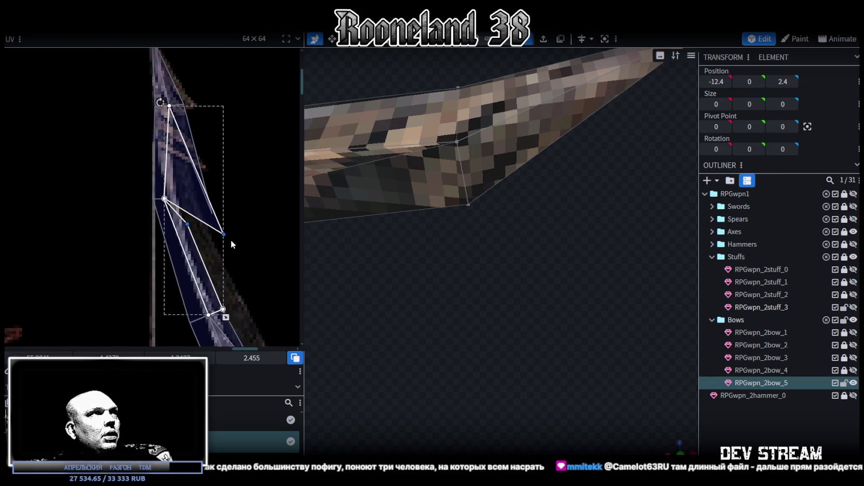
pyautogui.scroll(1, 231, 240)
pyautogui.moveTo(193, 206); pyautogui.dragTo(159, 185)
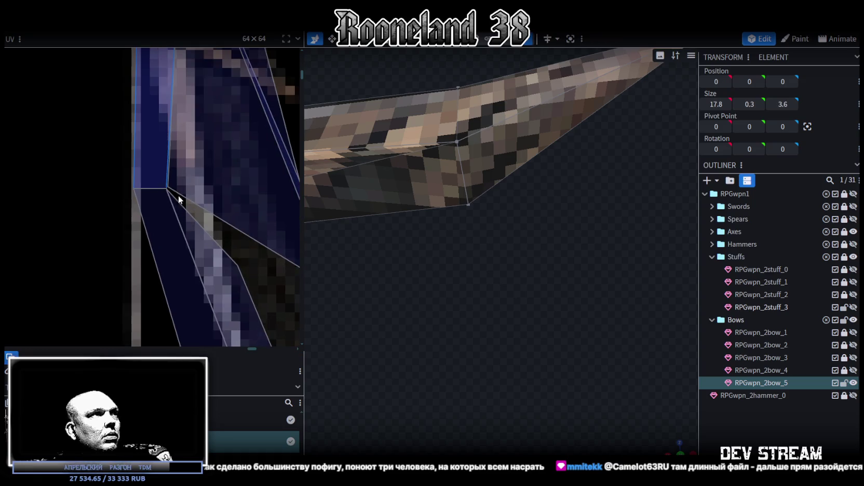
pyautogui.moveTo(202, 214); pyautogui.dragTo(156, 183)
pyautogui.rightClick(168, 185)
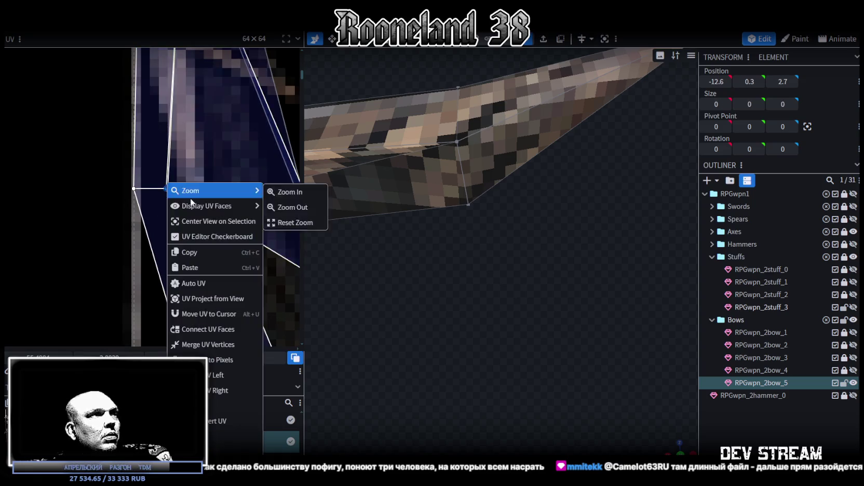
pyautogui.click(205, 347)
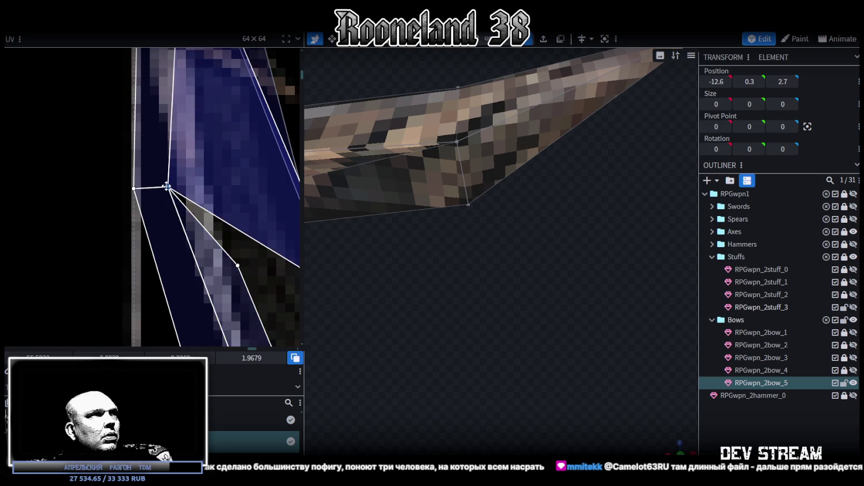
# Step: Merge the three lower-right UV vertices into one and move the next vertex up-left
pyautogui.scroll(-2, 166, 192)
pyautogui.scroll(-2, 169, 218)
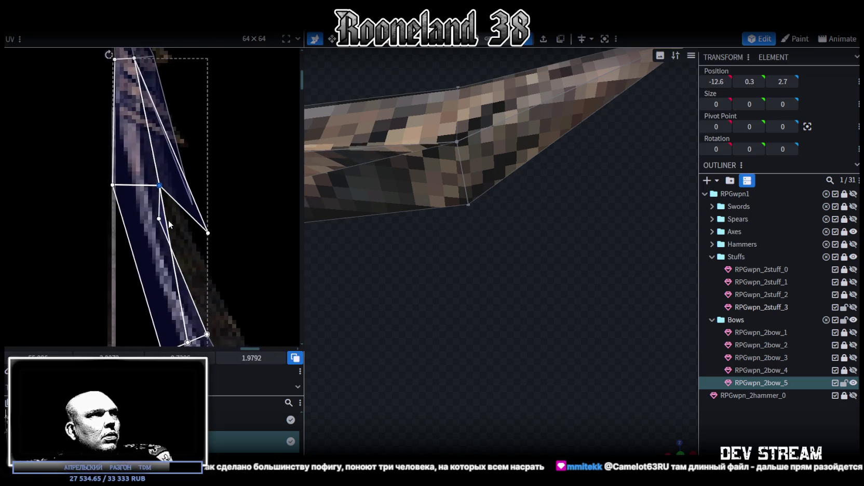
pyautogui.moveTo(236, 244); pyautogui.dragTo(138, 189)
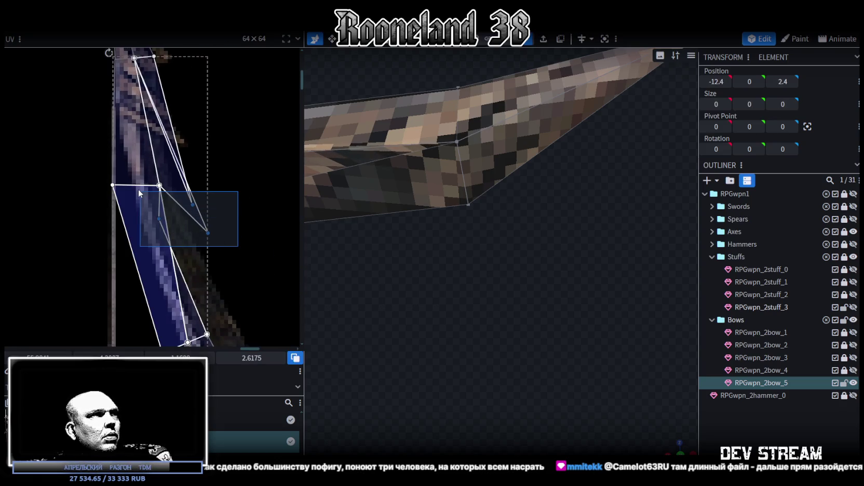
pyautogui.rightClick(210, 238)
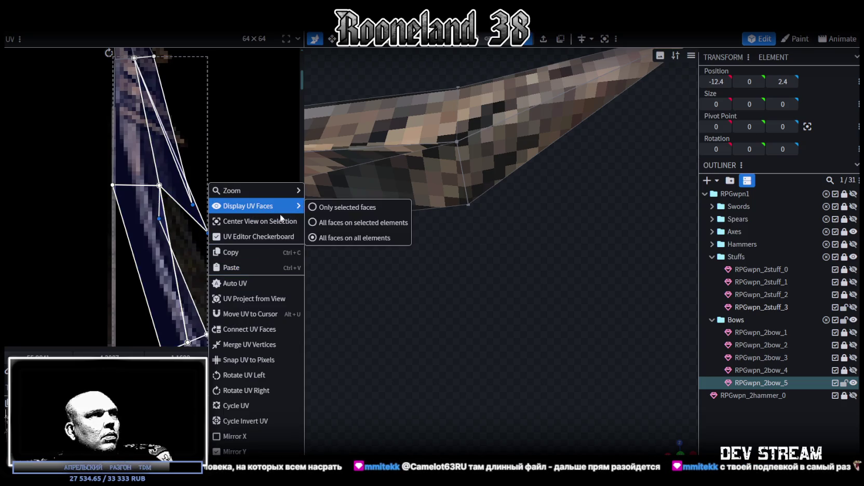
pyautogui.click(249, 345)
pyautogui.moveTo(198, 201); pyautogui.dragTo(227, 258, button='middle')
pyautogui.click(199, 274)
pyautogui.moveTo(195, 253)
pyautogui.mouseDown()
pyautogui.moveTo(160, 238)
pyautogui.moveTo(173, 237)
pyautogui.mouseUp()
# Step: Select the UV vertices across the limb's middle, then clear the face selection
pyautogui.scroll(2, 156, 228)
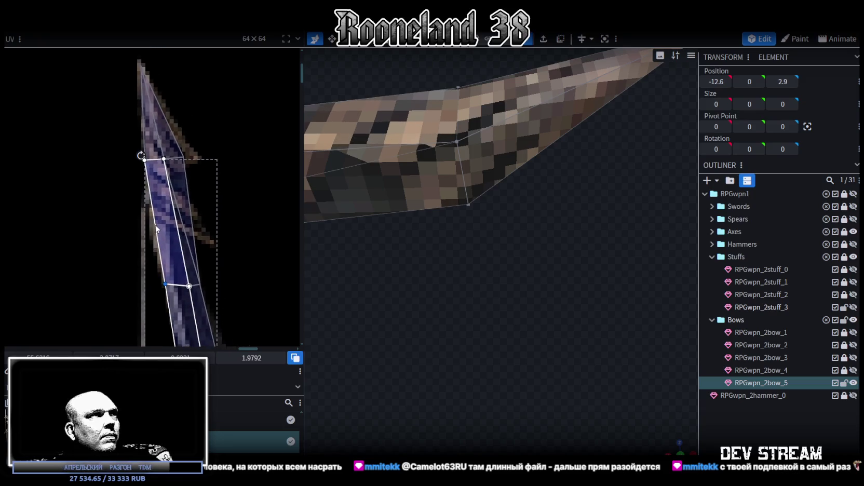
pyautogui.moveTo(129, 146)
pyautogui.mouseDown()
pyautogui.moveTo(217, 174)
pyautogui.moveTo(180, 216)
pyautogui.mouseUp()
pyautogui.click(408, 289)
pyautogui.scroll(3, 142, 130)
pyautogui.scroll(2, 82, 123)
# Step: Drag the middle UV vertex groups down and along the limb edge to match the texture's limb
pyautogui.moveTo(81, 124)
pyautogui.mouseDown()
pyautogui.moveTo(158, 158)
pyautogui.moveTo(143, 213)
pyautogui.mouseUp()
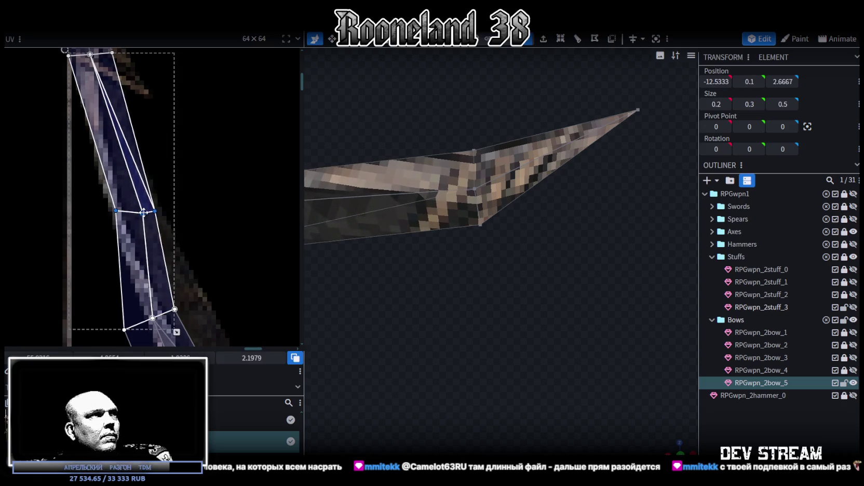
pyautogui.moveTo(170, 184)
pyautogui.mouseDown()
pyautogui.moveTo(147, 223)
pyautogui.moveTo(156, 208)
pyautogui.mouseUp()
pyautogui.scroll(-2, 157, 184)
pyautogui.scroll(-2, 158, 184)
pyautogui.scroll(3, 158, 184)
pyautogui.moveTo(130, 214); pyautogui.dragTo(85, 173)
pyautogui.scroll(3, 158, 188)
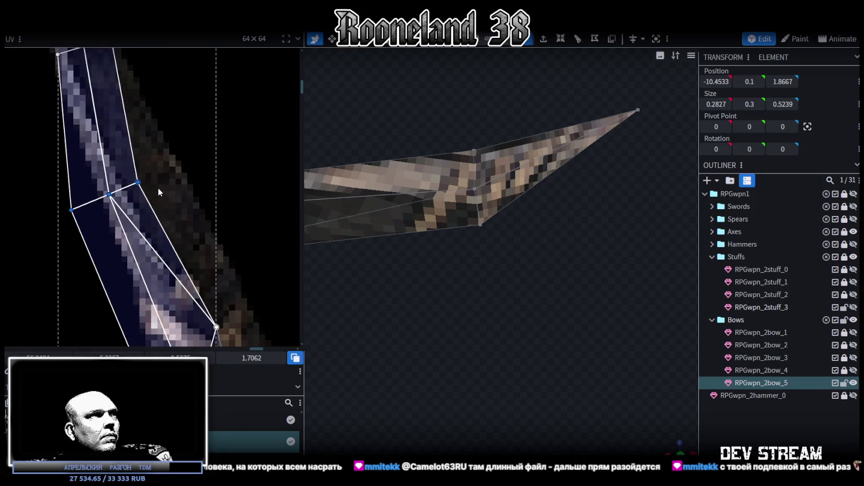
pyautogui.moveTo(136, 181); pyautogui.dragTo(174, 176)
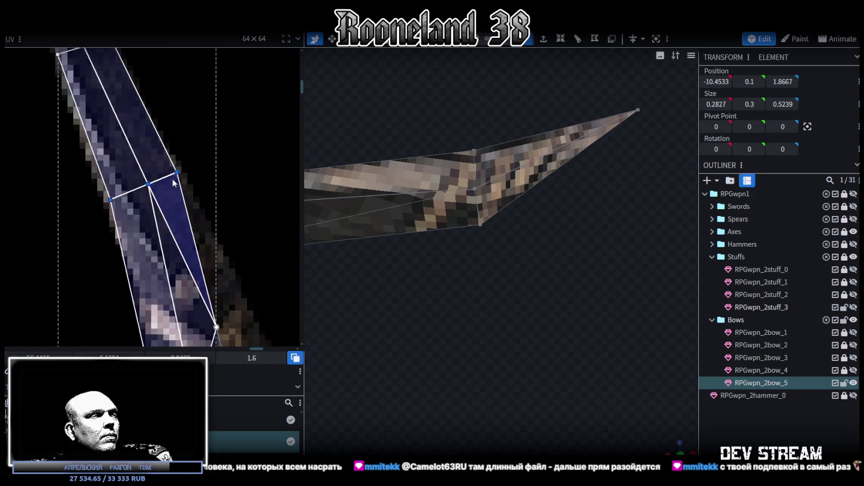
pyautogui.scroll(-2, 177, 216)
pyautogui.scroll(1, 176, 212)
pyautogui.scroll(1, 92, 195)
pyautogui.moveTo(94, 207)
pyautogui.mouseDown()
pyautogui.moveTo(158, 264)
pyautogui.moveTo(150, 199)
pyautogui.moveTo(159, 211)
pyautogui.moveTo(176, 191)
pyautogui.moveTo(199, 259)
pyautogui.moveTo(167, 193)
pyautogui.moveTo(174, 179)
pyautogui.mouseUp()
pyautogui.scroll(-2, 223, 215)
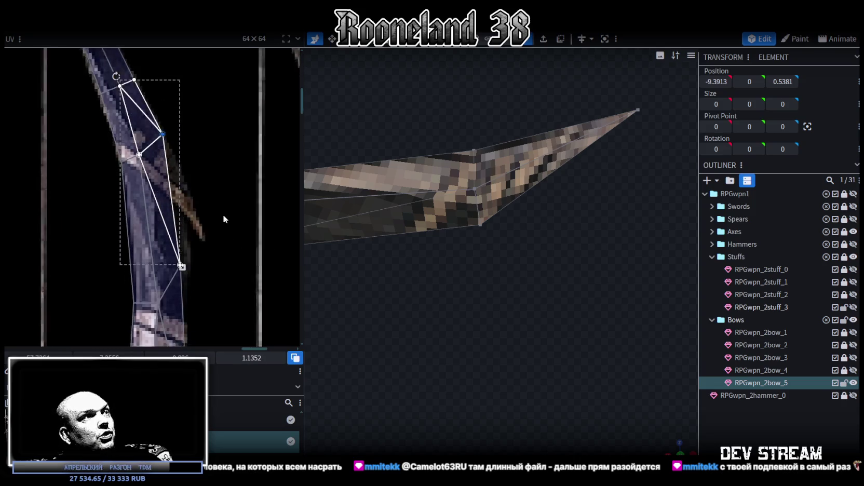
# Step: Pull a limb UV vertex down and reshape the limb's UV faces along the texture edge
pyautogui.click(186, 229)
pyautogui.scroll(1, 177, 237)
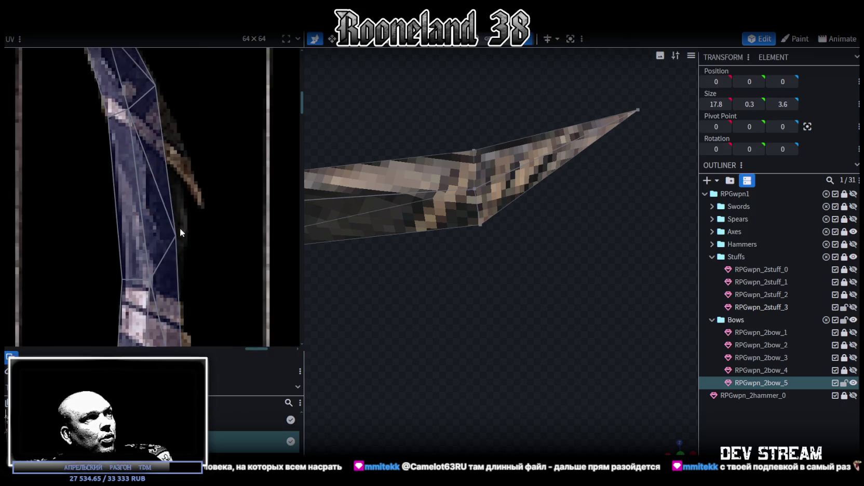
pyautogui.moveTo(177, 235); pyautogui.dragTo(182, 301)
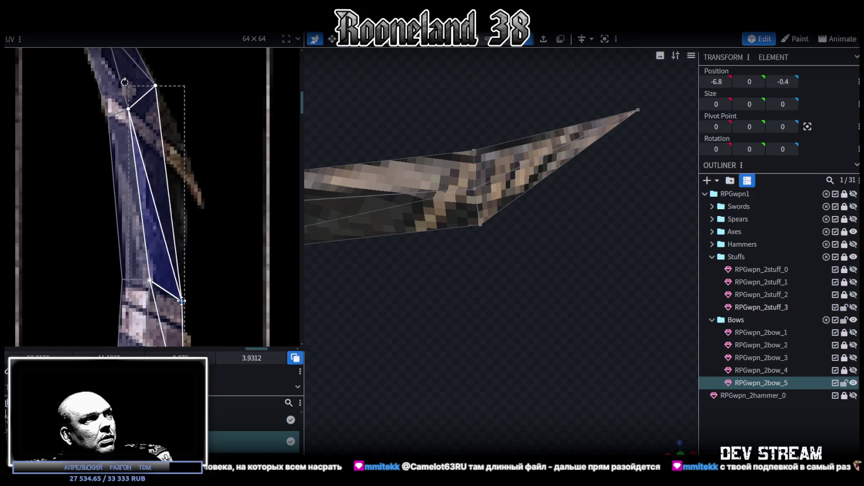
pyautogui.scroll(-1, 220, 262)
pyautogui.scroll(-1, 208, 229)
pyautogui.scroll(-1, 164, 209)
pyautogui.moveTo(102, 177)
pyautogui.mouseDown()
pyautogui.moveTo(145, 191)
pyautogui.moveTo(141, 220)
pyautogui.moveTo(187, 216)
pyautogui.moveTo(180, 237)
pyautogui.mouseUp()
# Step: Shift the upper UV vertices down and right onto the texture's limb strip
pyautogui.click(180, 223)
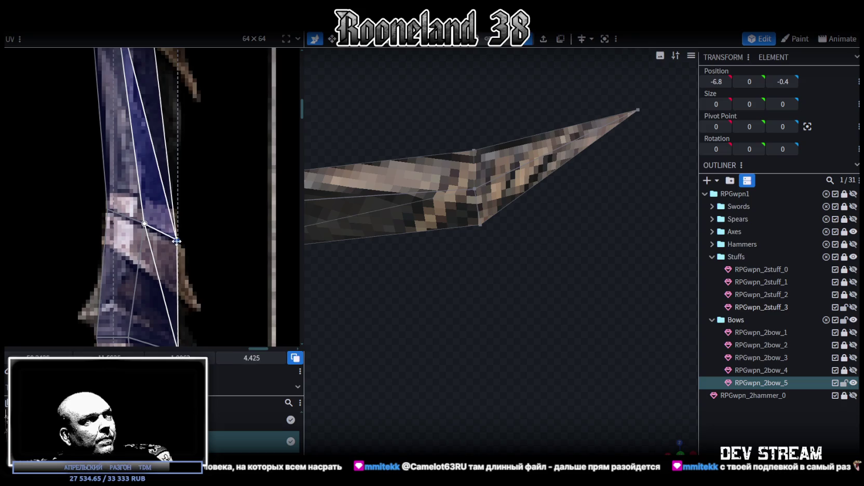
pyautogui.scroll(-2, 189, 224)
pyautogui.scroll(-2, 192, 251)
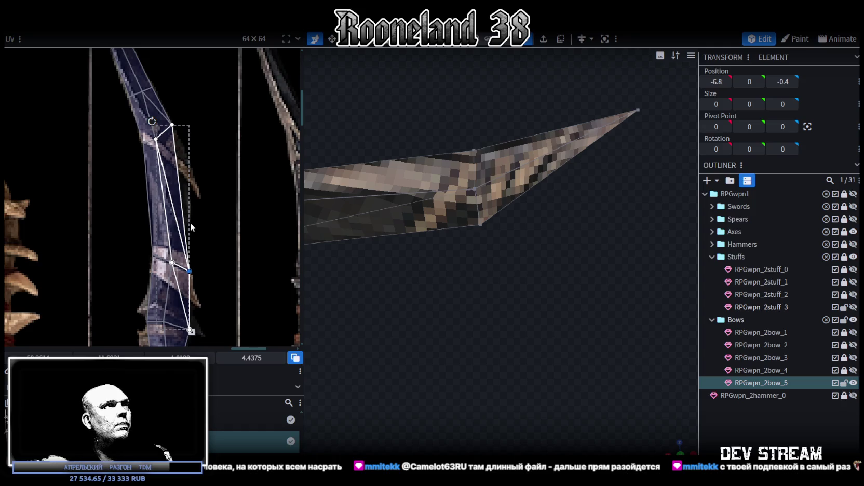
pyautogui.click(172, 125)
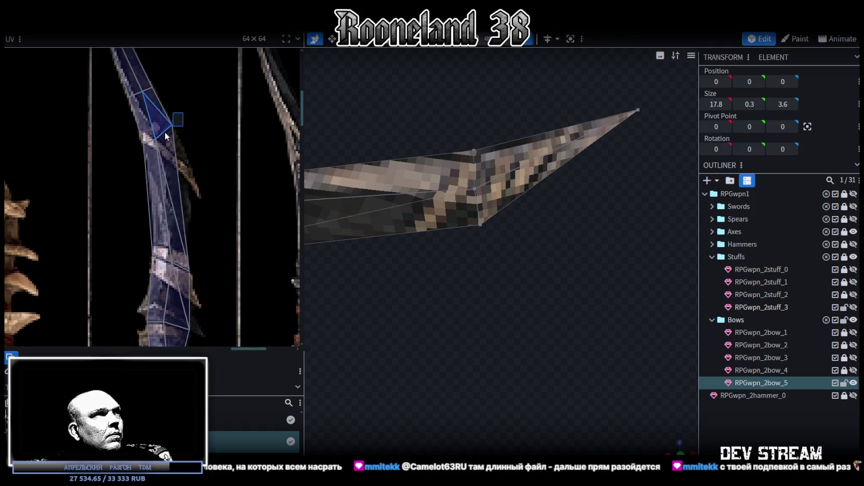
pyautogui.scroll(2, 173, 130)
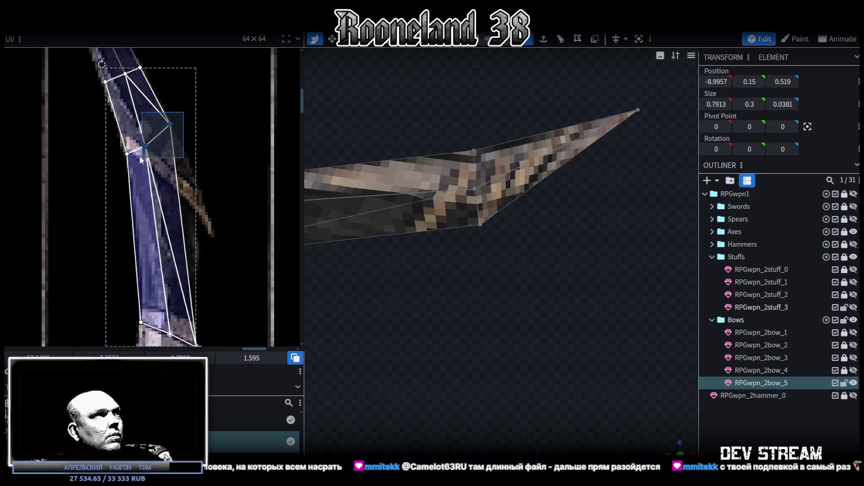
pyautogui.moveTo(145, 146)
pyautogui.mouseDown()
pyautogui.moveTo(156, 174)
pyautogui.moveTo(199, 206)
pyautogui.moveTo(195, 214)
pyautogui.mouseUp()
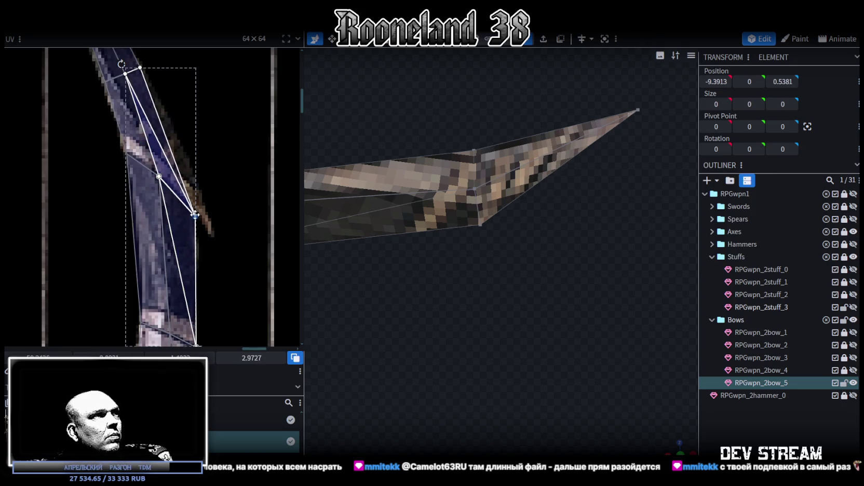
# Step: Move the UV edge of a near-grip face up toward the grip
pyautogui.scroll(-3, 201, 225)
pyautogui.scroll(-2, 217, 171)
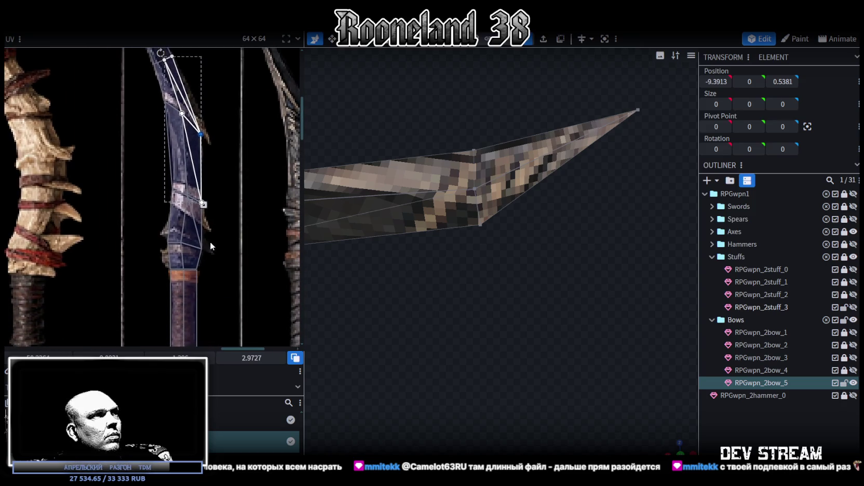
pyautogui.scroll(3, 209, 253)
pyautogui.scroll(1, 209, 253)
pyautogui.click(131, 223)
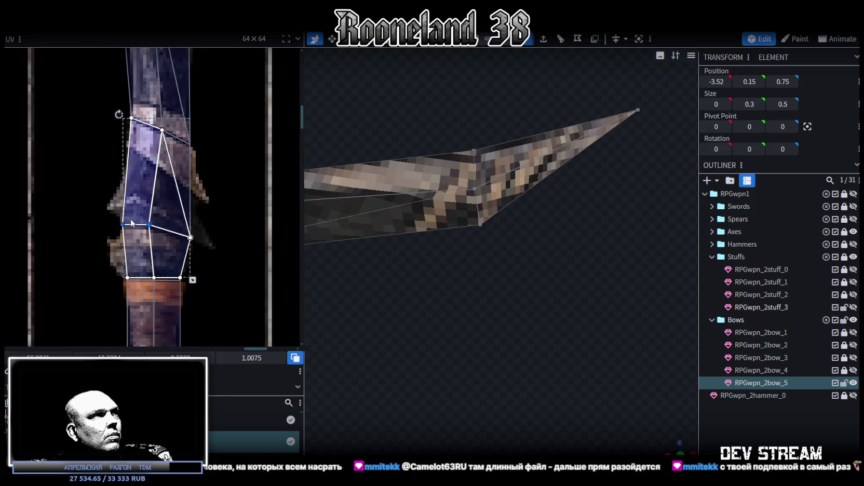
pyautogui.moveTo(123, 224); pyautogui.dragTo(122, 204)
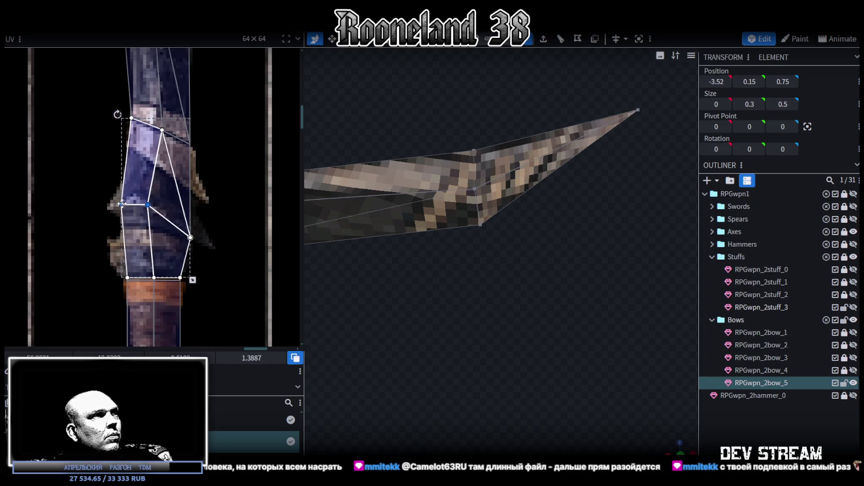
# Step: Check the right-hand triangular UV face and other limb faces against the bow texture
pyautogui.click(190, 237)
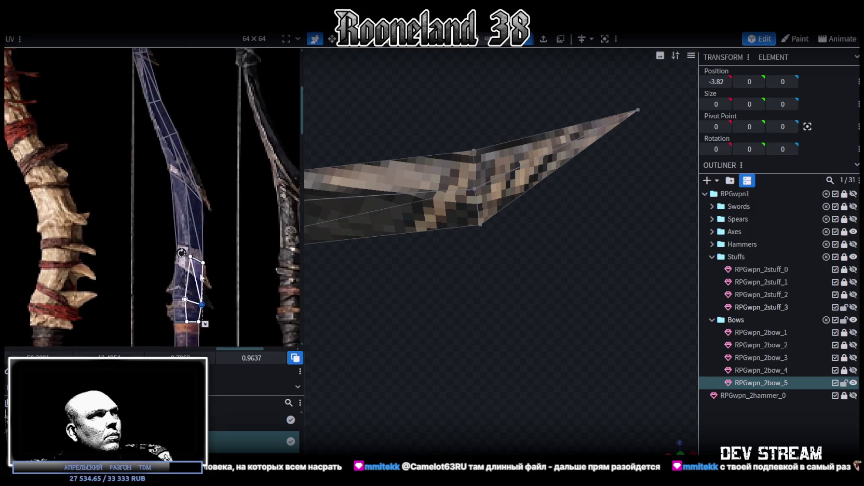
pyautogui.moveTo(188, 238); pyautogui.dragTo(170, 165, button='middle')
pyautogui.click(184, 175)
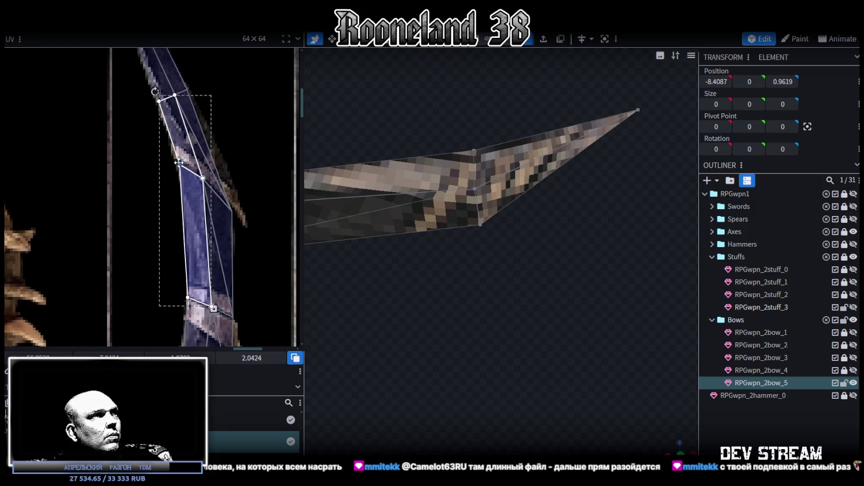
pyautogui.scroll(-2, 181, 175)
pyautogui.click(184, 269)
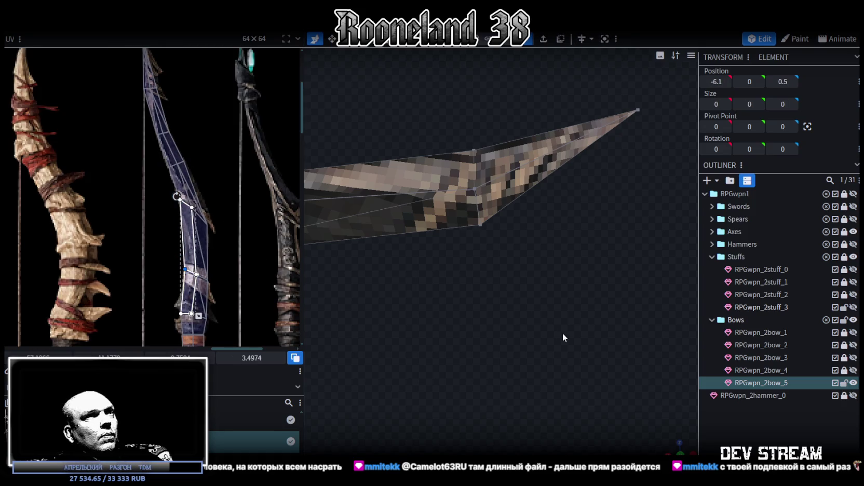
pyautogui.scroll(-3, 560, 334)
pyautogui.scroll(2, 178, 188)
pyautogui.scroll(3, 179, 167)
pyautogui.scroll(-2, 207, 180)
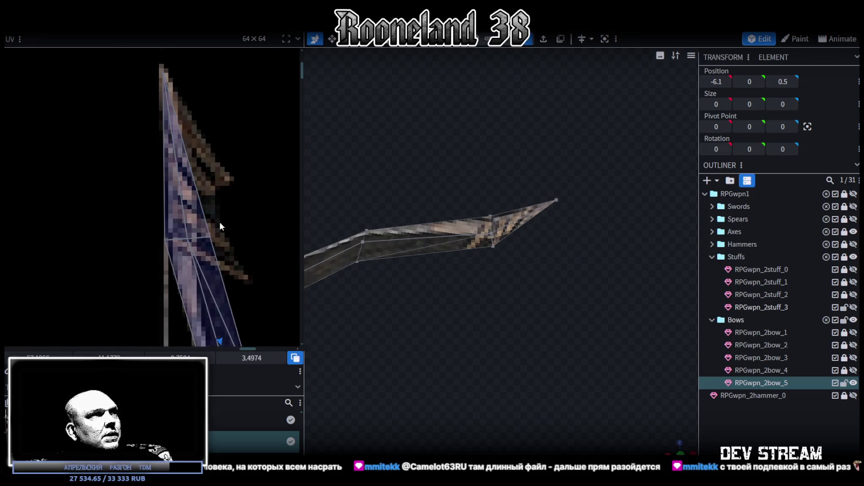
# Step: Stretch the tip face's UV down the texture tip and move the limb-tip vertex to -15.8, 0, 2.7
pyautogui.moveTo(220, 227); pyautogui.dragTo(204, 265)
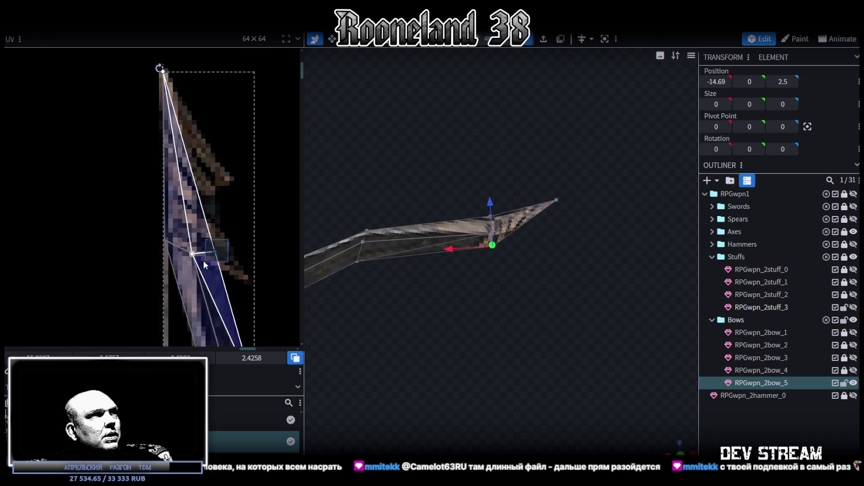
pyautogui.moveTo(215, 252); pyautogui.dragTo(219, 273)
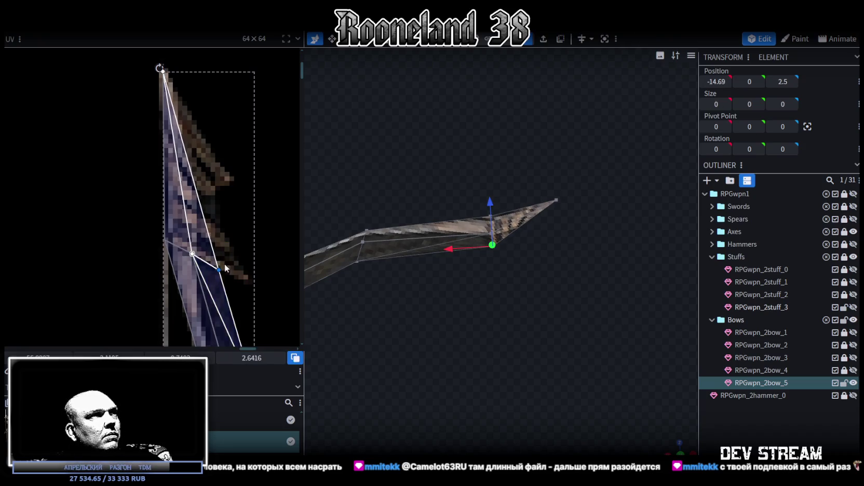
pyautogui.moveTo(545, 340)
pyautogui.mouseDown()
pyautogui.moveTo(519, 327)
pyautogui.moveTo(525, 359)
pyautogui.moveTo(519, 308)
pyautogui.moveTo(462, 199)
pyautogui.mouseUp()
pyautogui.moveTo(423, 233); pyautogui.dragTo(441, 234)
pyautogui.moveTo(491, 262)
pyautogui.mouseDown()
pyautogui.moveTo(442, 238)
pyautogui.moveTo(402, 247)
pyautogui.moveTo(457, 332)
pyautogui.moveTo(519, 304)
pyautogui.moveTo(521, 220)
pyautogui.mouseUp()
pyautogui.moveTo(400, 344)
pyautogui.mouseDown()
pyautogui.moveTo(393, 348)
pyautogui.moveTo(406, 356)
pyautogui.moveTo(537, 330)
pyautogui.moveTo(435, 327)
pyautogui.moveTo(421, 344)
pyautogui.moveTo(418, 265)
pyautogui.moveTo(489, 296)
pyautogui.moveTo(541, 386)
pyautogui.mouseUp()
pyautogui.scroll(-3, 260, 223)
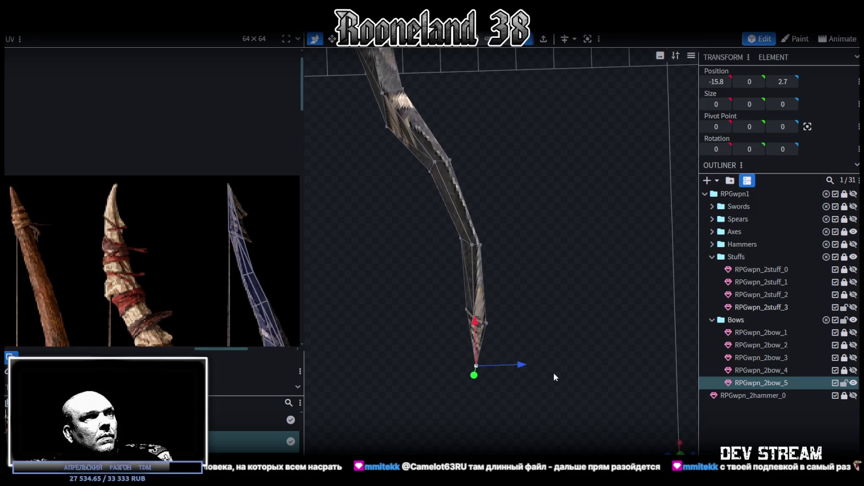
# Step: Move the vertices partway up the limb outward along X
pyautogui.moveTo(511, 368)
pyautogui.mouseDown()
pyautogui.moveTo(506, 351)
pyautogui.moveTo(521, 251)
pyautogui.moveTo(505, 366)
pyautogui.moveTo(535, 364)
pyautogui.mouseUp()
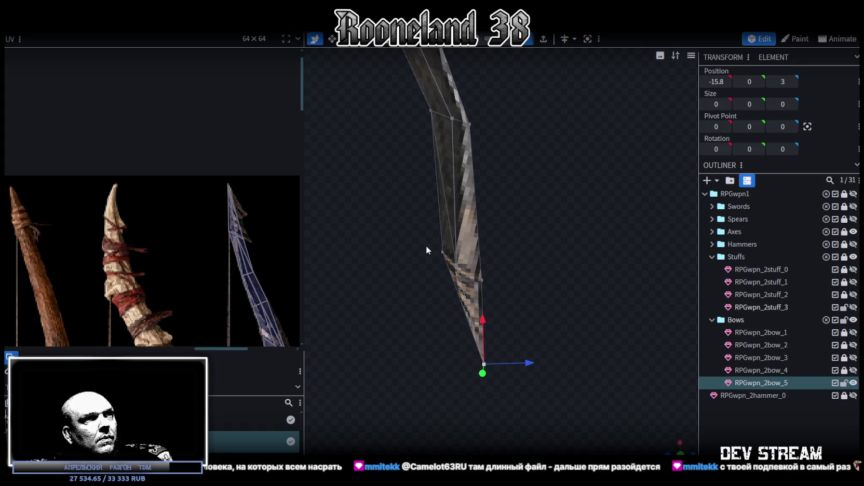
pyautogui.scroll(2, 244, 242)
pyautogui.moveTo(414, 220); pyautogui.dragTo(477, 286)
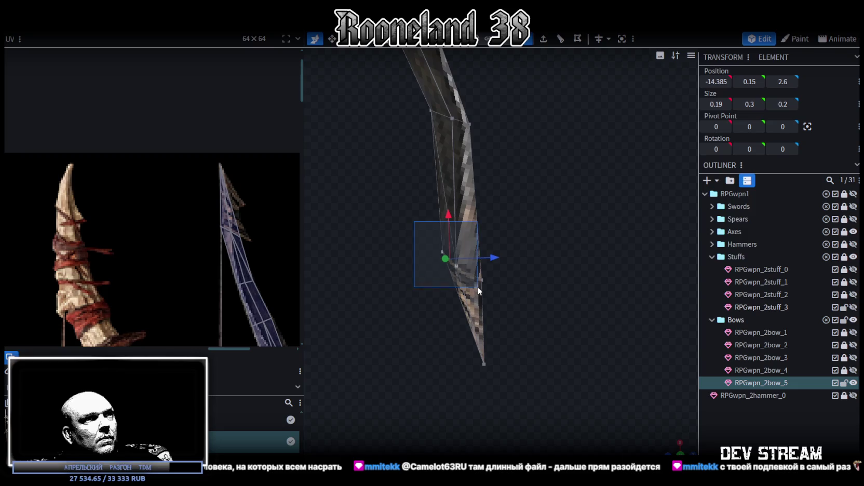
pyautogui.moveTo(406, 230); pyautogui.dragTo(528, 306)
pyautogui.moveTo(458, 227)
pyautogui.mouseDown()
pyautogui.moveTo(455, 144)
pyautogui.moveTo(510, 265)
pyautogui.moveTo(524, 366)
pyautogui.mouseUp()
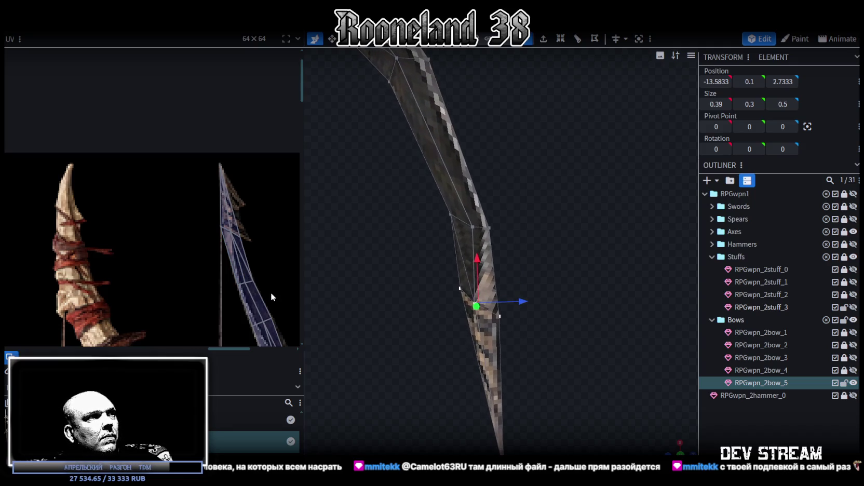
pyautogui.scroll(-1, 272, 297)
# Step: Nudge the mid-limb vertex ring along Z and X to start the bend
pyautogui.moveTo(502, 245)
pyautogui.mouseDown()
pyautogui.moveTo(567, 294)
pyautogui.moveTo(579, 321)
pyautogui.moveTo(517, 324)
pyautogui.mouseUp()
pyautogui.press('r')
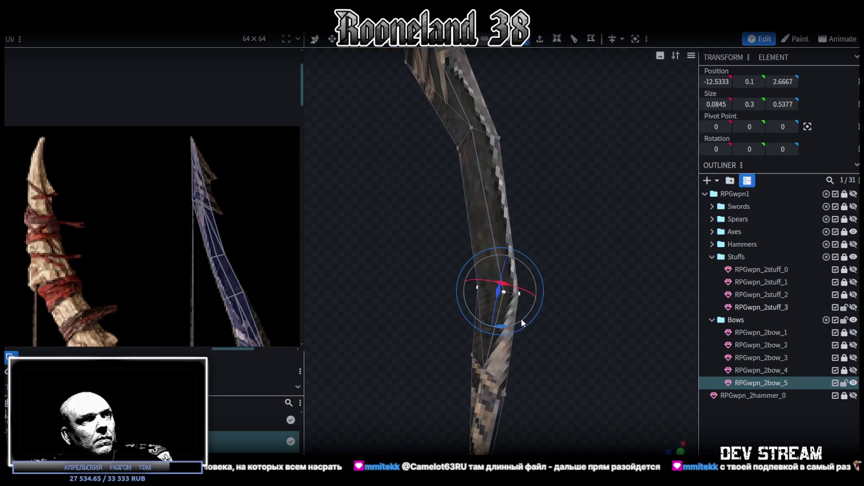
pyautogui.press('v')
pyautogui.moveTo(542, 300)
pyautogui.mouseDown()
pyautogui.moveTo(530, 300)
pyautogui.moveTo(569, 342)
pyautogui.mouseUp()
pyautogui.press('v')
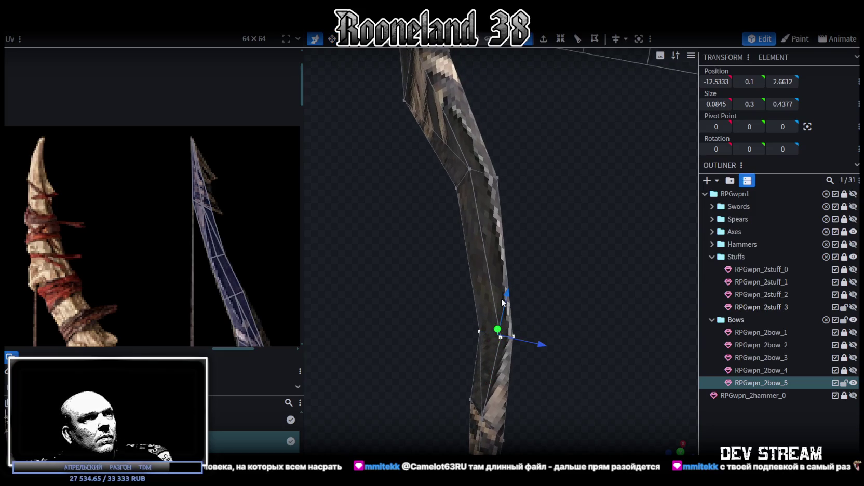
pyautogui.moveTo(503, 304); pyautogui.dragTo(516, 258)
pyautogui.moveTo(558, 301); pyautogui.dragTo(530, 302)
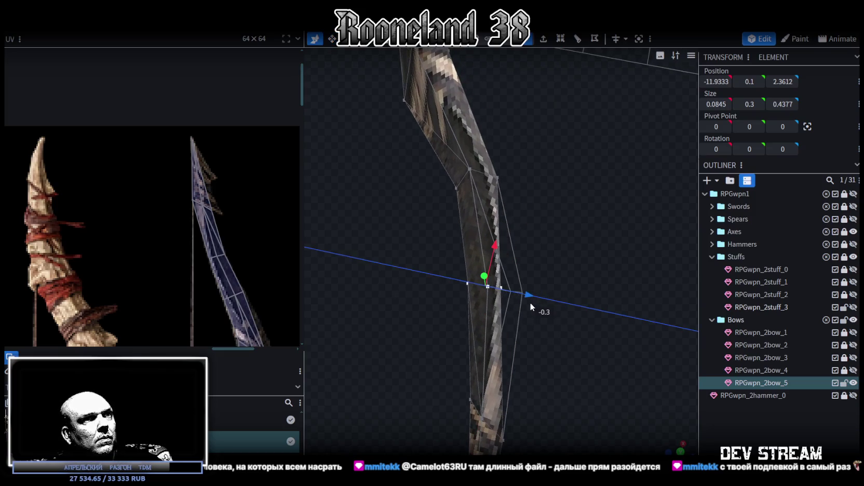
pyautogui.moveTo(502, 258); pyautogui.dragTo(543, 317)
pyautogui.scroll(-3, 198, 311)
pyautogui.scroll(-2, 198, 311)
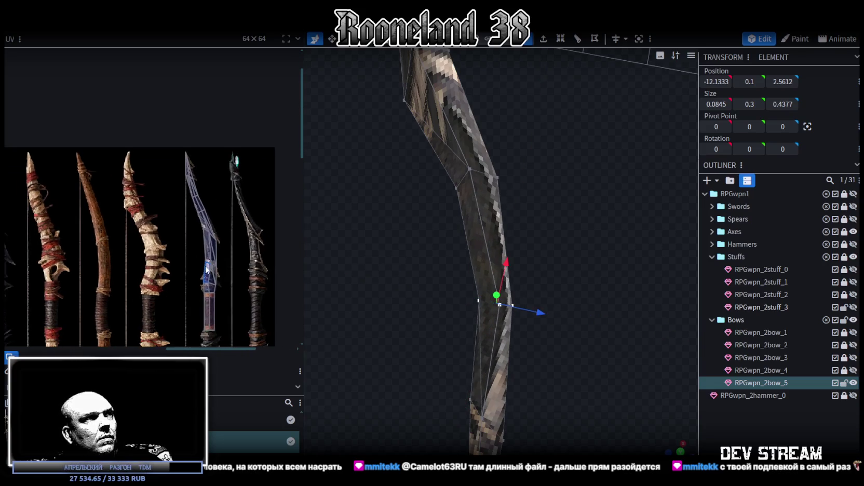
# Step: Rotate two successive limb vertex rings by 7.5 degrees each
pyautogui.moveTo(489, 180)
pyautogui.mouseDown(button='middle')
pyautogui.moveTo(525, 345)
pyautogui.moveTo(417, 368)
pyautogui.moveTo(512, 389)
pyautogui.moveTo(525, 387)
pyautogui.moveTo(519, 364)
pyautogui.mouseUp(button='middle')
pyautogui.scroll(3, 218, 226)
pyautogui.moveTo(518, 330)
pyautogui.mouseDown(button='middle')
pyautogui.moveTo(575, 357)
pyautogui.moveTo(530, 370)
pyautogui.moveTo(483, 251)
pyautogui.moveTo(503, 270)
pyautogui.moveTo(495, 348)
pyautogui.moveTo(541, 354)
pyautogui.moveTo(458, 374)
pyautogui.moveTo(549, 310)
pyautogui.moveTo(535, 253)
pyautogui.moveTo(262, 266)
pyautogui.moveTo(490, 364)
pyautogui.moveTo(582, 367)
pyautogui.moveTo(591, 282)
pyautogui.moveTo(568, 403)
pyautogui.moveTo(555, 366)
pyautogui.mouseUp(button='middle')
pyautogui.press('r')
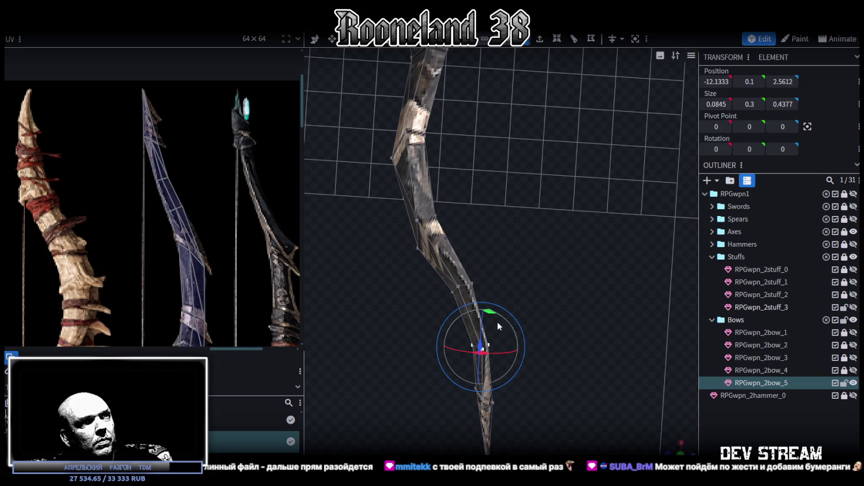
pyautogui.moveTo(489, 313); pyautogui.dragTo(483, 313)
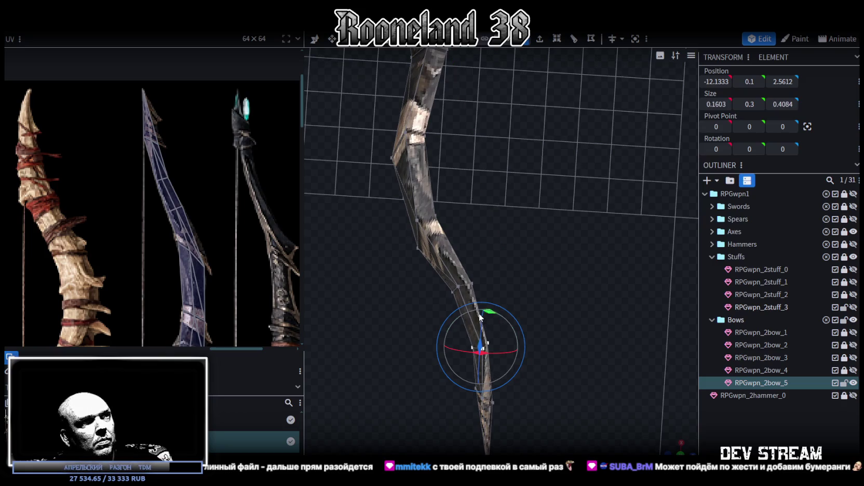
pyautogui.click(463, 288)
pyautogui.moveTo(490, 267); pyautogui.dragTo(489, 263)
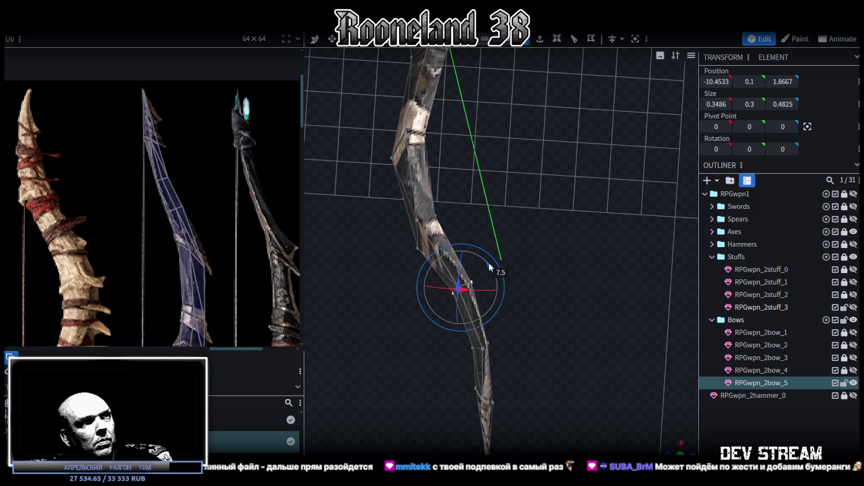
pyautogui.scroll(3, 540, 367)
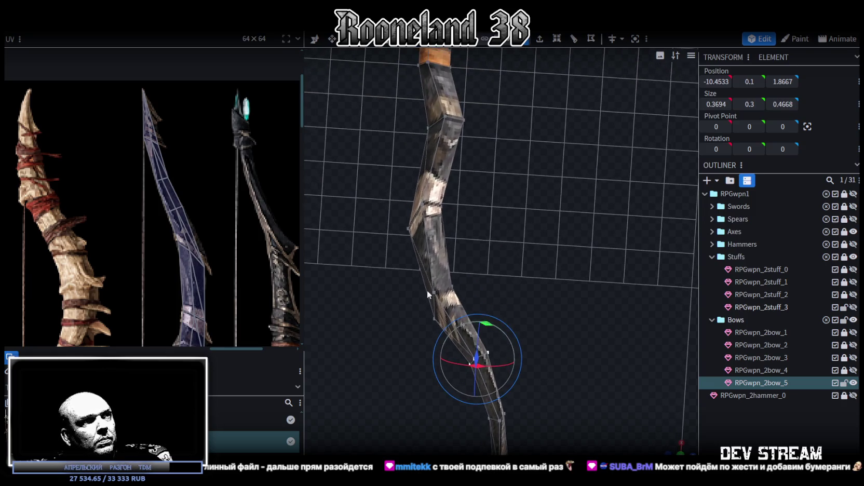
pyautogui.scroll(1, 427, 290)
# Step: Move a single limb vertex down, outward and along Z
pyautogui.click(413, 319)
pyautogui.scroll(2, 526, 265)
pyautogui.scroll(2, 491, 263)
pyautogui.scroll(2, 548, 260)
pyautogui.scroll(2, 551, 260)
pyautogui.scroll(1, 491, 289)
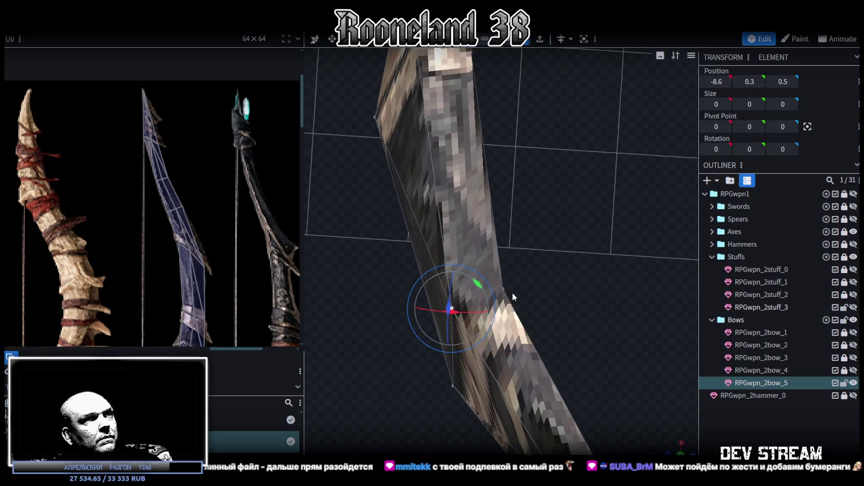
pyautogui.click(505, 291)
pyautogui.press('v')
pyautogui.moveTo(511, 257); pyautogui.dragTo(554, 338)
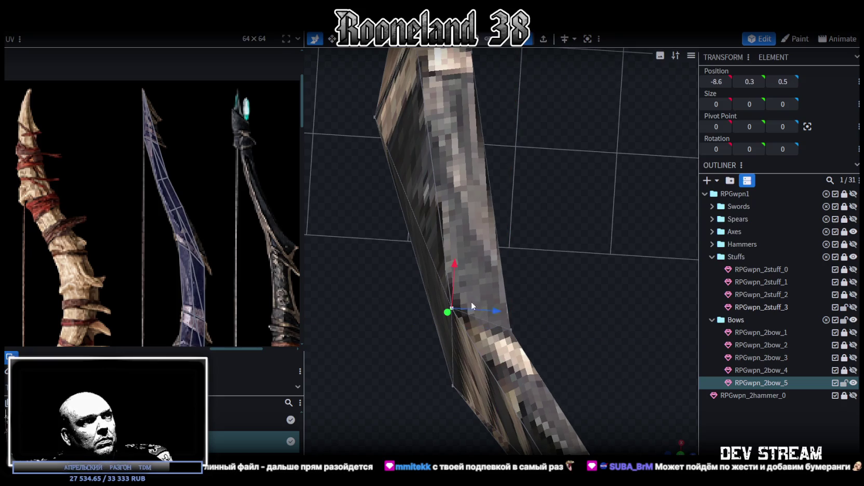
pyautogui.moveTo(494, 312); pyautogui.dragTo(506, 312)
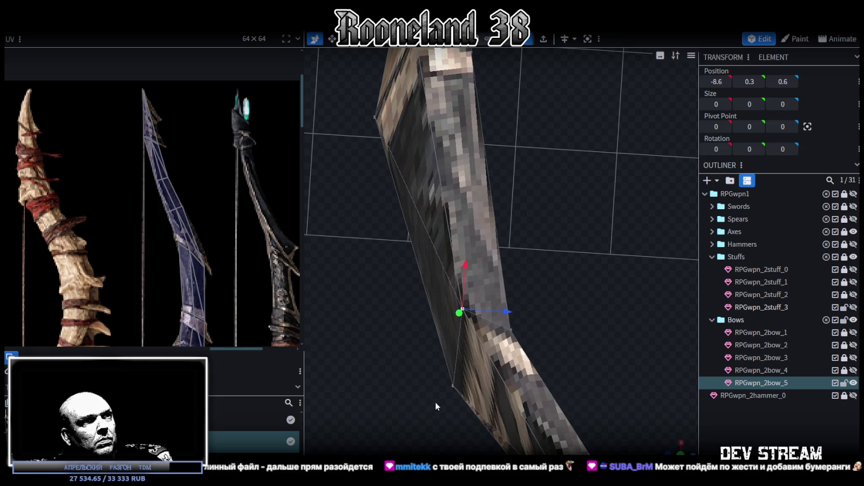
# Step: Reposition the lower vertex of that edge along X and Z
pyautogui.click(452, 385)
pyautogui.moveTo(464, 335); pyautogui.dragTo(444, 226)
pyautogui.moveTo(508, 281); pyautogui.dragTo(434, 275)
pyautogui.moveTo(391, 232); pyautogui.dragTo(391, 221)
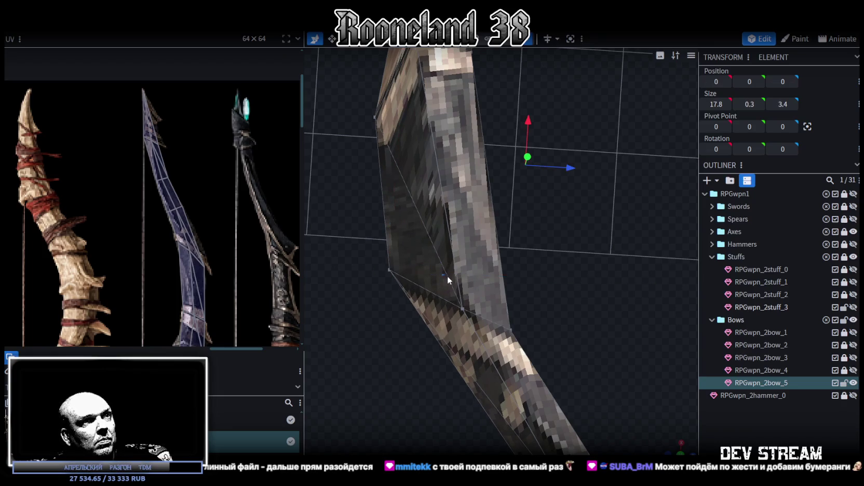
# Step: Adjust another limb vertex along X and Z to smooth the bend
pyautogui.click(392, 271)
pyautogui.moveTo(445, 278)
pyautogui.mouseDown()
pyautogui.moveTo(647, 274)
pyautogui.moveTo(632, 336)
pyautogui.moveTo(416, 374)
pyautogui.mouseUp()
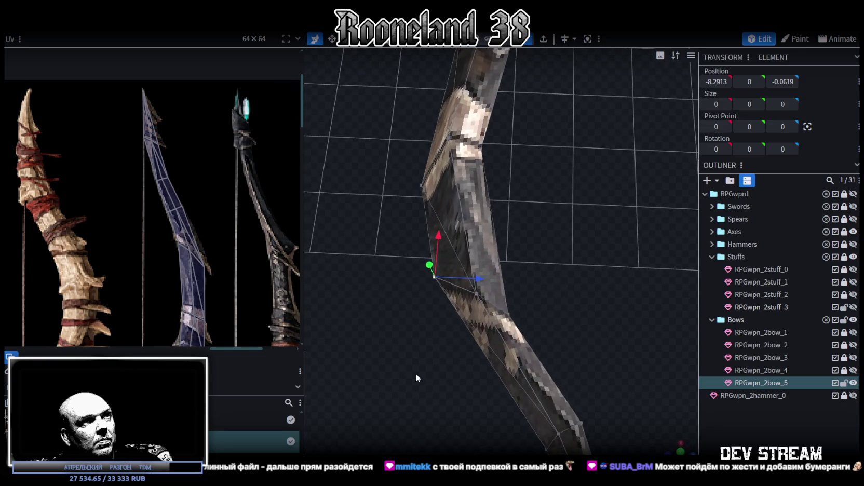
pyautogui.moveTo(478, 279); pyautogui.dragTo(486, 278)
pyautogui.moveTo(399, 276); pyautogui.dragTo(299, 309)
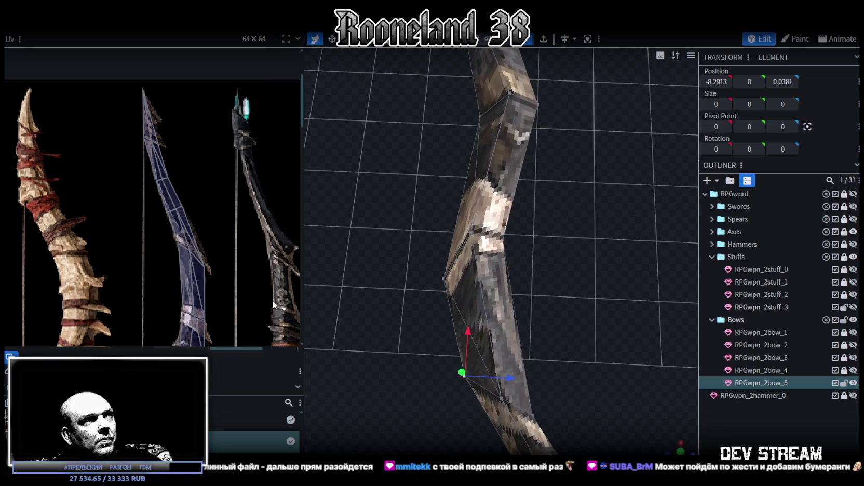
pyautogui.moveTo(402, 238); pyautogui.dragTo(577, 267)
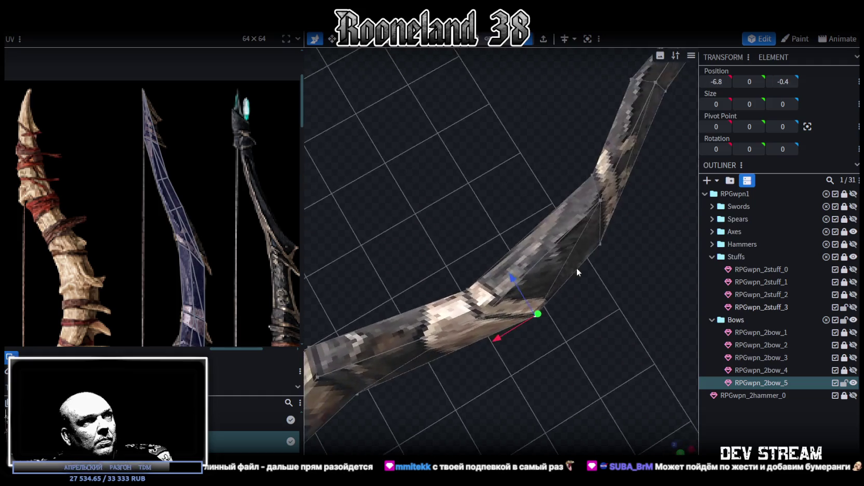
pyautogui.moveTo(532, 331)
pyautogui.mouseDown()
pyautogui.moveTo(434, 356)
pyautogui.moveTo(501, 294)
pyautogui.mouseUp()
pyautogui.scroll(-1, 218, 269)
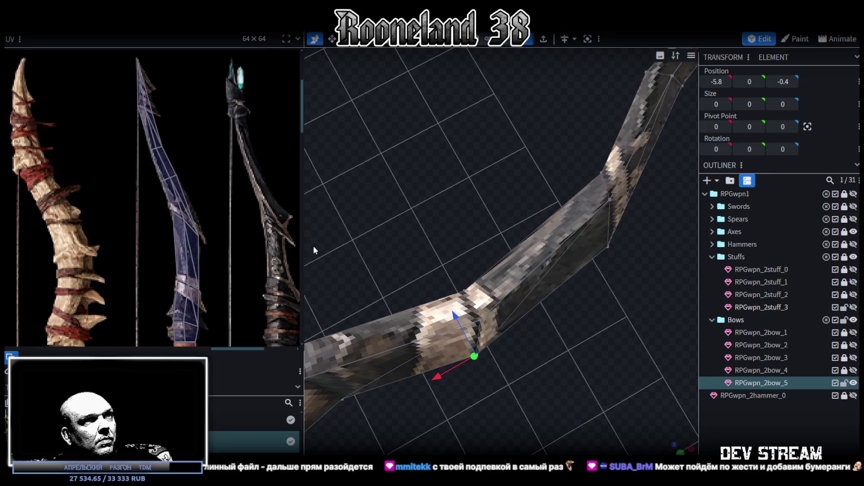
pyautogui.moveTo(425, 312); pyautogui.dragTo(438, 314)
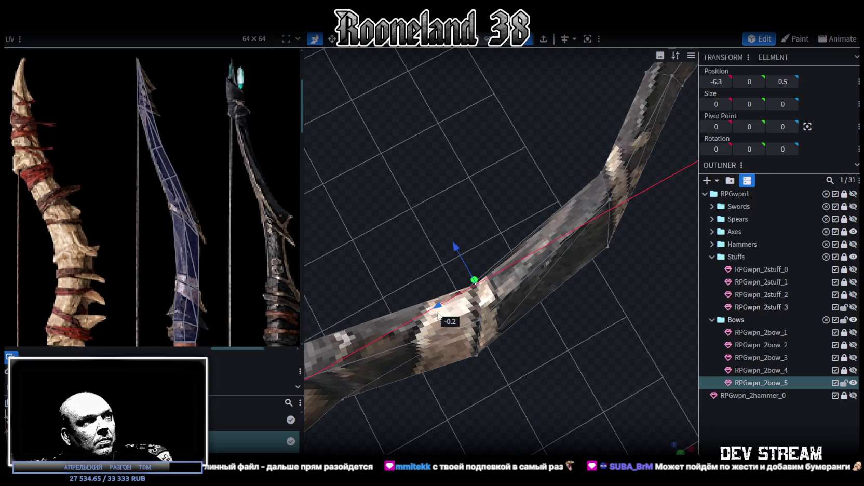
pyautogui.moveTo(456, 248)
pyautogui.mouseDown()
pyautogui.moveTo(524, 370)
pyautogui.moveTo(397, 360)
pyautogui.moveTo(401, 384)
pyautogui.mouseUp()
pyautogui.scroll(-2, 230, 282)
pyautogui.scroll(2, 238, 236)
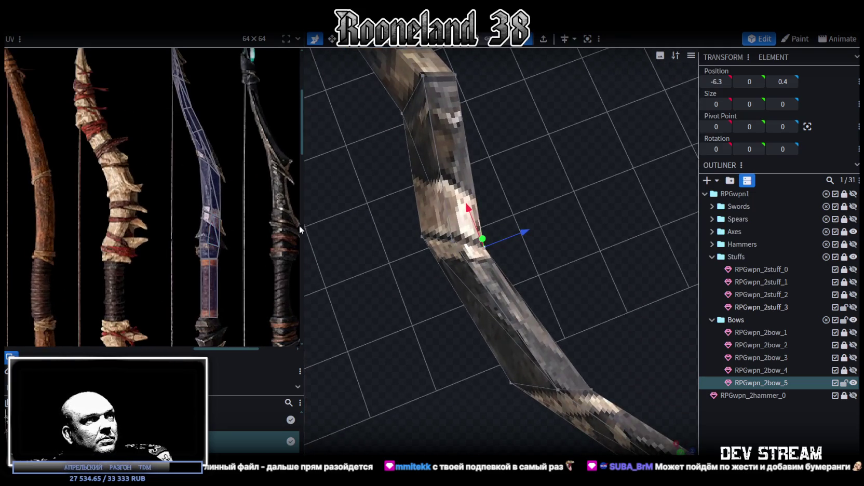
# Step: View the whole upright limb and select its lower segment
pyautogui.moveTo(514, 242); pyautogui.dragTo(530, 421, button='right')
pyautogui.scroll(1, 531, 421)
pyautogui.moveTo(531, 420); pyautogui.dragTo(509, 405)
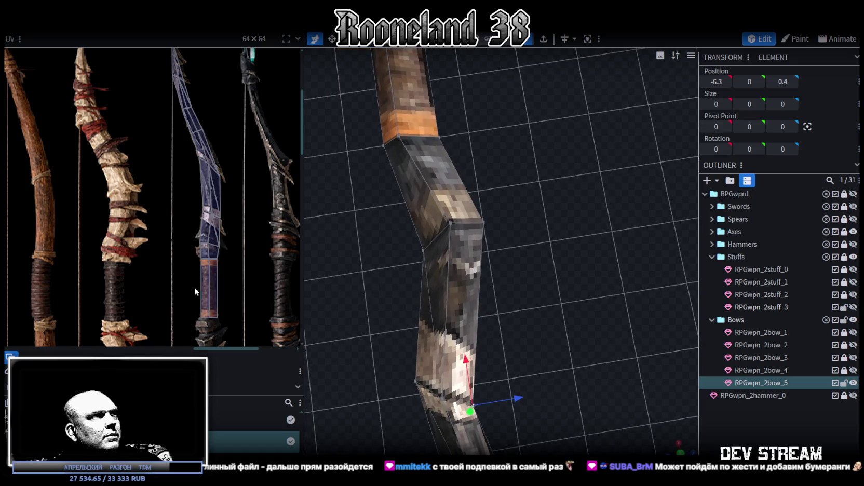
pyautogui.scroll(2, 231, 199)
pyautogui.moveTo(546, 252); pyautogui.dragTo(554, 270)
pyautogui.scroll(-2, 459, 355)
pyautogui.moveTo(458, 356); pyautogui.dragTo(441, 317)
pyautogui.moveTo(441, 318); pyautogui.dragTo(429, 281, button='right')
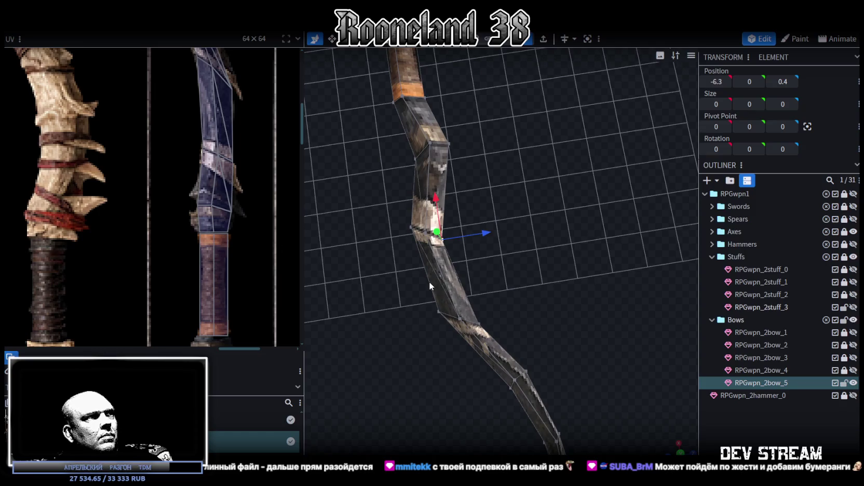
pyautogui.scroll(-2, 248, 193)
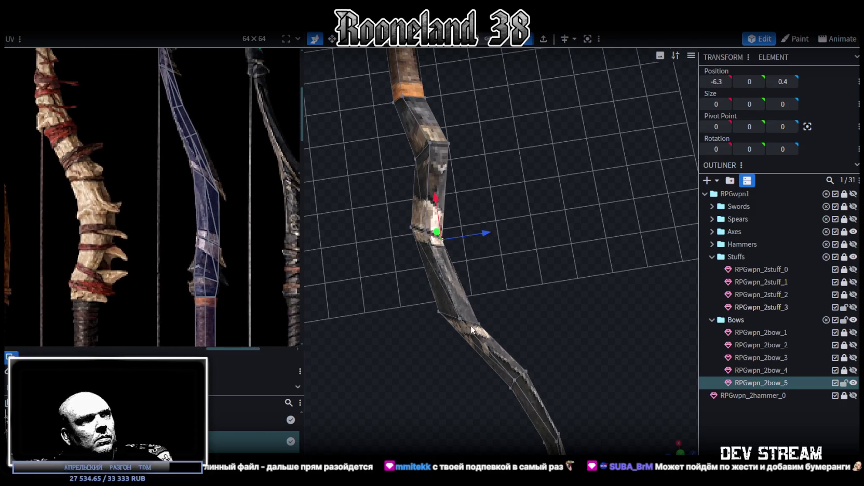
pyautogui.moveTo(478, 325); pyautogui.dragTo(461, 263)
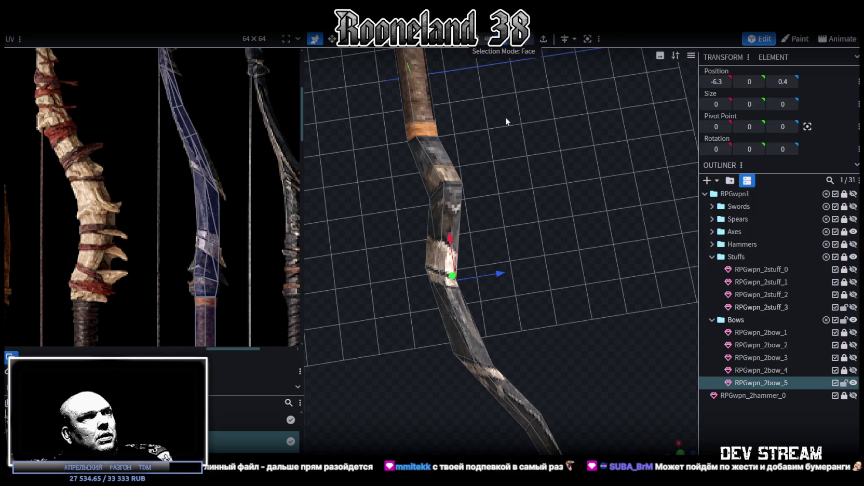
pyautogui.click(469, 324)
# Step: Reposition limb segments, shifting one lower section 0.5 along X
pyautogui.moveTo(447, 249); pyautogui.dragTo(450, 251)
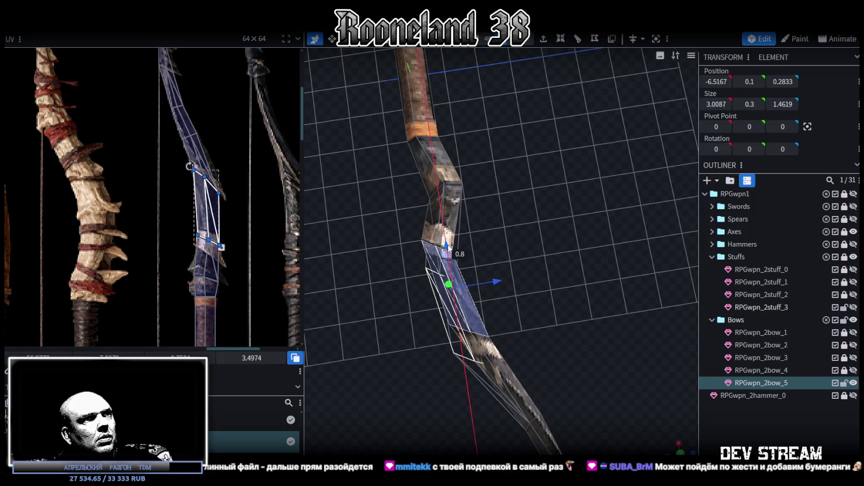
pyautogui.moveTo(490, 307); pyautogui.dragTo(469, 207, button='right')
pyautogui.click(520, 341)
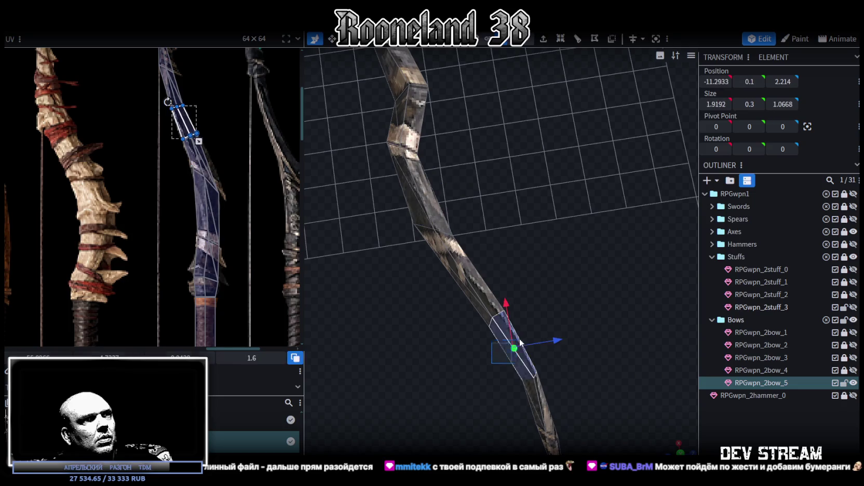
pyautogui.moveTo(477, 328)
pyautogui.mouseDown()
pyautogui.moveTo(526, 285)
pyautogui.moveTo(484, 248)
pyautogui.mouseUp()
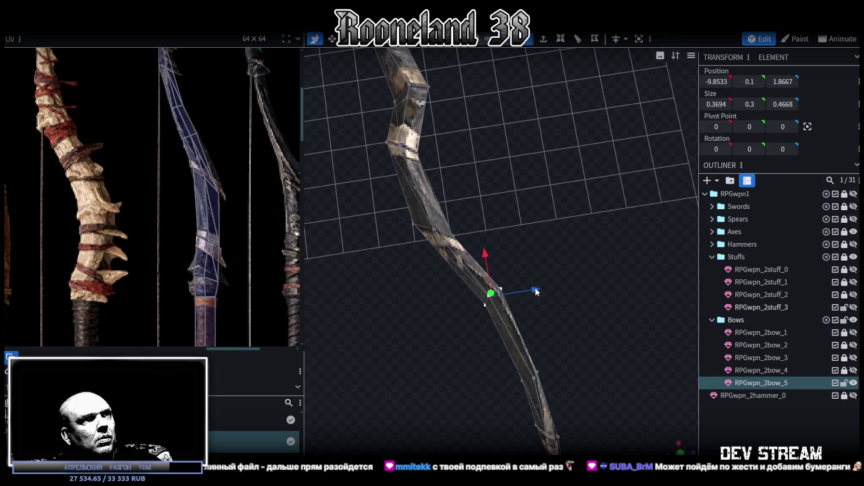
pyautogui.moveTo(530, 291); pyautogui.dragTo(414, 301, button='right')
pyautogui.moveTo(414, 301); pyautogui.dragTo(520, 353)
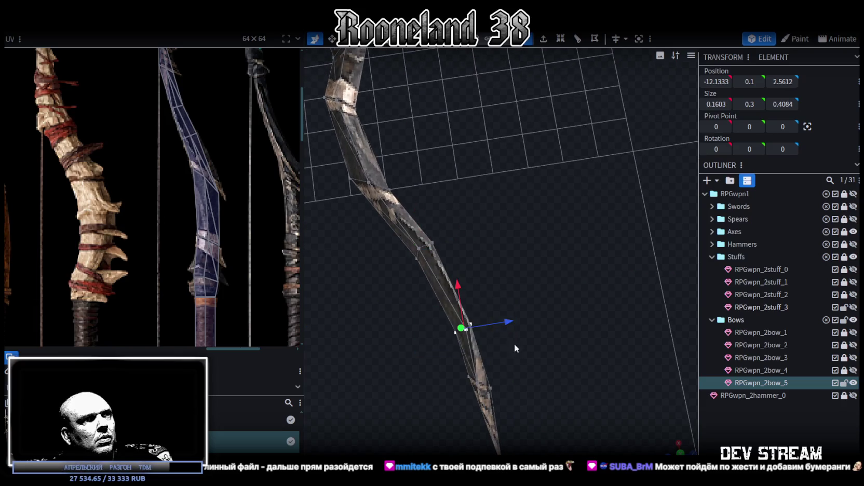
pyautogui.moveTo(456, 284)
pyautogui.mouseDown()
pyautogui.moveTo(461, 270)
pyautogui.moveTo(390, 267)
pyautogui.moveTo(427, 258)
pyautogui.mouseUp()
# Step: Pull the segment just below the grip back 0.3 along Z
pyautogui.click(390, 267)
pyautogui.moveTo(483, 275); pyautogui.dragTo(523, 284)
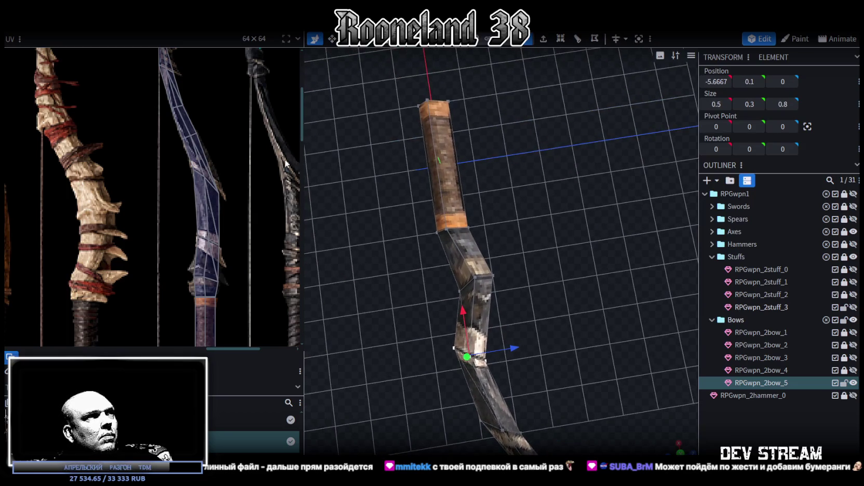
pyautogui.scroll(-1, 244, 141)
pyautogui.scroll(-1, 243, 141)
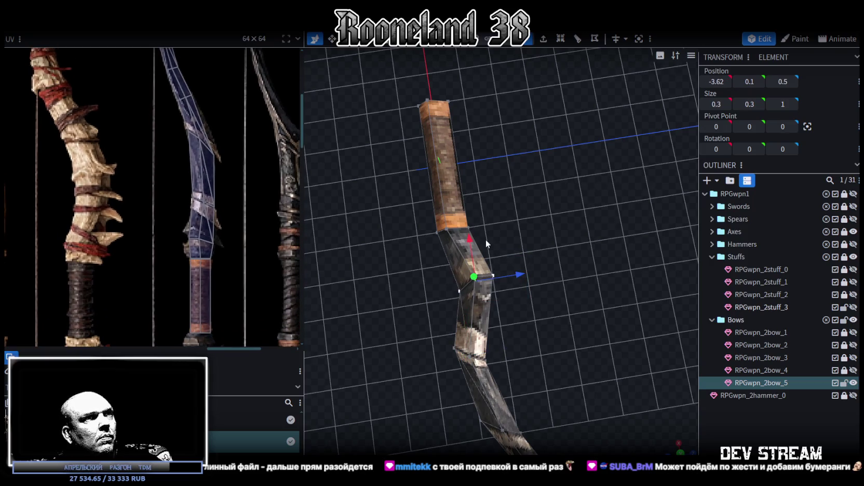
pyautogui.click(463, 232)
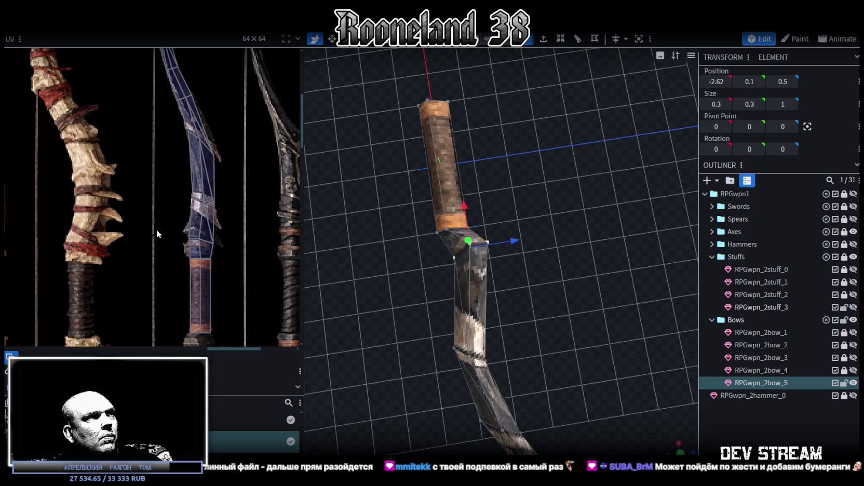
pyautogui.moveTo(515, 241); pyautogui.dragTo(504, 243)
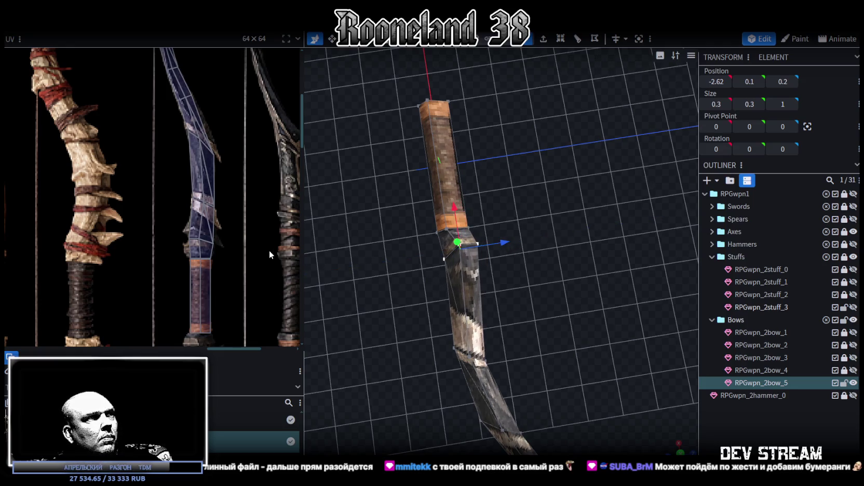
pyautogui.scroll(3, 438, 294)
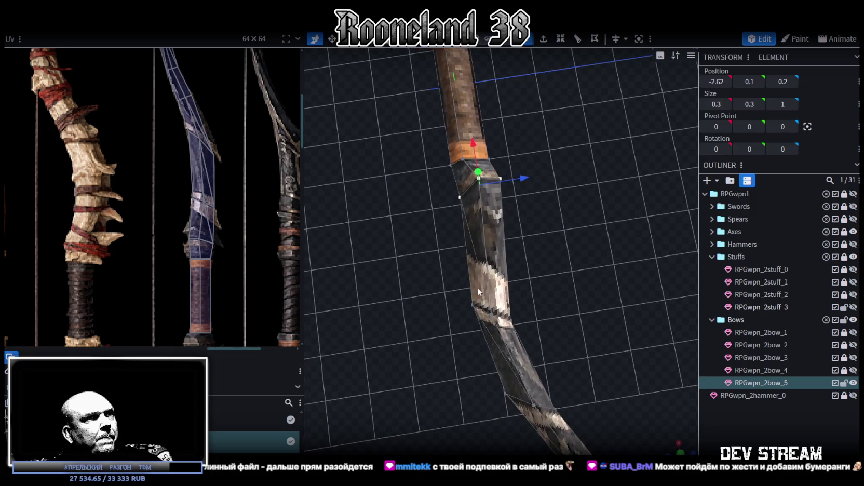
# Step: Nudge individual limb vertices 0.1–0.2 along X and Z, ending at -7.9087, 0, 0.9619
pyautogui.click(471, 304)
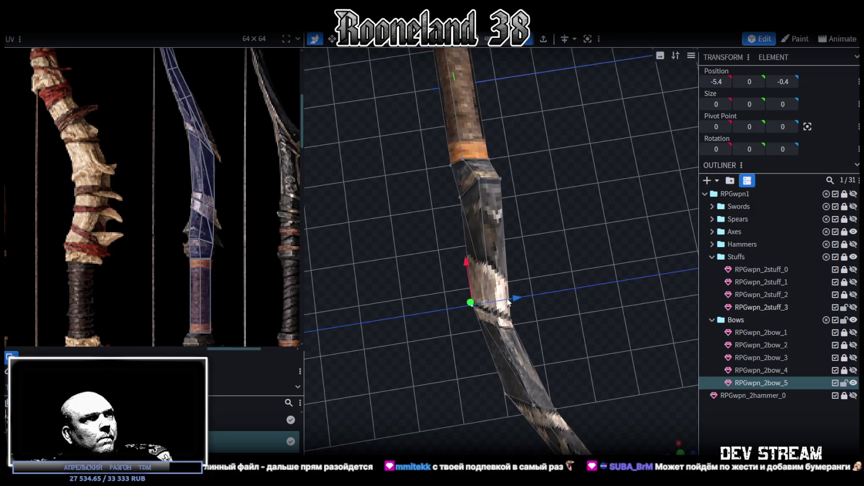
pyautogui.moveTo(516, 299); pyautogui.dragTo(500, 320)
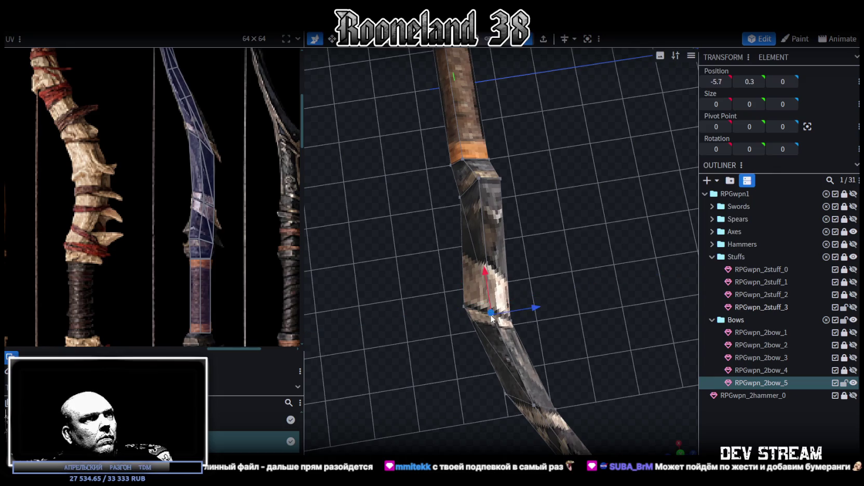
pyautogui.moveTo(492, 318); pyautogui.dragTo(425, 303, button='middle')
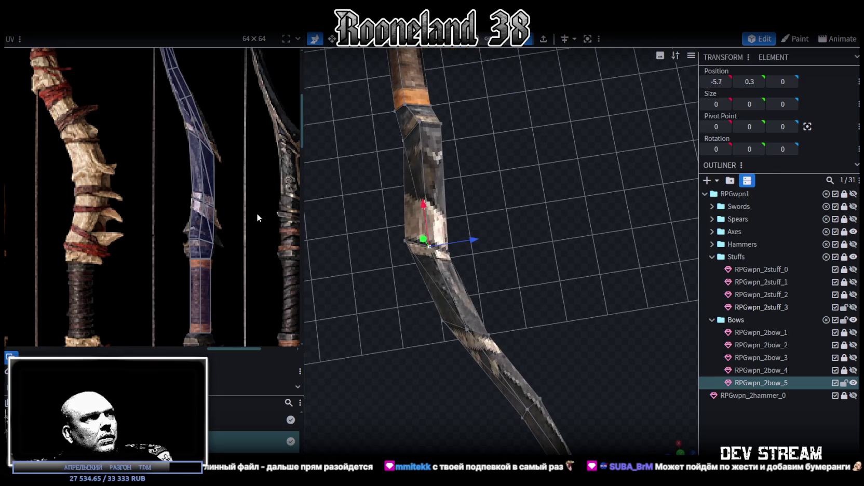
pyautogui.moveTo(479, 383); pyautogui.dragTo(456, 344, button='middle')
pyautogui.click(431, 338)
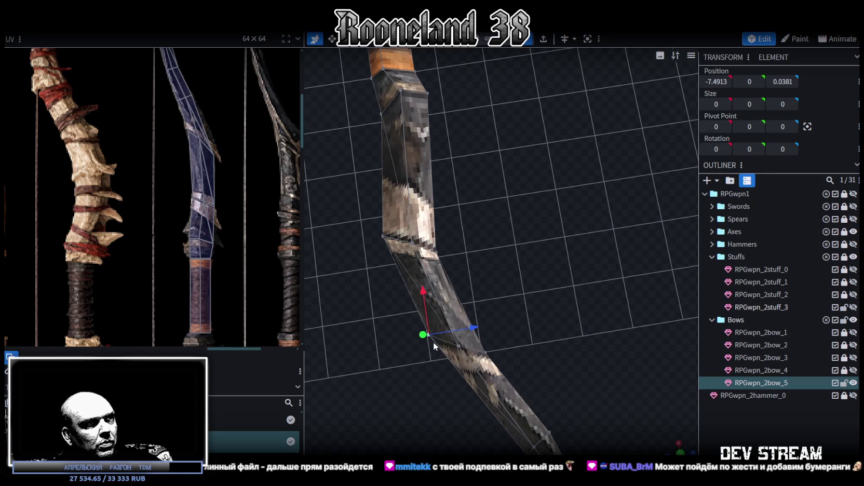
pyautogui.moveTo(465, 327); pyautogui.dragTo(456, 326)
pyautogui.moveTo(417, 290)
pyautogui.mouseDown()
pyautogui.moveTo(408, 282)
pyautogui.moveTo(417, 283)
pyautogui.mouseUp()
pyautogui.click(485, 354)
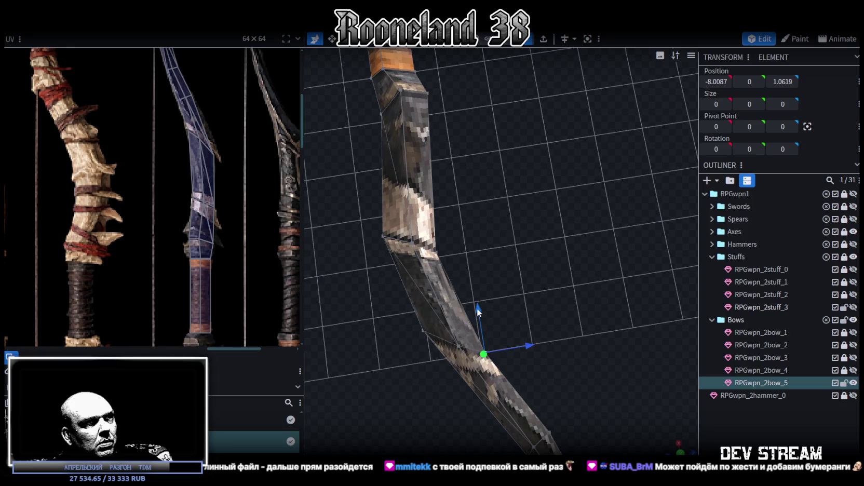
pyautogui.moveTo(477, 304); pyautogui.dragTo(479, 302)
pyautogui.moveTo(517, 343)
pyautogui.mouseDown()
pyautogui.moveTo(430, 407)
pyautogui.moveTo(531, 369)
pyautogui.moveTo(605, 378)
pyautogui.moveTo(493, 380)
pyautogui.moveTo(519, 314)
pyautogui.moveTo(531, 300)
pyautogui.moveTo(556, 299)
pyautogui.moveTo(565, 281)
pyautogui.moveTo(535, 275)
pyautogui.moveTo(569, 308)
pyautogui.moveTo(534, 317)
pyautogui.moveTo(540, 307)
pyautogui.moveTo(469, 69)
pyautogui.mouseUp()
# Step: Extrude a face near the limb tip in the Z- direction and slide it 2 units along X
pyautogui.click(512, 45)
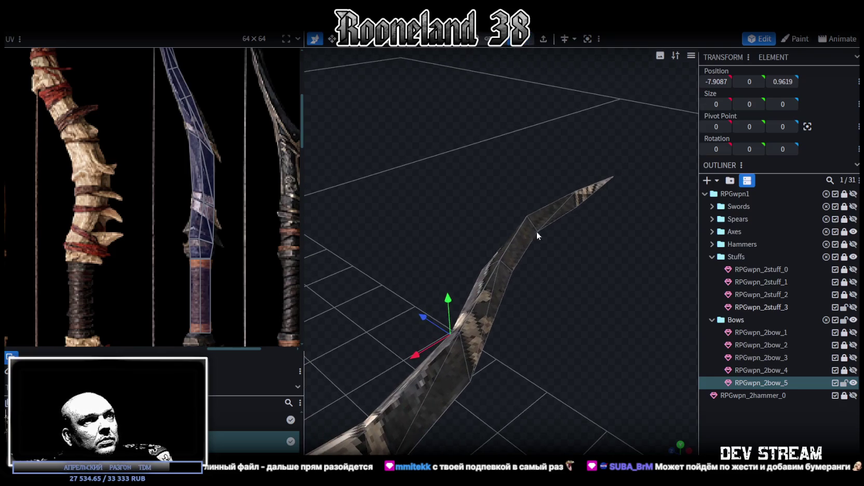
pyautogui.click(510, 267)
pyautogui.moveTo(516, 277); pyautogui.dragTo(550, 116)
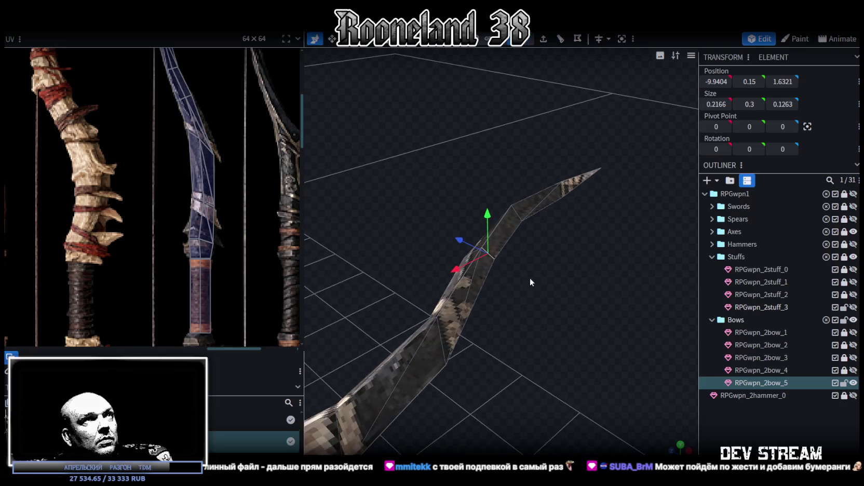
pyautogui.click(544, 41)
pyautogui.click(517, 449)
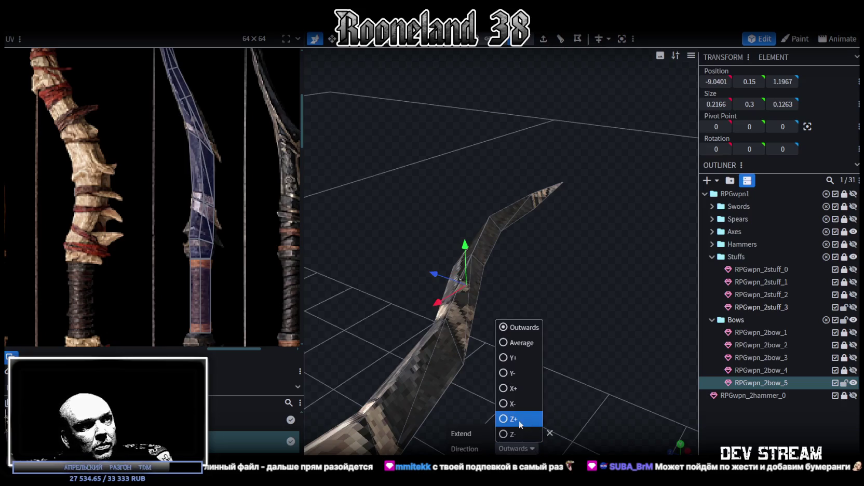
pyautogui.click(520, 435)
pyautogui.moveTo(550, 294)
pyautogui.mouseDown()
pyautogui.moveTo(534, 286)
pyautogui.moveTo(542, 274)
pyautogui.moveTo(546, 289)
pyautogui.moveTo(477, 315)
pyautogui.moveTo(499, 301)
pyautogui.moveTo(513, 385)
pyautogui.mouseUp()
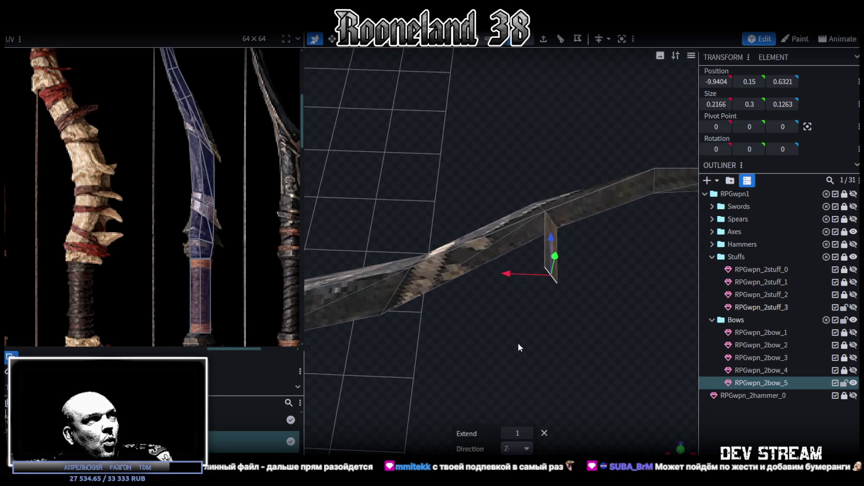
pyautogui.moveTo(509, 277)
pyautogui.mouseDown()
pyautogui.moveTo(375, 283)
pyautogui.moveTo(422, 230)
pyautogui.moveTo(356, 314)
pyautogui.moveTo(364, 333)
pyautogui.moveTo(527, 366)
pyautogui.moveTo(554, 354)
pyautogui.moveTo(569, 329)
pyautogui.moveTo(519, 407)
pyautogui.moveTo(544, 406)
pyautogui.mouseUp()
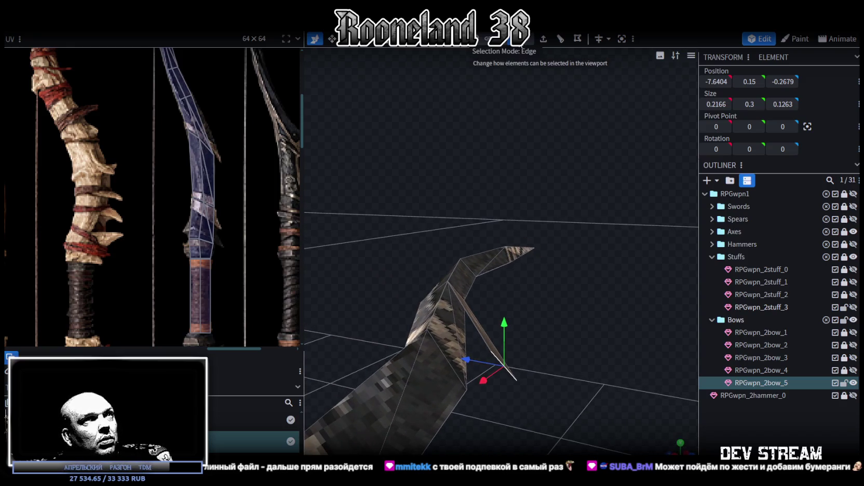
# Step: In vertex mode, pull a vertex of the extruded bump outward into a spike point
pyautogui.click(526, 40)
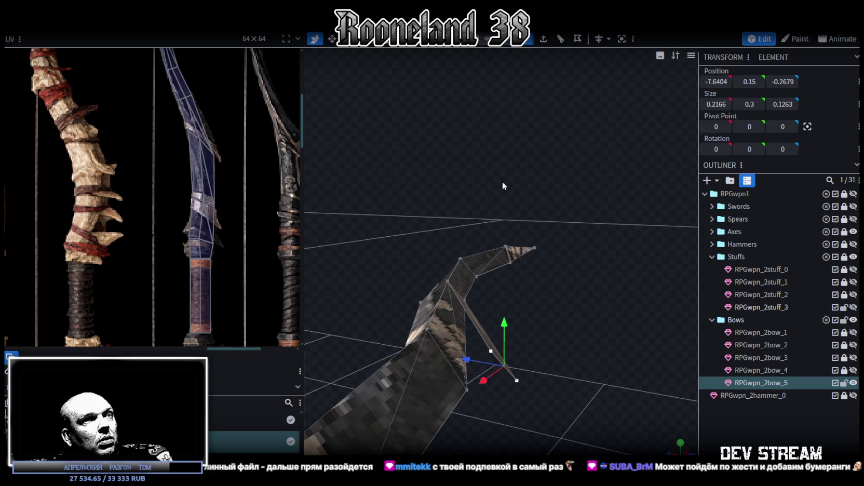
pyautogui.click(468, 389)
pyautogui.moveTo(468, 388)
pyautogui.mouseDown()
pyautogui.moveTo(523, 377)
pyautogui.moveTo(482, 366)
pyautogui.moveTo(544, 362)
pyautogui.moveTo(458, 346)
pyautogui.moveTo(411, 351)
pyautogui.moveTo(471, 367)
pyautogui.moveTo(427, 320)
pyautogui.moveTo(434, 307)
pyautogui.moveTo(637, 374)
pyautogui.mouseUp()
pyautogui.moveTo(472, 291)
pyautogui.mouseDown()
pyautogui.moveTo(499, 284)
pyautogui.moveTo(494, 276)
pyautogui.moveTo(613, 267)
pyautogui.moveTo(604, 226)
pyautogui.moveTo(587, 229)
pyautogui.moveTo(607, 231)
pyautogui.moveTo(578, 254)
pyautogui.moveTo(595, 258)
pyautogui.mouseUp()
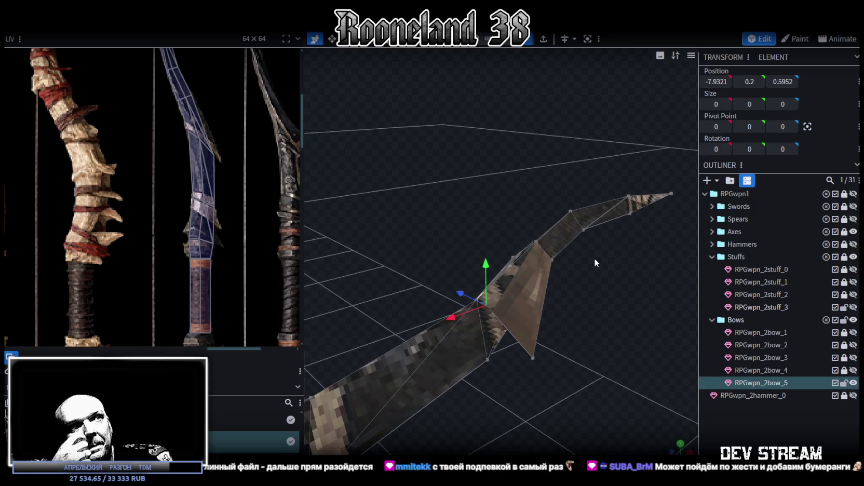
pyautogui.moveTo(592, 259)
pyautogui.mouseDown()
pyautogui.moveTo(578, 316)
pyautogui.moveTo(554, 322)
pyautogui.mouseUp()
# Step: Select the spike's tip vertices and merge them into one point
pyautogui.click(496, 350)
pyautogui.moveTo(504, 349)
pyautogui.mouseDown()
pyautogui.moveTo(588, 317)
pyautogui.moveTo(569, 334)
pyautogui.moveTo(525, 339)
pyautogui.mouseUp()
pyautogui.click(525, 343)
pyautogui.keyDown('shift'); pyautogui.click(546, 267); pyautogui.keyUp('shift')
pyautogui.moveTo(550, 274)
pyautogui.mouseDown()
pyautogui.moveTo(581, 321)
pyautogui.moveTo(594, 308)
pyautogui.moveTo(522, 285)
pyautogui.moveTo(567, 284)
pyautogui.mouseUp()
pyautogui.click(491, 289)
pyautogui.click(504, 326)
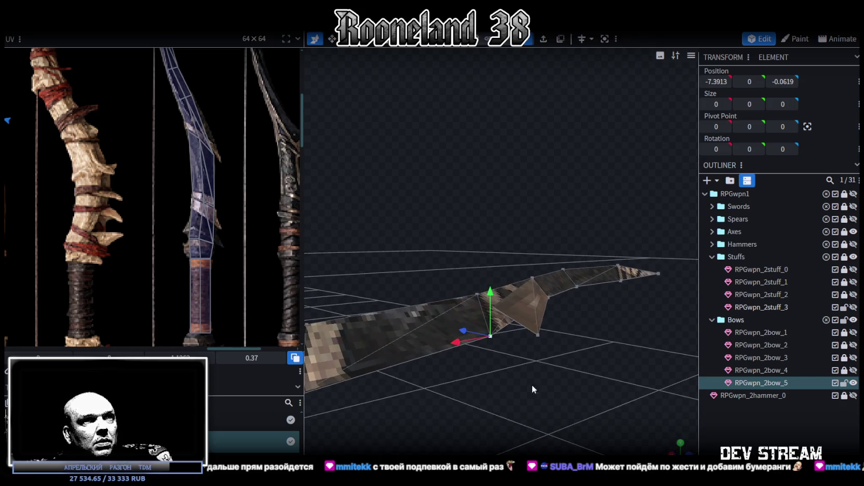
pyautogui.moveTo(518, 368); pyautogui.dragTo(587, 347)
pyautogui.rightClick(498, 284)
pyautogui.moveTo(535, 251)
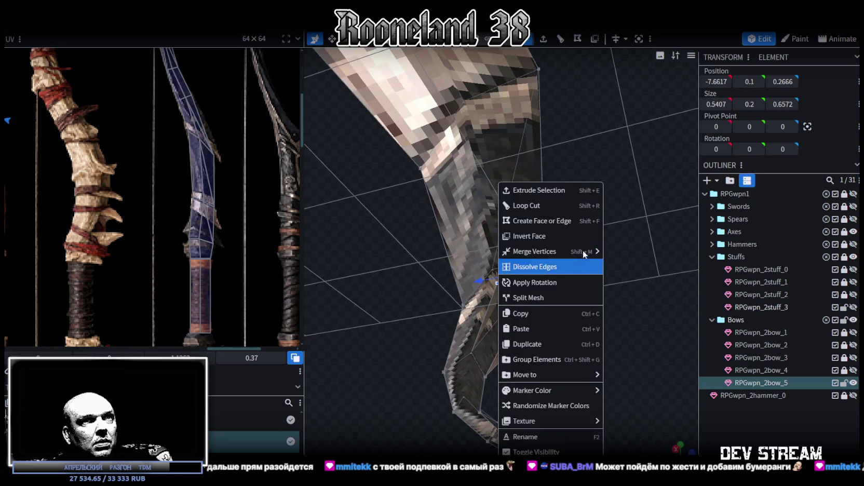
pyautogui.click(628, 251)
# Step: Lower the spike's lower-corner vertex 0.2 along Z to thin the blade
pyautogui.moveTo(623, 254)
pyautogui.mouseDown()
pyautogui.moveTo(591, 283)
pyautogui.moveTo(608, 275)
pyautogui.moveTo(590, 276)
pyautogui.moveTo(558, 343)
pyautogui.moveTo(520, 362)
pyautogui.mouseUp()
pyautogui.moveTo(471, 347); pyautogui.dragTo(503, 307)
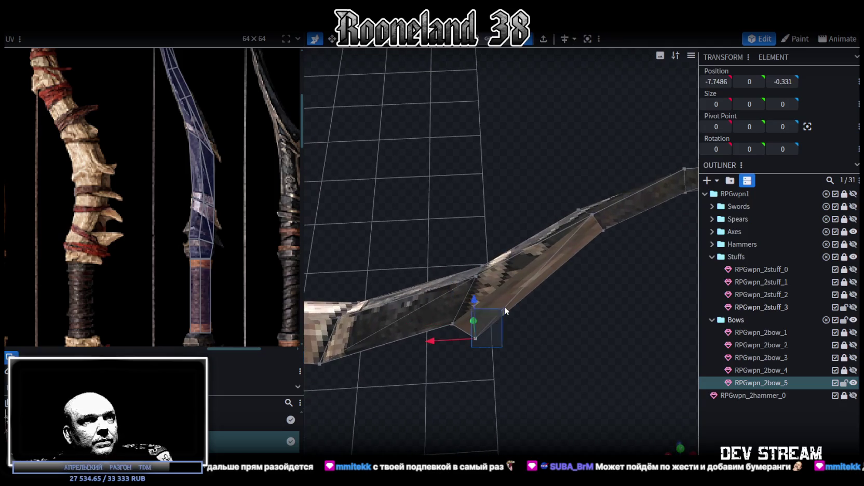
pyautogui.moveTo(556, 322); pyautogui.dragTo(454, 340)
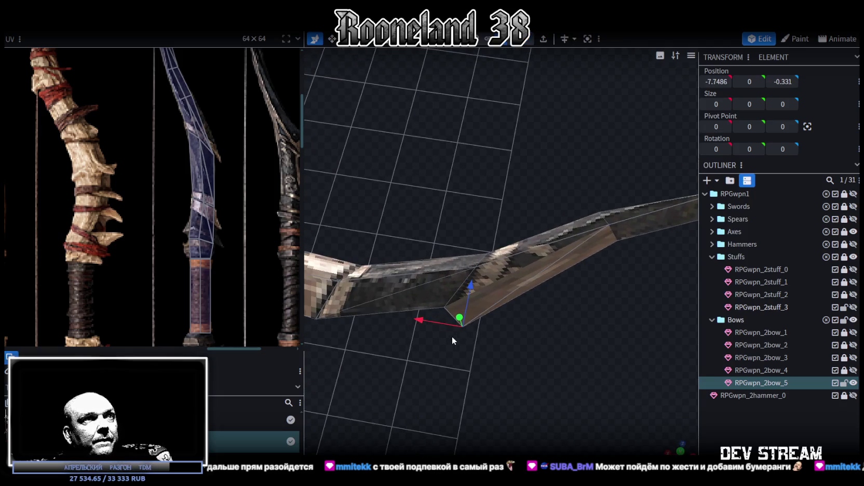
pyautogui.moveTo(453, 342); pyautogui.dragTo(483, 310)
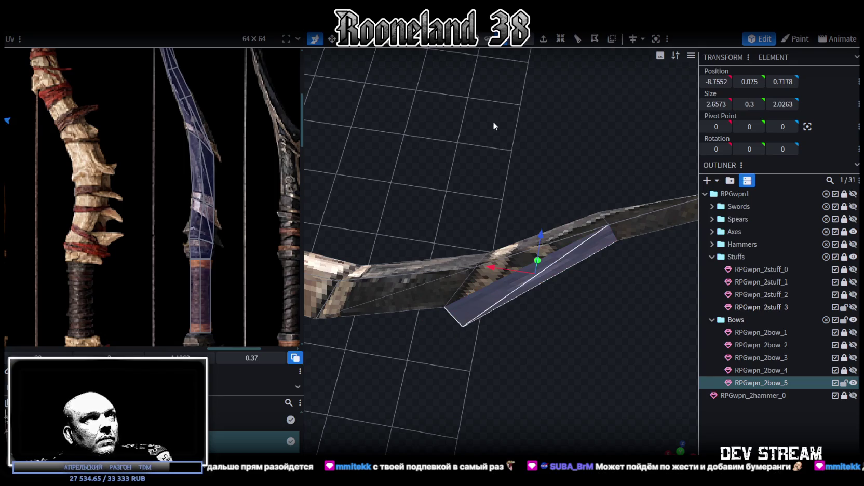
pyautogui.click(525, 40)
pyautogui.moveTo(452, 343)
pyautogui.mouseDown()
pyautogui.moveTo(479, 318)
pyautogui.moveTo(398, 319)
pyautogui.mouseUp()
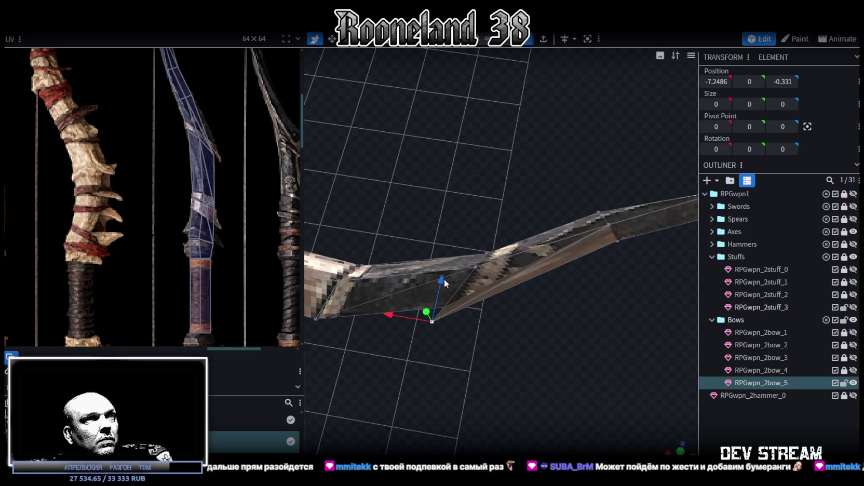
pyautogui.moveTo(444, 280); pyautogui.dragTo(443, 292)
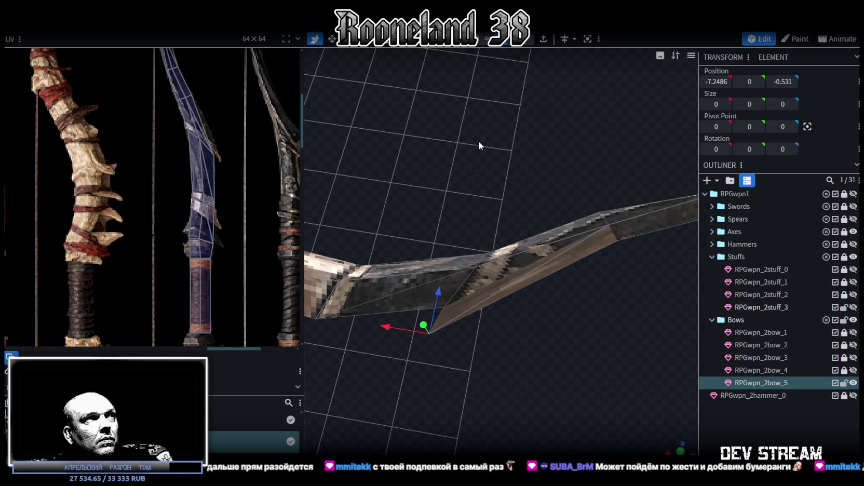
pyautogui.moveTo(428, 361); pyautogui.dragTo(464, 313)
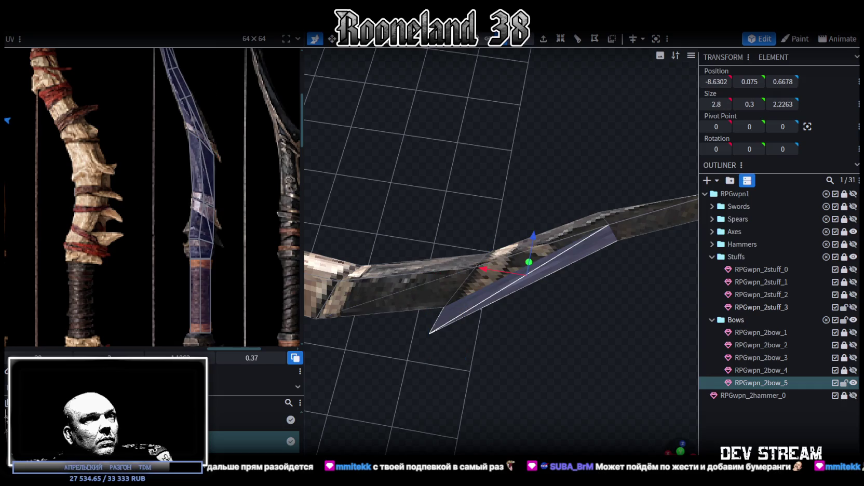
# Step: Check the spike in a flat side view, then bring the bow textures into view
pyautogui.click(680, 445)
pyautogui.scroll(3, 539, 344)
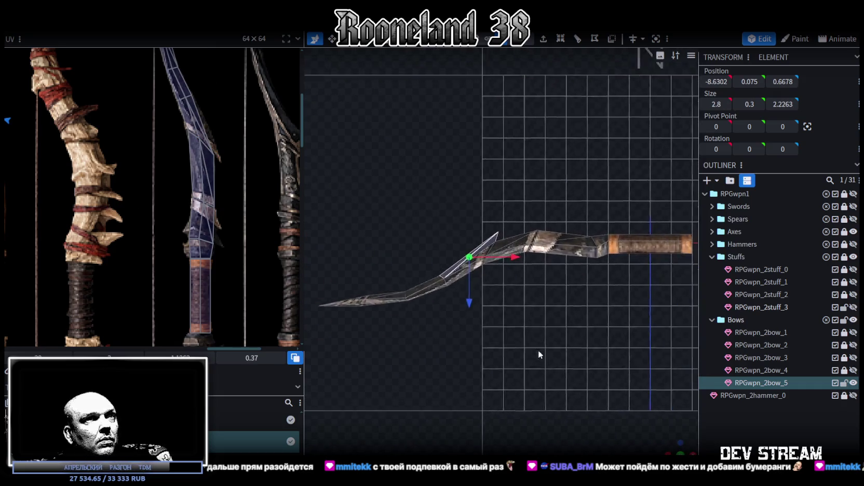
pyautogui.scroll(2, 427, 377)
pyautogui.scroll(1, 418, 395)
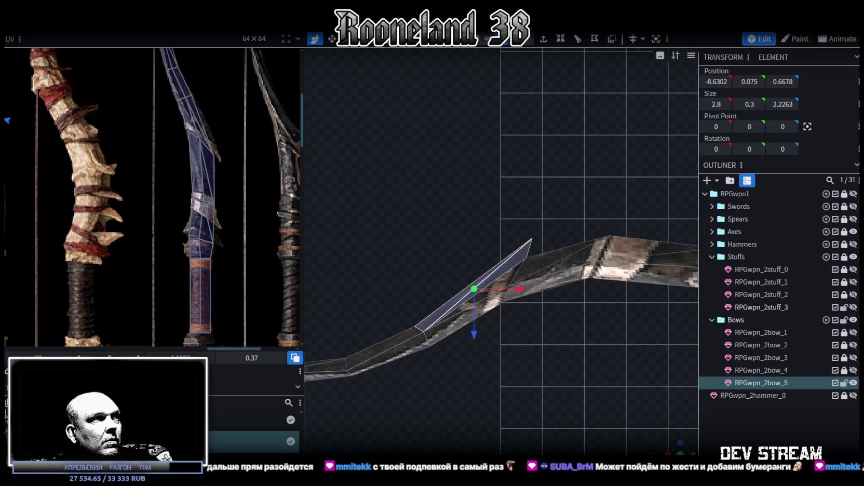
pyautogui.scroll(-2, 160, 200)
pyautogui.moveTo(160, 200); pyautogui.dragTo(192, 205, button='middle')
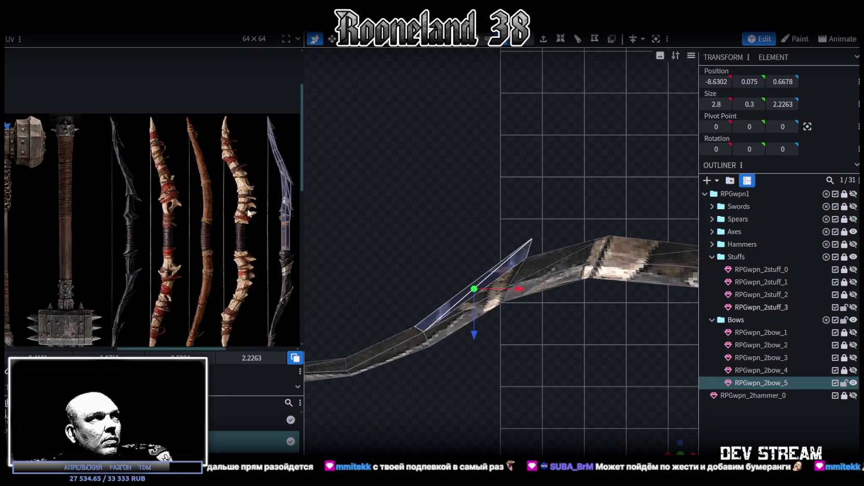
pyautogui.scroll(2, 202, 209)
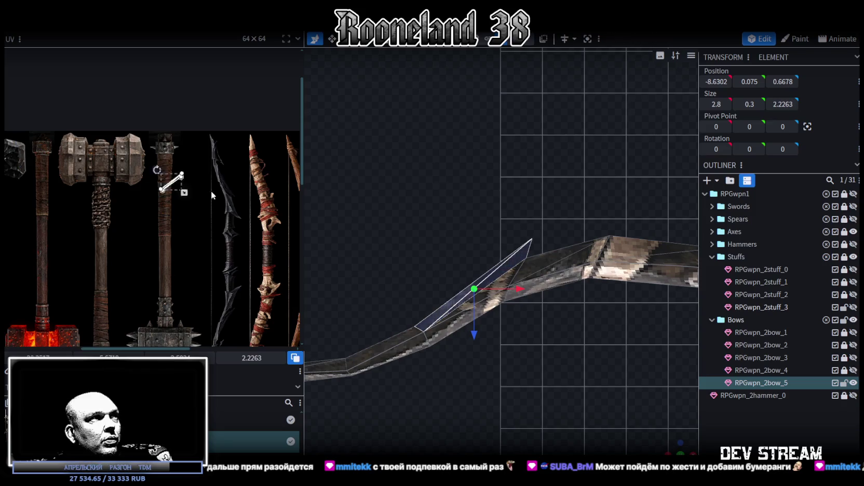
pyautogui.moveTo(173, 187); pyautogui.dragTo(81, 213, button='middle')
# Step: Move the tip face's UV onto the dark bow texture and rotate it right
pyautogui.moveTo(69, 192); pyautogui.dragTo(204, 186)
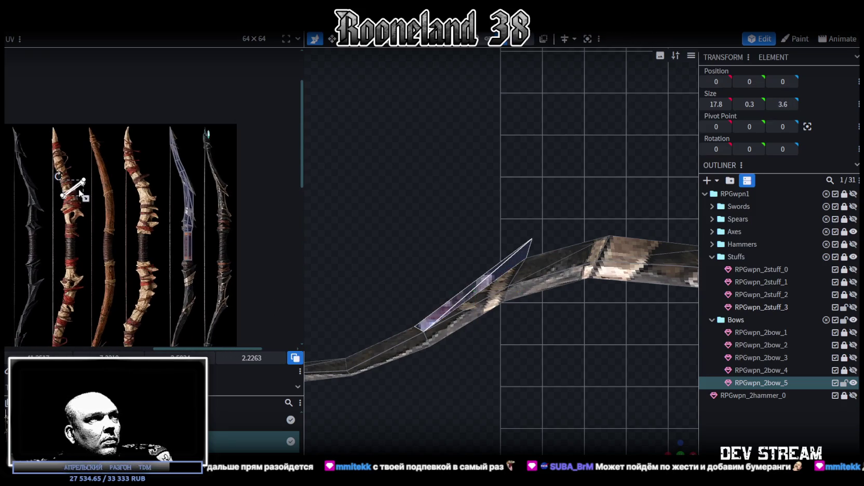
pyautogui.scroll(2, 204, 187)
pyautogui.scroll(1, 208, 189)
pyautogui.rightClick(209, 189)
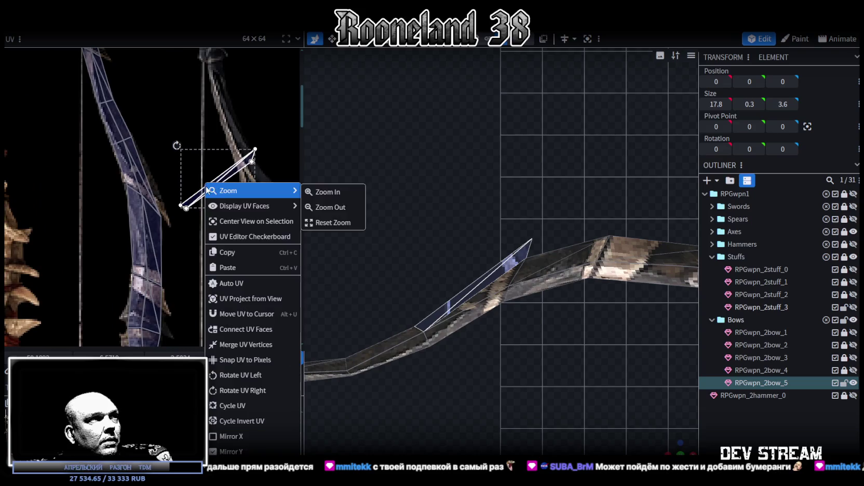
pyautogui.click(235, 390)
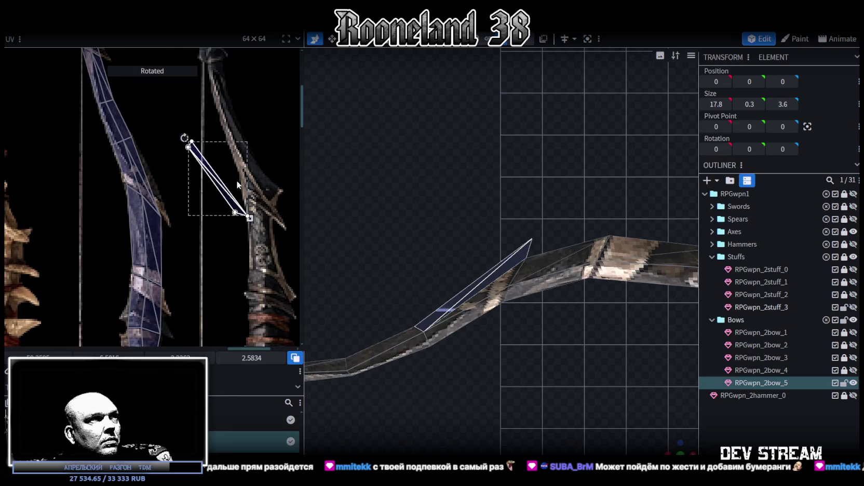
# Step: Shift the tip UV face up-left and pull its corners to narrow it
pyautogui.scroll(2, 159, 145)
pyautogui.scroll(2, 166, 159)
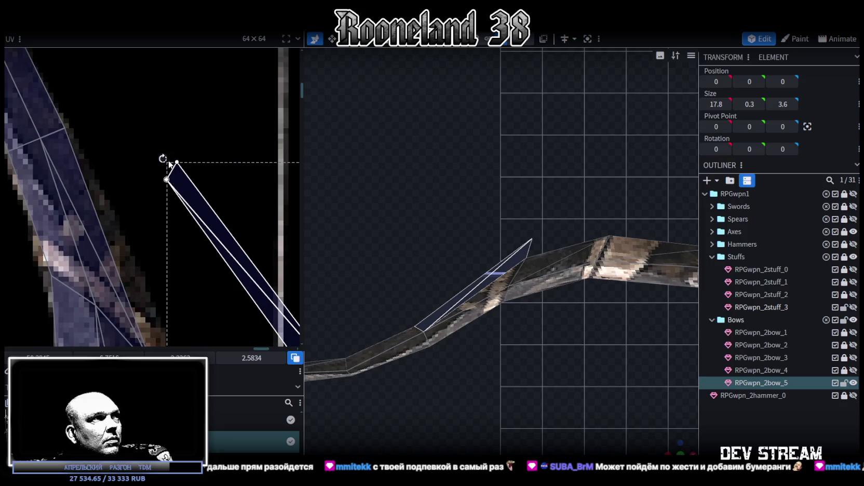
pyautogui.moveTo(167, 179); pyautogui.dragTo(79, 128)
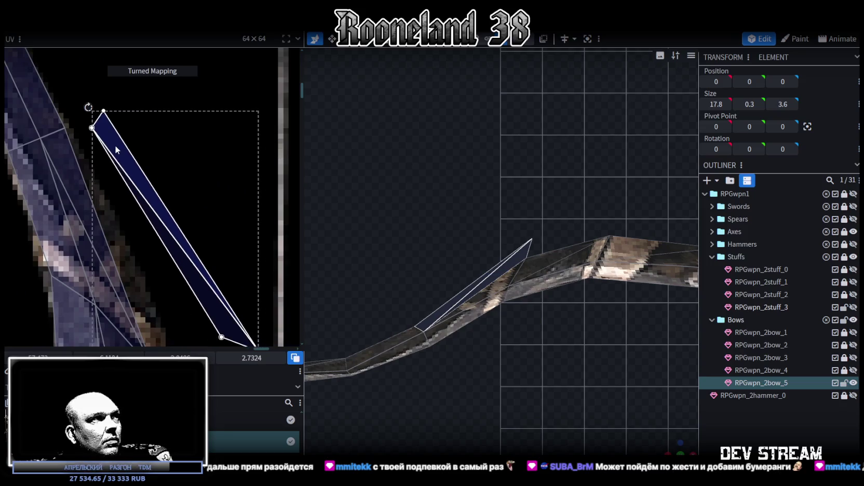
pyautogui.click(87, 122)
pyautogui.moveTo(87, 122); pyautogui.dragTo(40, 139)
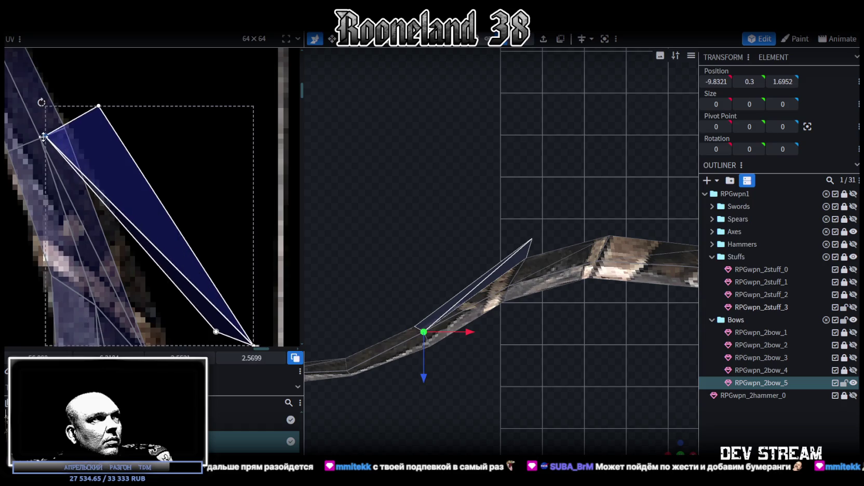
pyautogui.click(99, 104)
pyautogui.moveTo(99, 104); pyautogui.dragTo(65, 129)
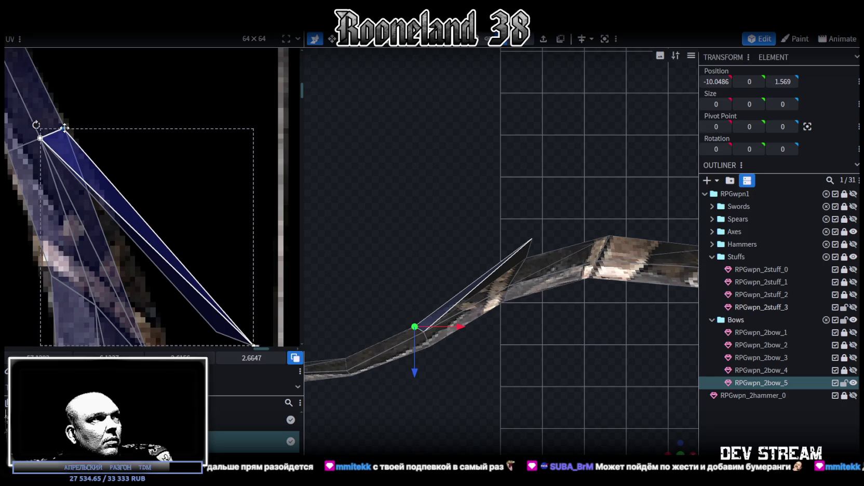
# Step: Fit the UV face's bottom and right corners over the dark bow's pointed tip
pyautogui.scroll(-3, 152, 142)
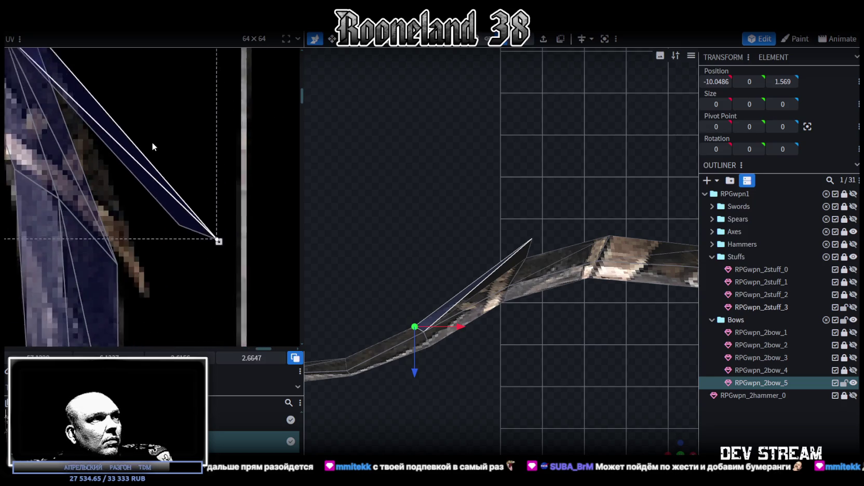
pyautogui.click(177, 216)
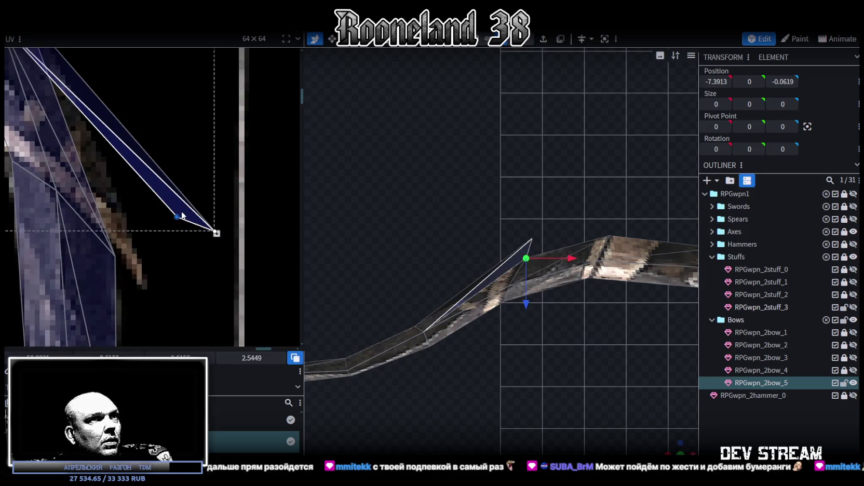
pyautogui.moveTo(178, 217); pyautogui.dragTo(113, 254)
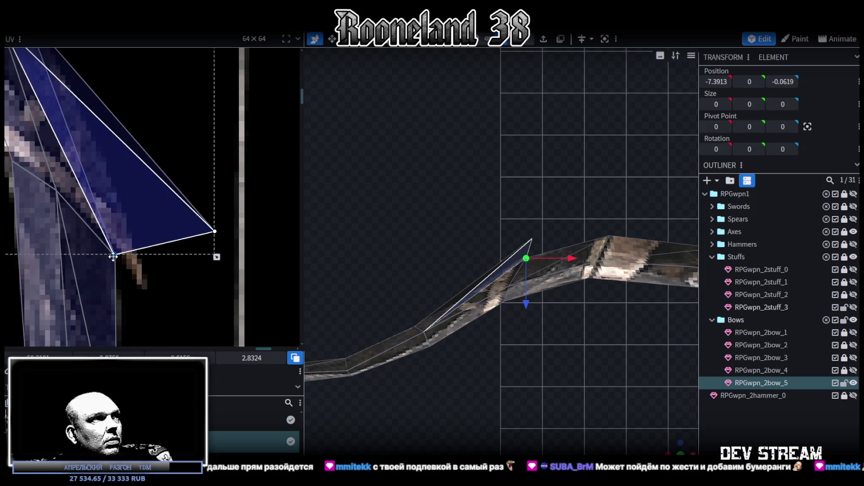
pyautogui.moveTo(215, 231); pyautogui.dragTo(149, 266)
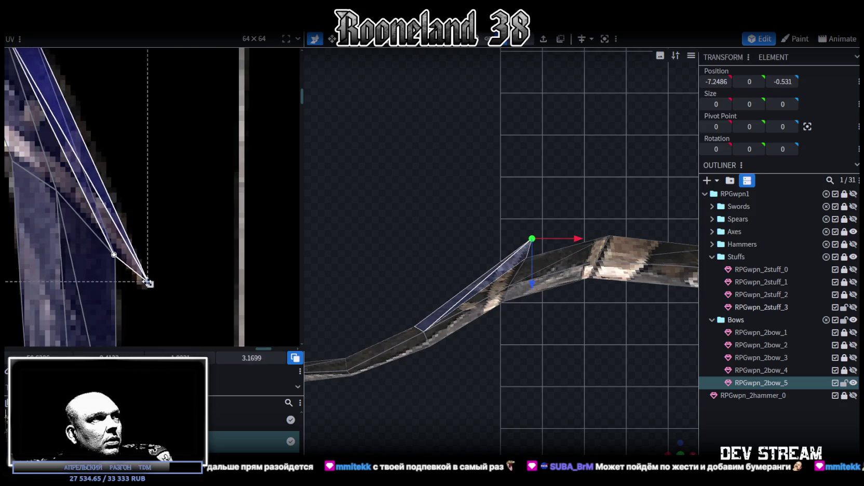
pyautogui.scroll(-2, 161, 220)
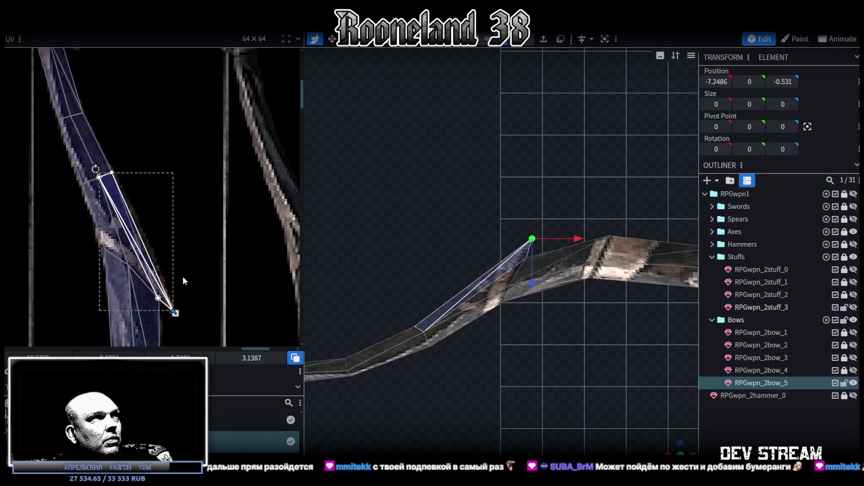
pyautogui.scroll(2, 589, 444)
pyautogui.moveTo(571, 338)
pyautogui.mouseDown()
pyautogui.moveTo(469, 362)
pyautogui.moveTo(652, 285)
pyautogui.moveTo(547, 241)
pyautogui.mouseUp()
pyautogui.click(468, 362)
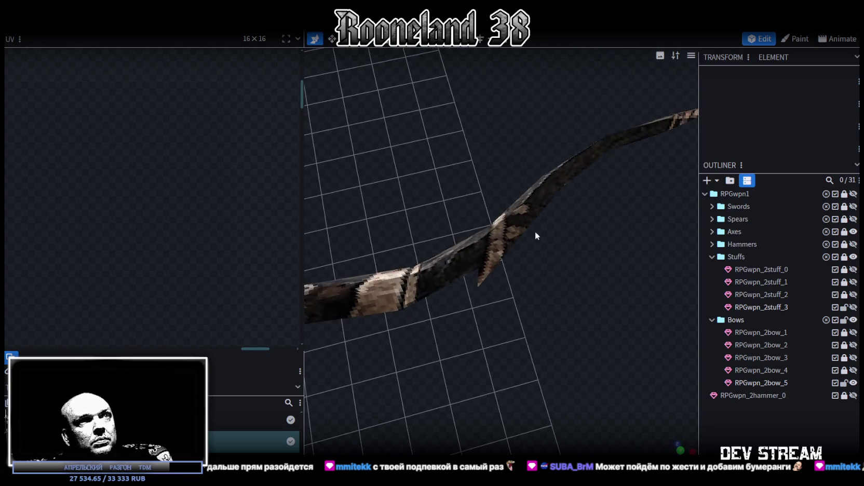
# Step: Reselect the bow mesh and pick its limb-tip part
pyautogui.click(501, 253)
pyautogui.scroll(-3, 206, 254)
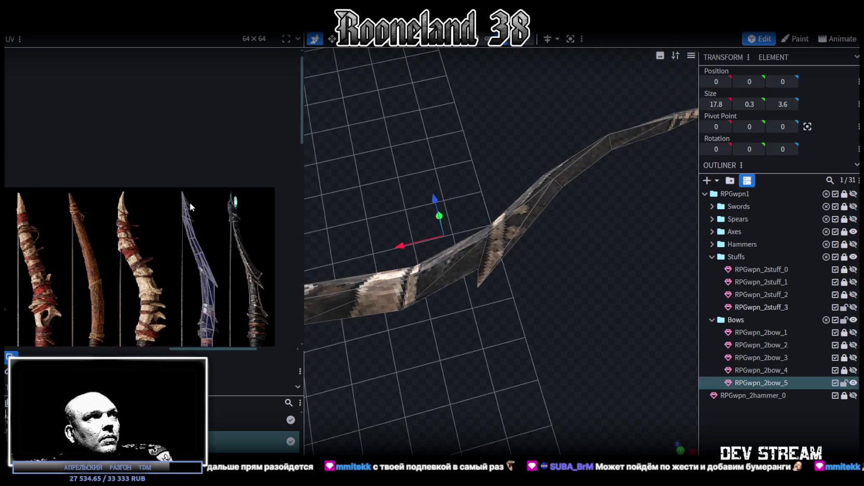
pyautogui.scroll(2, 190, 202)
pyautogui.moveTo(543, 344)
pyautogui.mouseDown()
pyautogui.moveTo(499, 361)
pyautogui.moveTo(571, 302)
pyautogui.moveTo(403, 272)
pyautogui.moveTo(527, 318)
pyautogui.moveTo(451, 159)
pyautogui.moveTo(435, 240)
pyautogui.moveTo(466, 299)
pyautogui.moveTo(459, 269)
pyautogui.mouseUp()
pyautogui.scroll(2, 203, 210)
pyautogui.click(437, 178)
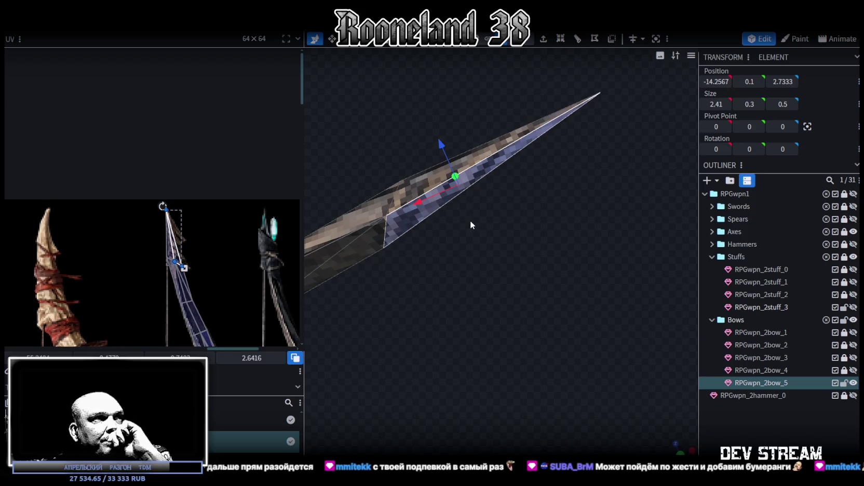
pyautogui.moveTo(470, 219)
pyautogui.mouseDown()
pyautogui.moveTo(518, 217)
pyautogui.moveTo(559, 199)
pyautogui.moveTo(553, 209)
pyautogui.mouseUp()
# Step: Lower the tip part one unit along Z and merge the bow's top vertex onto the spike tip
pyautogui.hotkey('ctrl', 'c')
pyautogui.rightClick(551, 208)
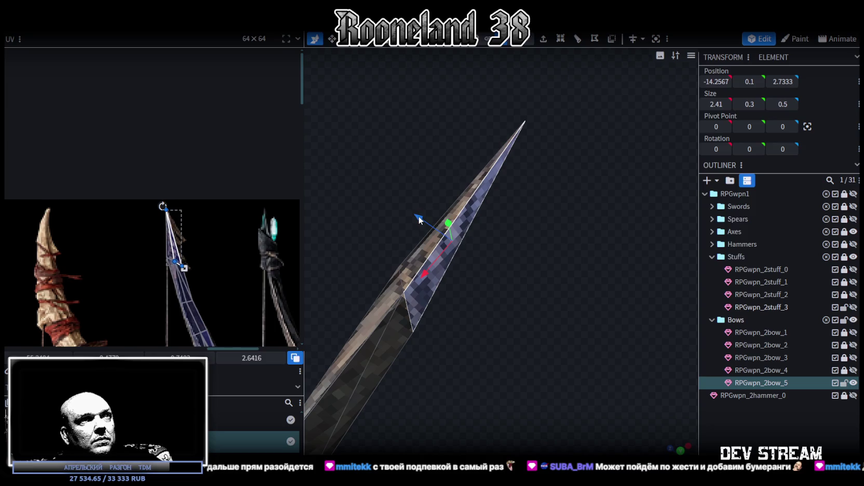
pyautogui.moveTo(420, 220); pyautogui.dragTo(514, 283)
pyautogui.moveTo(637, 182); pyautogui.dragTo(526, 121)
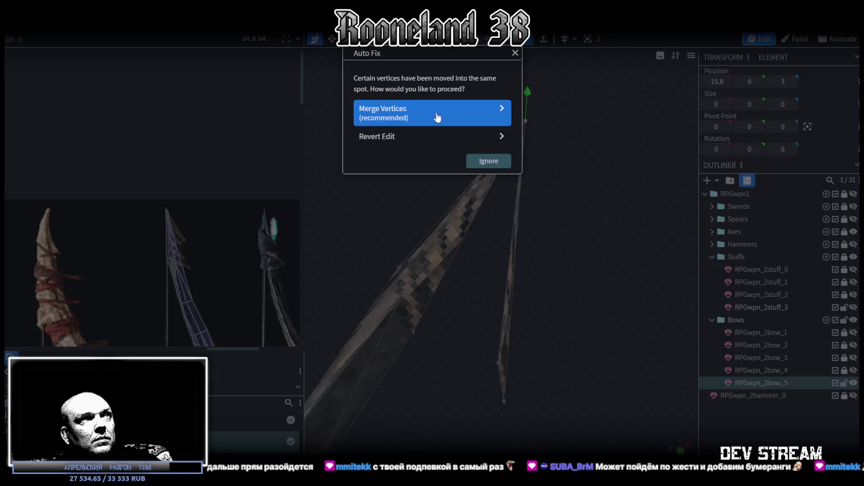
pyautogui.click(438, 117)
pyautogui.moveTo(483, 270); pyautogui.dragTo(497, 320)
# Step: Move the spike's lower vertices along X to -14.735, 0.15, 2.35
pyautogui.moveTo(419, 415); pyautogui.dragTo(512, 311)
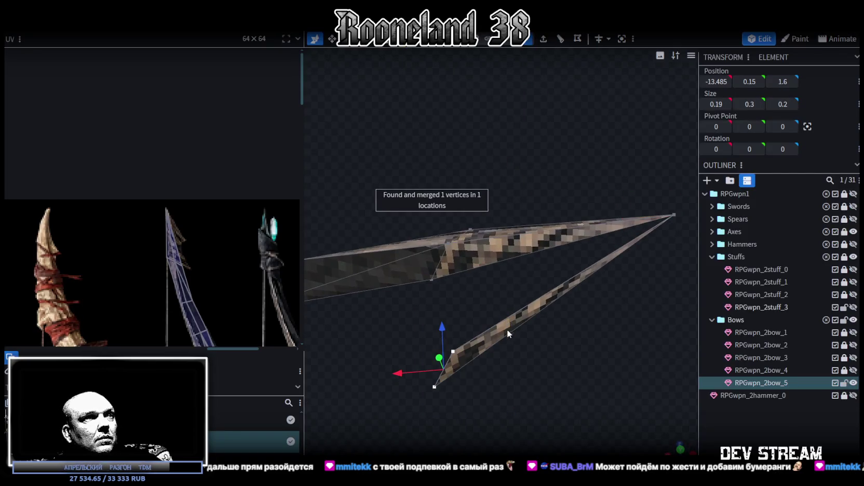
pyautogui.moveTo(399, 376); pyautogui.dragTo(488, 358)
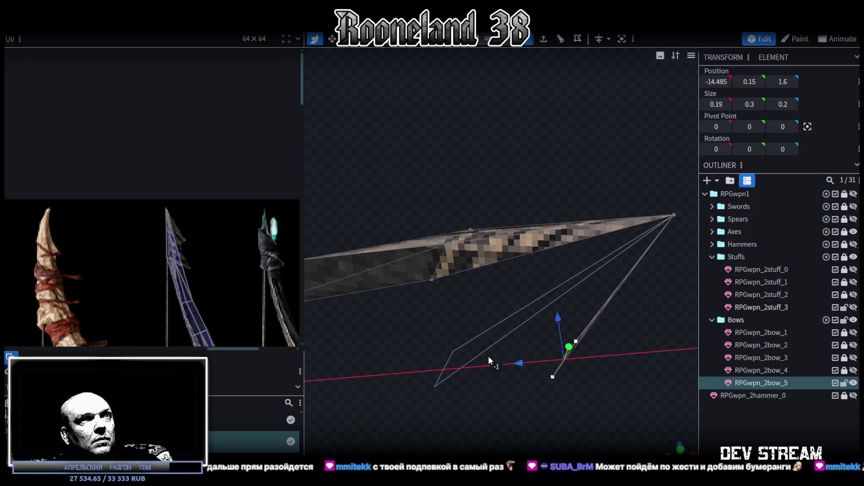
pyautogui.scroll(3, 571, 393)
pyautogui.scroll(3, 584, 362)
pyautogui.moveTo(585, 361)
pyautogui.mouseDown()
pyautogui.moveTo(524, 364)
pyautogui.moveTo(593, 374)
pyautogui.moveTo(554, 380)
pyautogui.moveTo(477, 439)
pyautogui.moveTo(437, 405)
pyautogui.moveTo(445, 318)
pyautogui.moveTo(491, 308)
pyautogui.mouseUp()
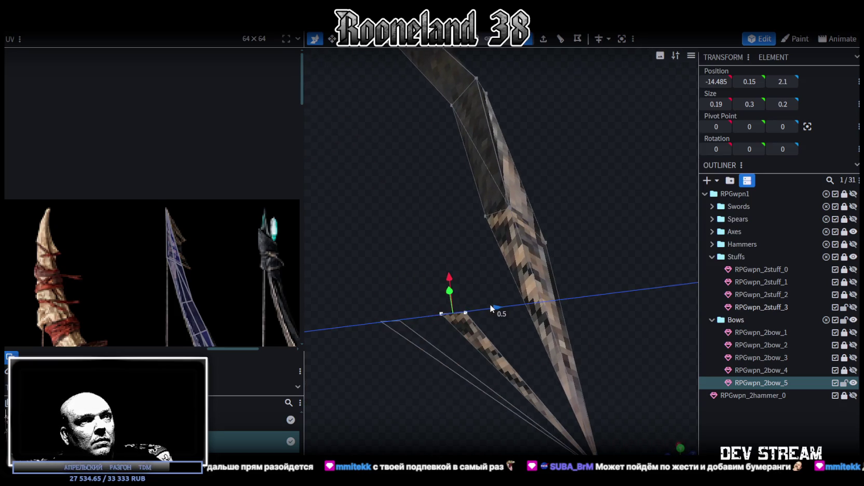
pyautogui.moveTo(422, 361)
pyautogui.mouseDown()
pyautogui.moveTo(514, 362)
pyautogui.moveTo(435, 403)
pyautogui.mouseUp()
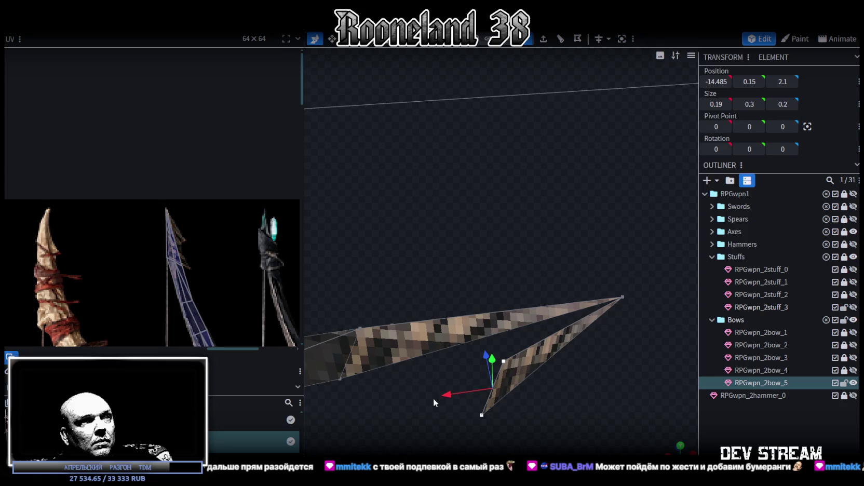
pyautogui.moveTo(445, 397)
pyautogui.mouseDown()
pyautogui.moveTo(481, 381)
pyautogui.moveTo(523, 382)
pyautogui.moveTo(520, 363)
pyautogui.moveTo(594, 347)
pyautogui.moveTo(596, 331)
pyautogui.moveTo(535, 385)
pyautogui.moveTo(552, 394)
pyautogui.moveTo(625, 304)
pyautogui.mouseUp()
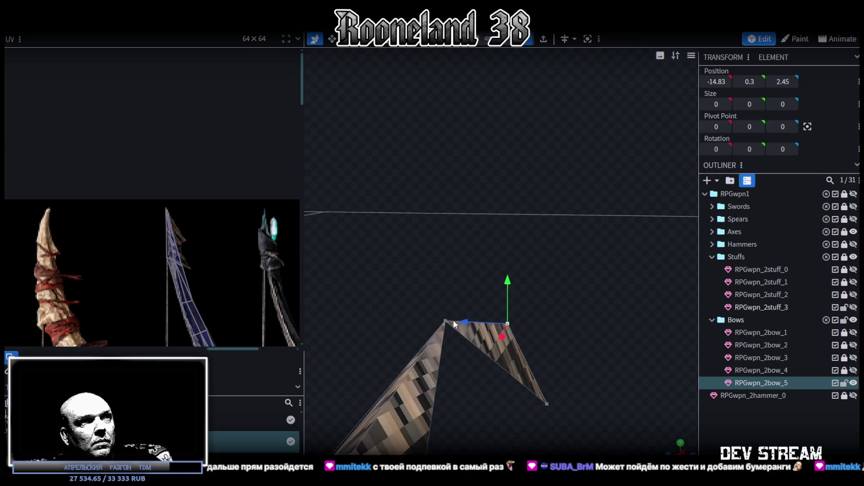
# Step: Raise the spike's corner vertices slightly along Z
pyautogui.moveTo(452, 320); pyautogui.dragTo(400, 335)
pyautogui.click(457, 279)
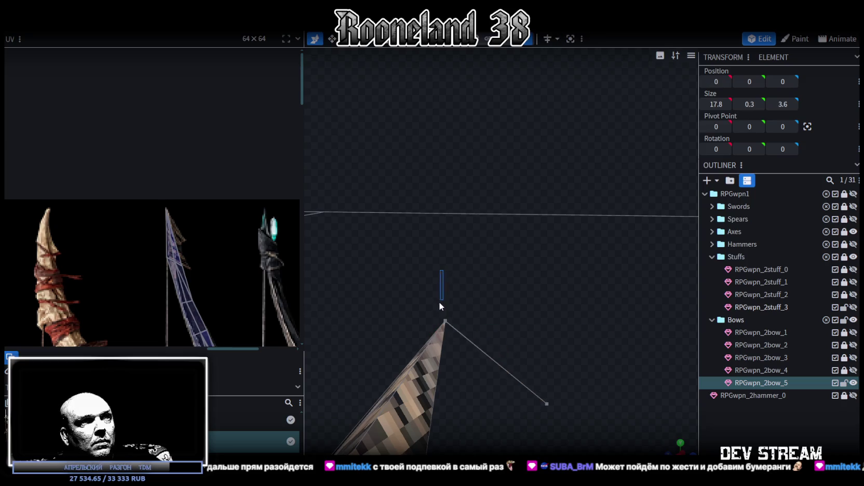
pyautogui.moveTo(439, 300)
pyautogui.mouseDown()
pyautogui.moveTo(457, 315)
pyautogui.moveTo(518, 300)
pyautogui.mouseUp()
pyautogui.click(514, 300)
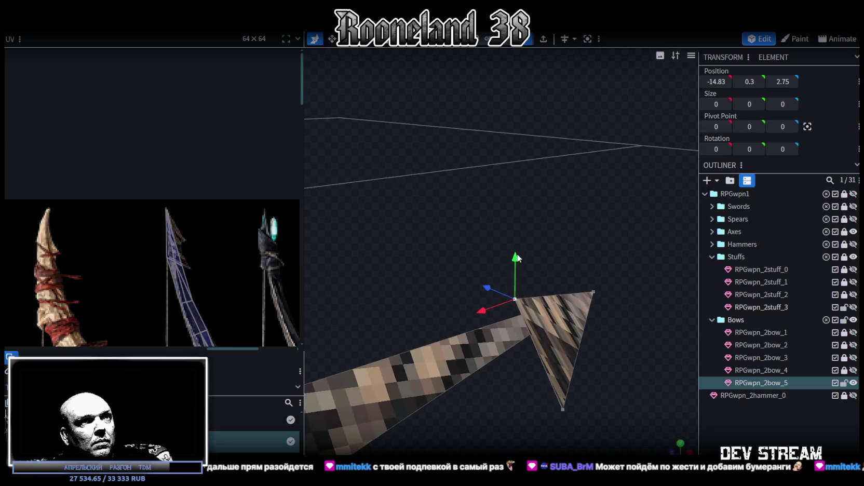
pyautogui.moveTo(433, 272); pyautogui.dragTo(531, 315)
pyautogui.moveTo(384, 315)
pyautogui.mouseDown()
pyautogui.moveTo(349, 320)
pyautogui.moveTo(454, 349)
pyautogui.moveTo(407, 297)
pyautogui.moveTo(494, 362)
pyautogui.moveTo(465, 345)
pyautogui.moveTo(473, 330)
pyautogui.mouseUp()
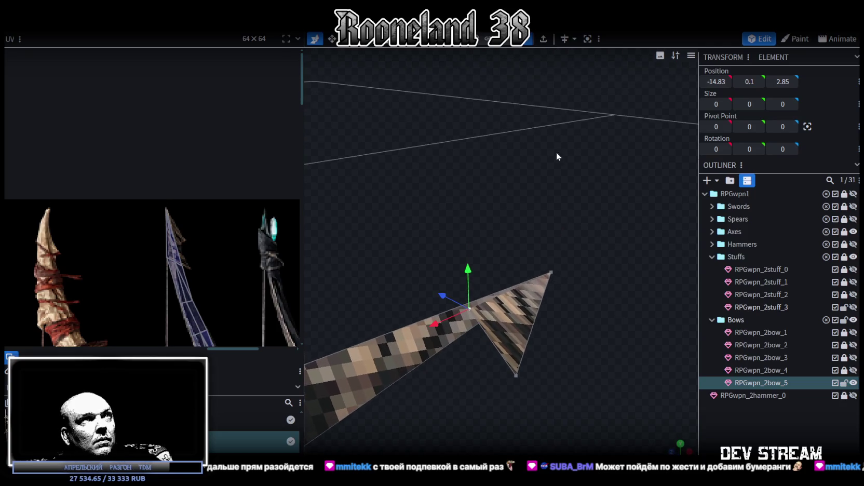
# Step: Extrude the small limb-tip face and merge its vertices into a single center point
pyautogui.click(480, 329)
pyautogui.moveTo(482, 328)
pyautogui.mouseDown()
pyautogui.moveTo(504, 379)
pyautogui.moveTo(488, 353)
pyautogui.moveTo(495, 361)
pyautogui.mouseUp()
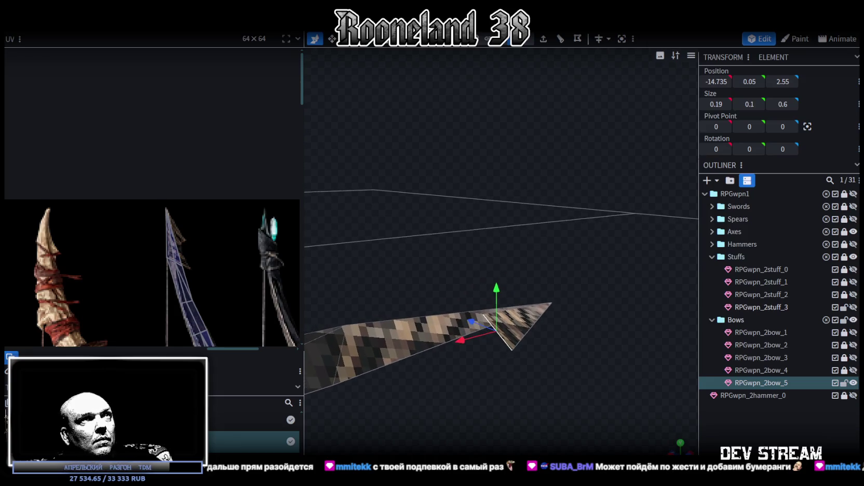
pyautogui.click(543, 39)
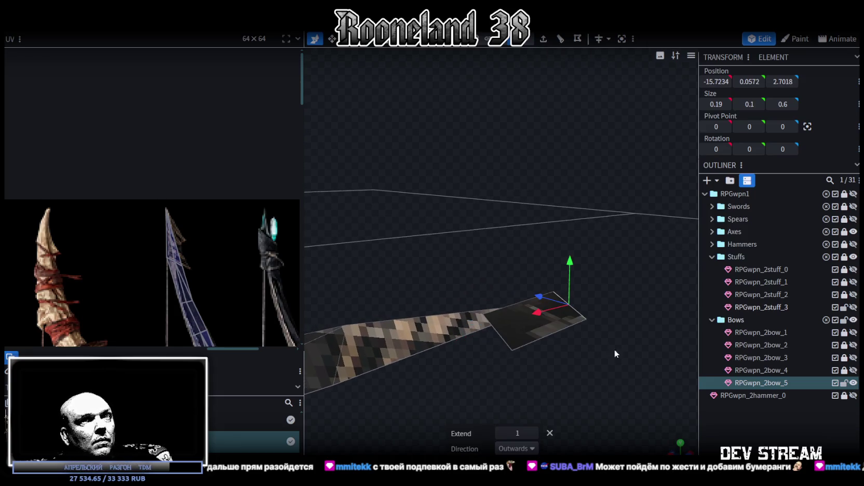
pyautogui.rightClick(591, 318)
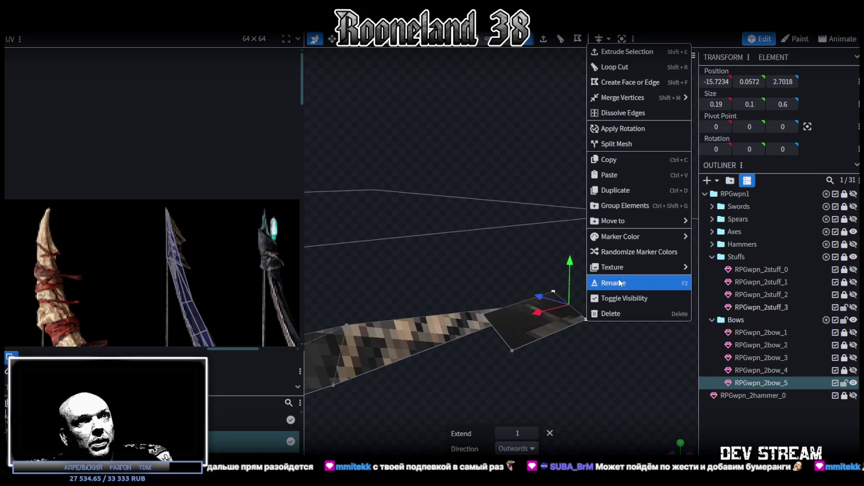
pyautogui.moveTo(623, 97)
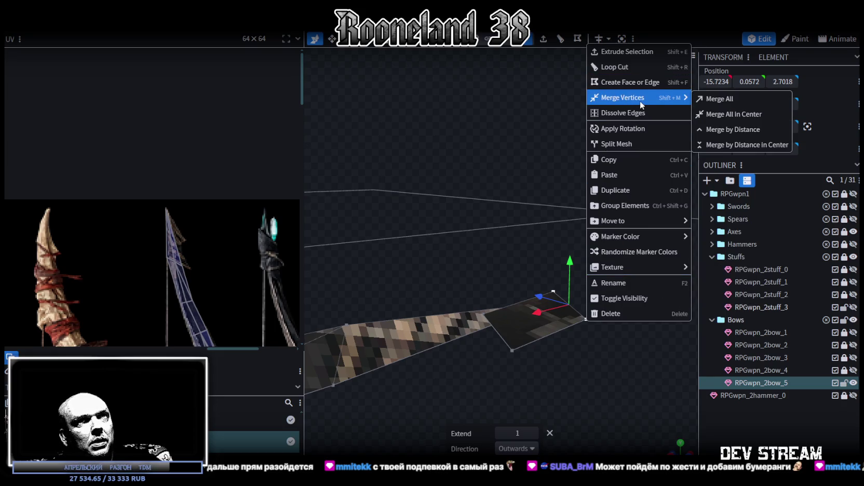
pyautogui.click(750, 114)
# Step: Move the merged point to -14.6234, 0, 2.8018, setting Y to 0
pyautogui.moveTo(612, 181)
pyautogui.mouseDown()
pyautogui.moveTo(417, 325)
pyautogui.moveTo(552, 302)
pyautogui.mouseUp()
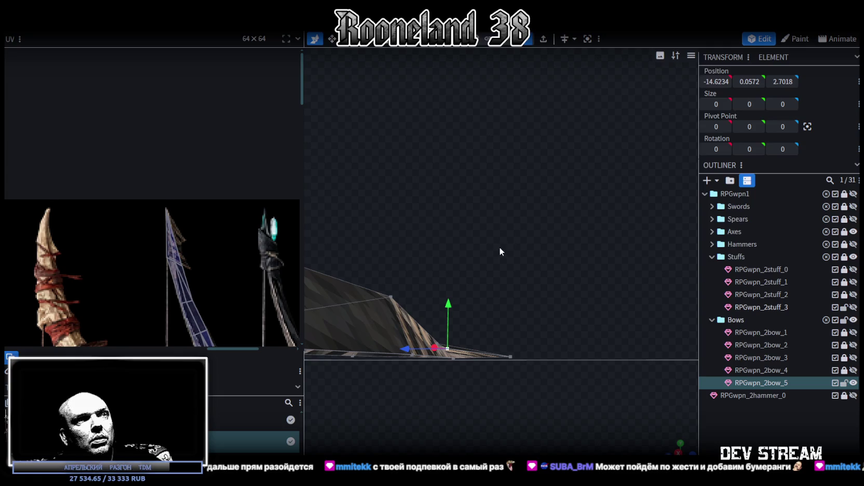
pyautogui.moveTo(454, 307); pyautogui.dragTo(452, 373)
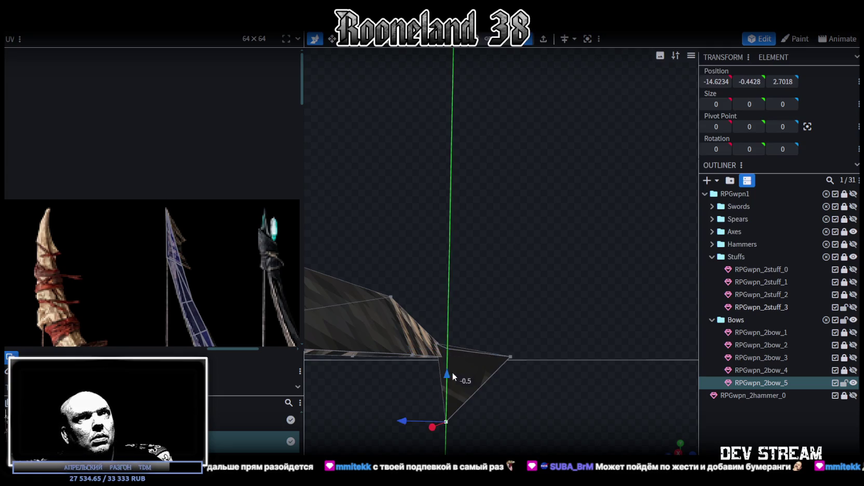
pyautogui.click(750, 81)
pyautogui.write('0')
pyautogui.press('Return')
pyautogui.moveTo(642, 139)
pyautogui.mouseDown()
pyautogui.moveTo(520, 207)
pyautogui.moveTo(530, 229)
pyautogui.mouseUp()
pyautogui.moveTo(375, 286); pyautogui.dragTo(380, 286)
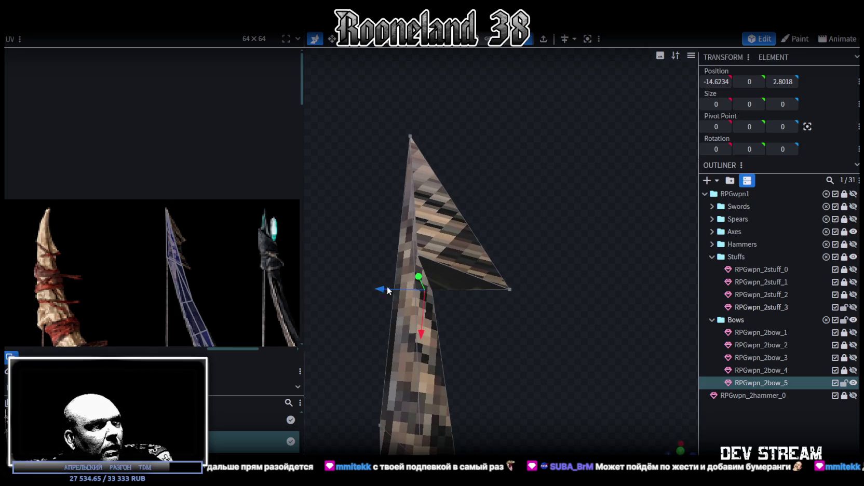